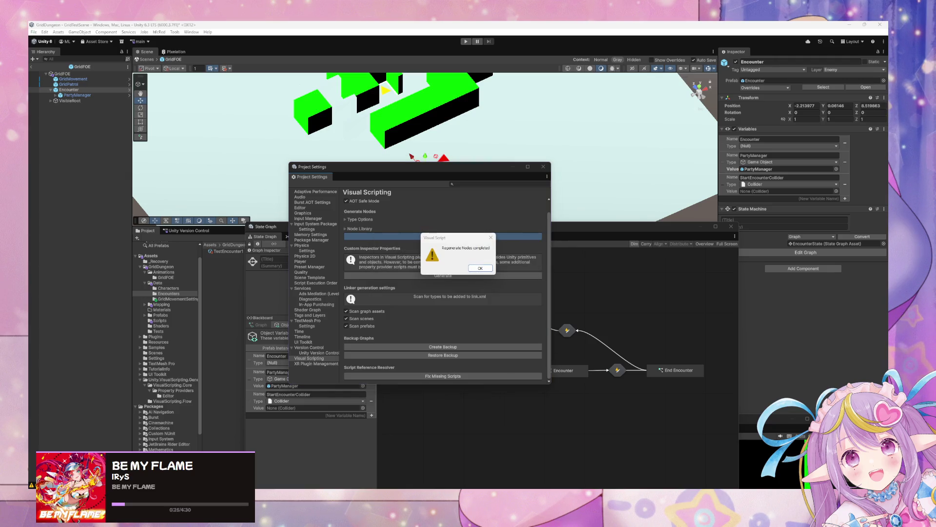
# Step: Dismiss the regeneration notice and set the Encounter variable's type to Encounter
pyautogui.click(475, 268)
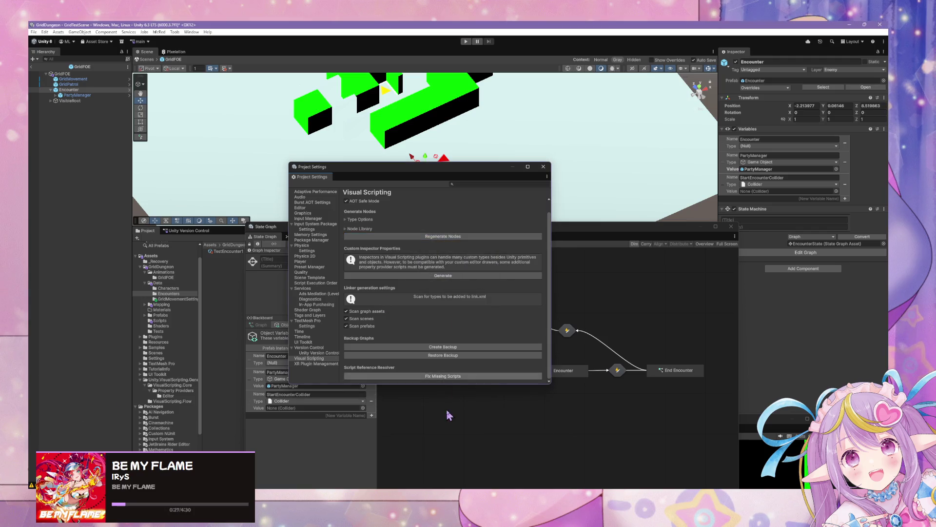
pyautogui.click(448, 422)
pyautogui.click(341, 363)
pyautogui.write('enc')
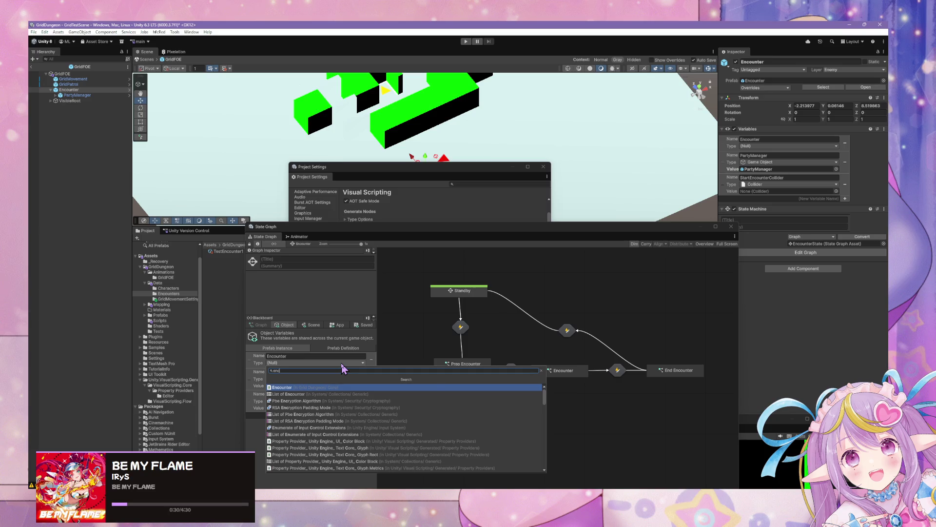
pyautogui.press('Return')
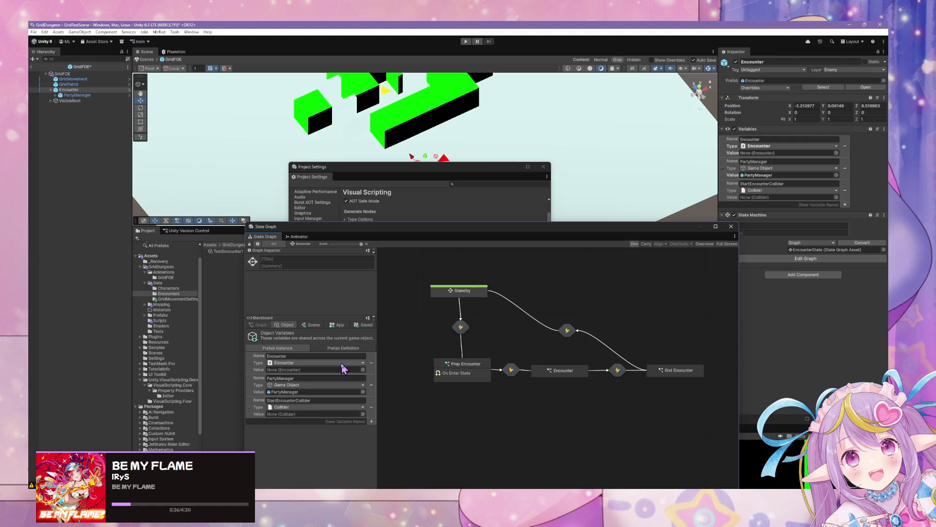
# Step: Confirm the Encounter variable keeps the Encounter type, then reposition the state graph window
pyautogui.click(341, 363)
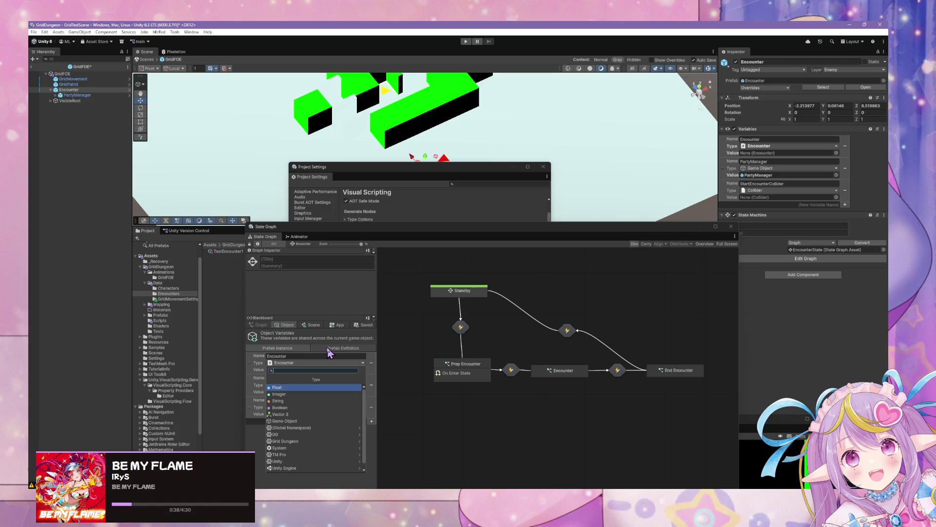
pyautogui.click(404, 374)
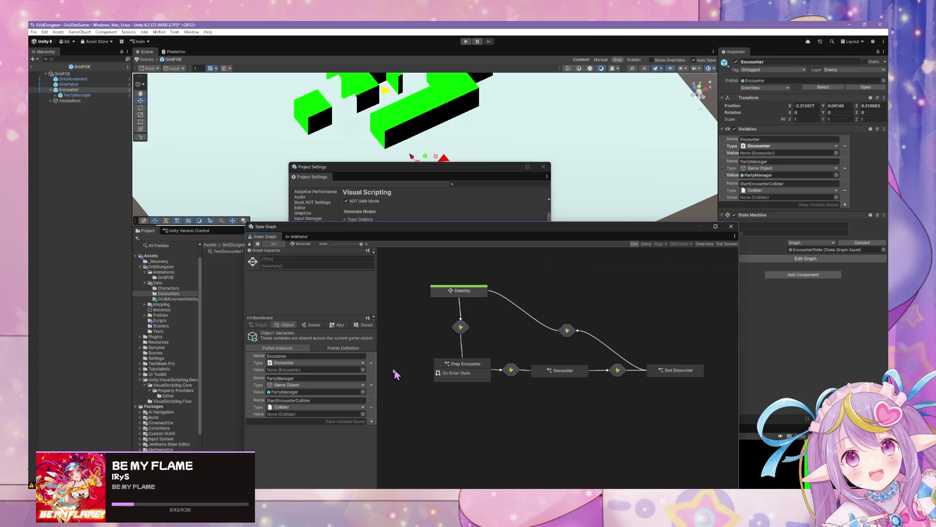
pyautogui.moveTo(303, 228)
pyautogui.mouseDown()
pyautogui.moveTo(346, 216)
pyautogui.moveTo(390, 171)
pyautogui.moveTo(431, 220)
pyautogui.mouseUp()
# Step: Close Project Settings and browse the Characters and Encounters folders, ending in the Data folder
pyautogui.click(545, 167)
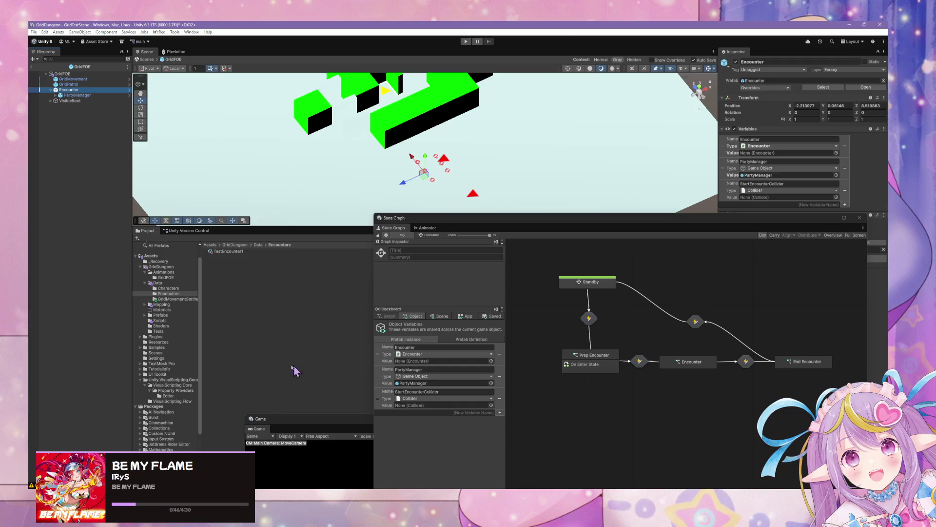
pyautogui.click(166, 289)
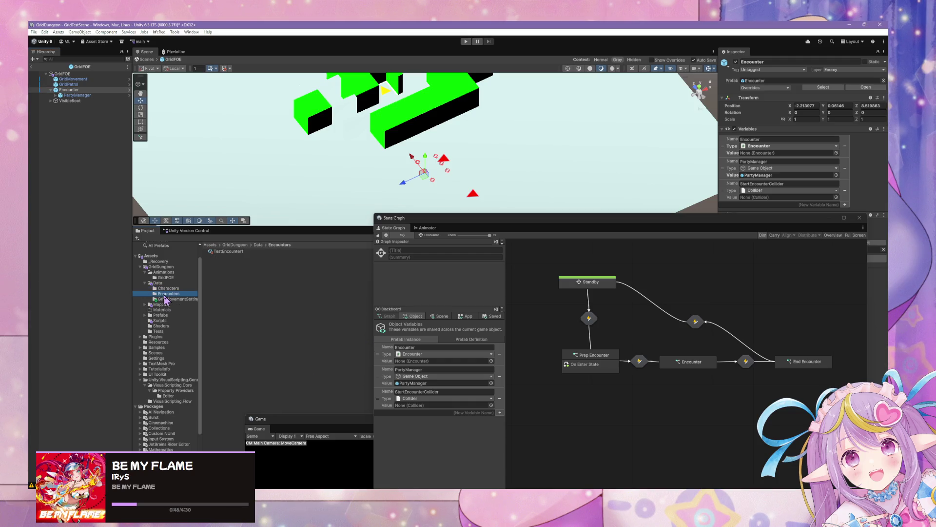
pyautogui.click(175, 294)
pyautogui.click(169, 283)
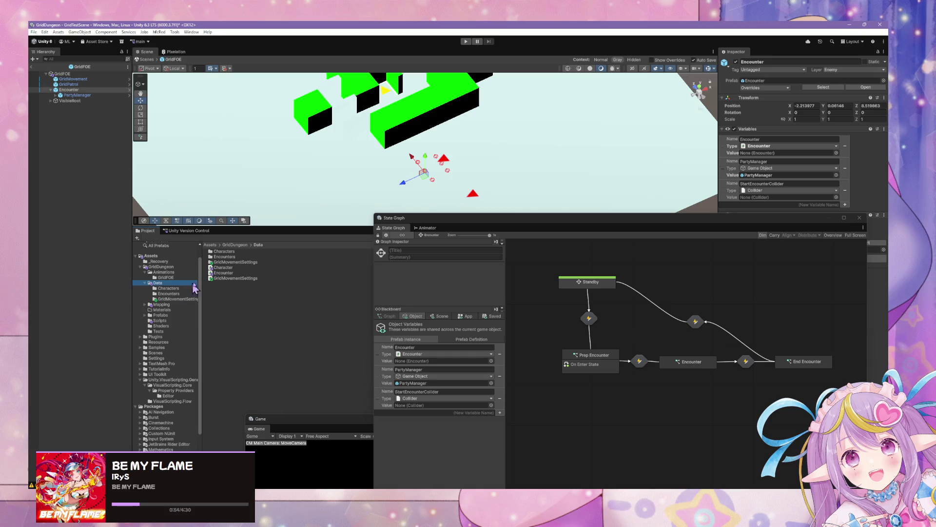
# Step: In Character.cs, add 'Data' to the fileName, class name and menuName, then save
pyautogui.doubleClick(223, 268)
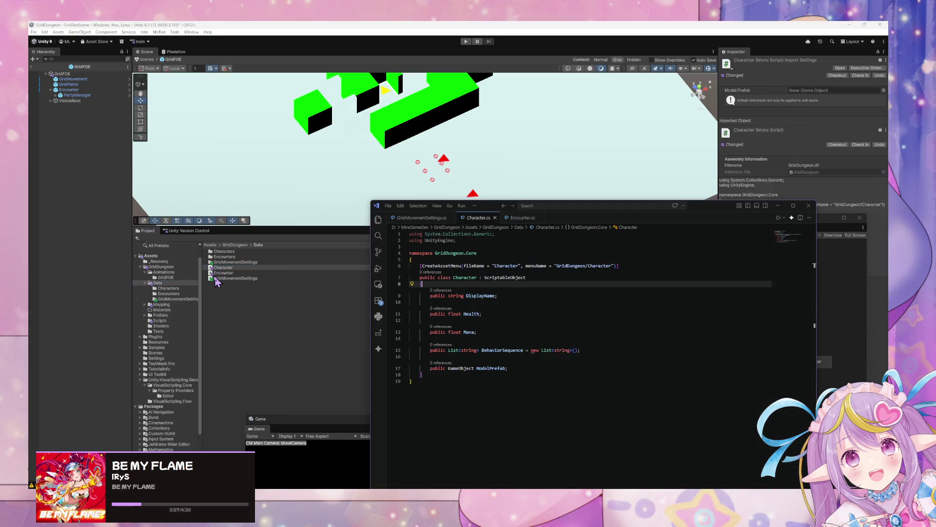
pyautogui.click(558, 267)
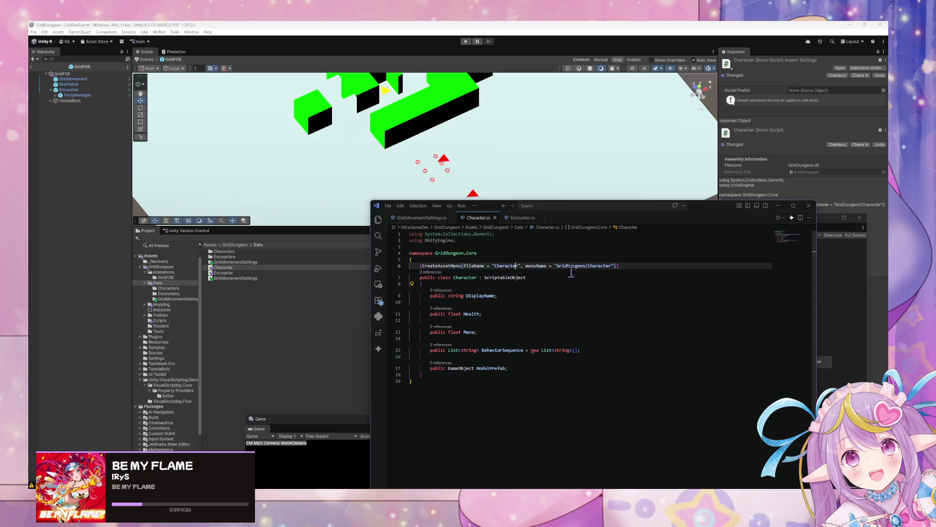
pyautogui.write('Data')
pyautogui.press('Down')
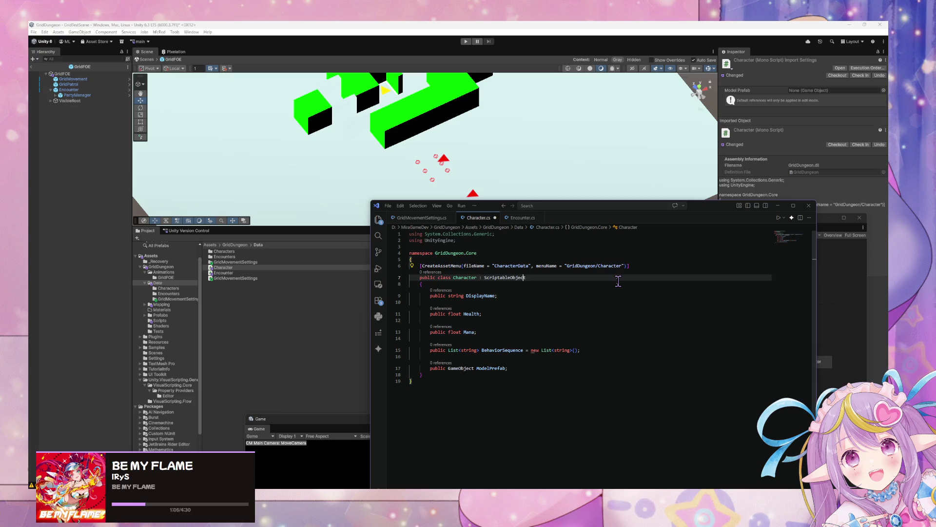
pyautogui.write('Data')
pyautogui.click(621, 266)
pyautogui.write('Data')
pyautogui.hotkey('ctrl', 's')
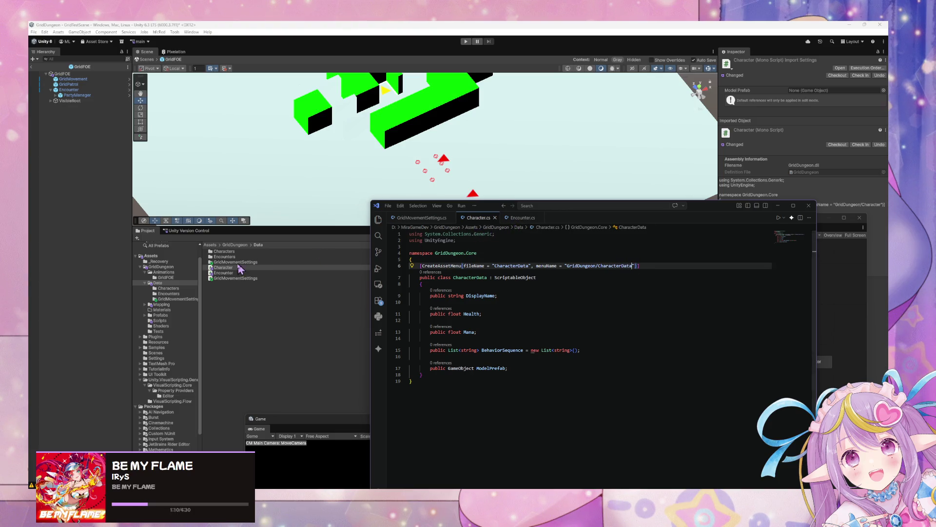
# Step: In Encounter.cs, rename to EncounterData and make the field List<CharacterData> CharacterDataList
pyautogui.click(517, 218)
pyautogui.click(520, 266)
pyautogui.write('Data')
pyautogui.click(622, 265)
pyautogui.write('Data')
pyautogui.click(479, 278)
pyautogui.write('Data')
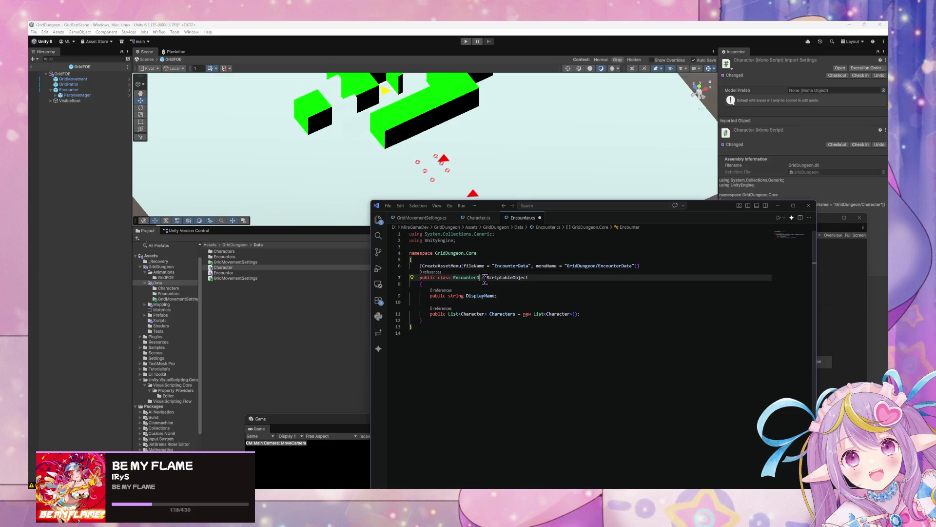
pyautogui.click(485, 314)
pyautogui.write('Data')
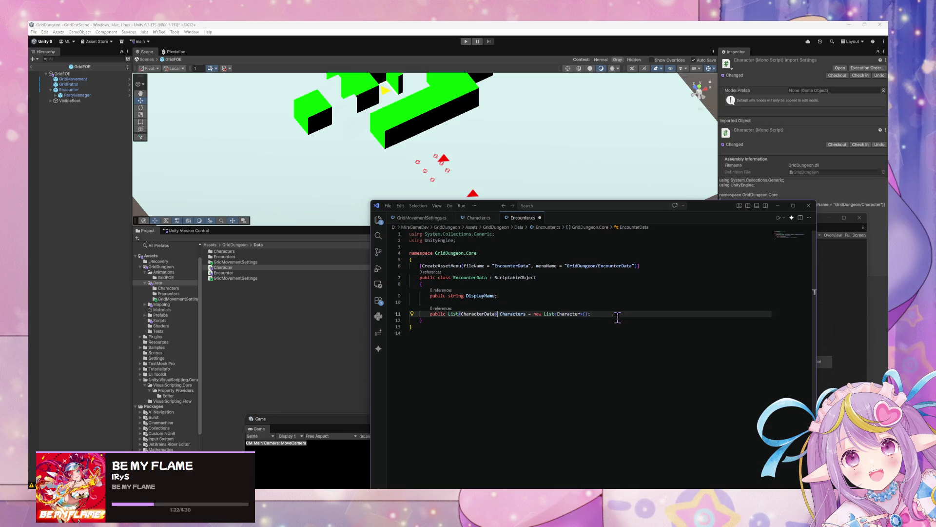
pyautogui.hotkey('ctrl', 'Right')
pyautogui.hotkey('ctrl', 'Right')
pyautogui.press('BackSpace')
pyautogui.write('Data')
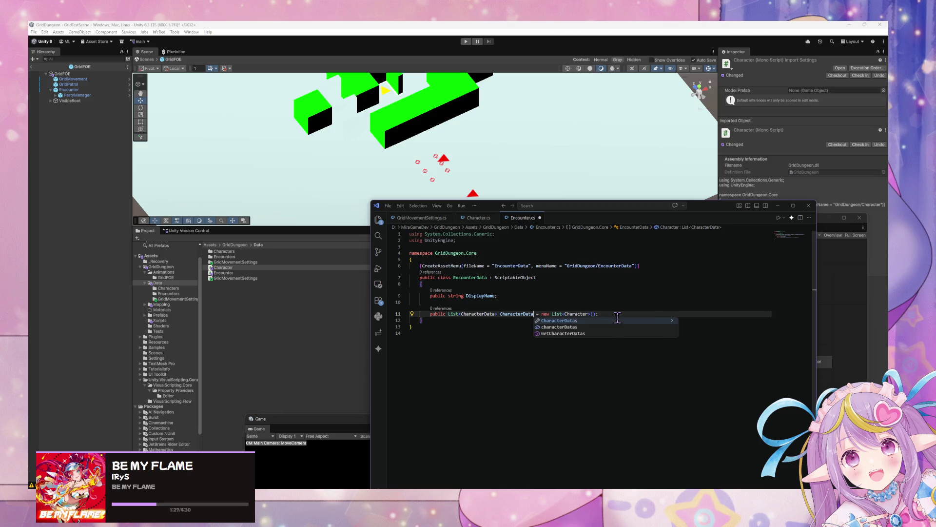
pyautogui.write('List')
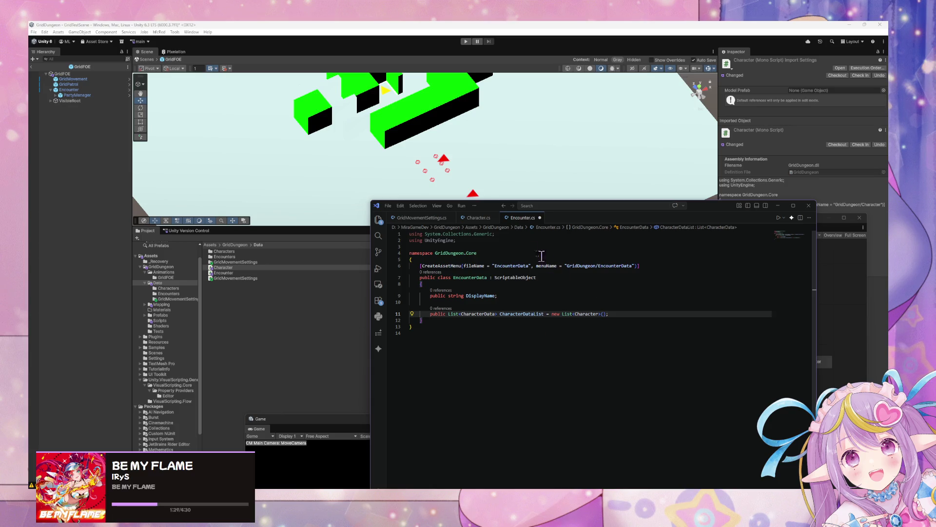
# Step: Review Character.cs, Encounter.cs and GridMovementSettings.cs, then return to Unity
pyautogui.click(483, 219)
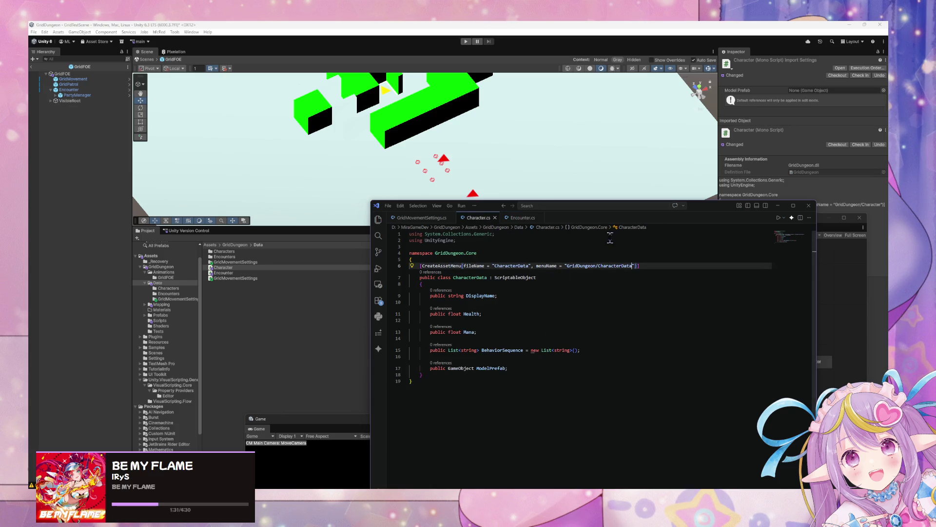
pyautogui.click(522, 218)
pyautogui.click(421, 218)
pyautogui.moveTo(409, 247); pyautogui.dragTo(477, 247)
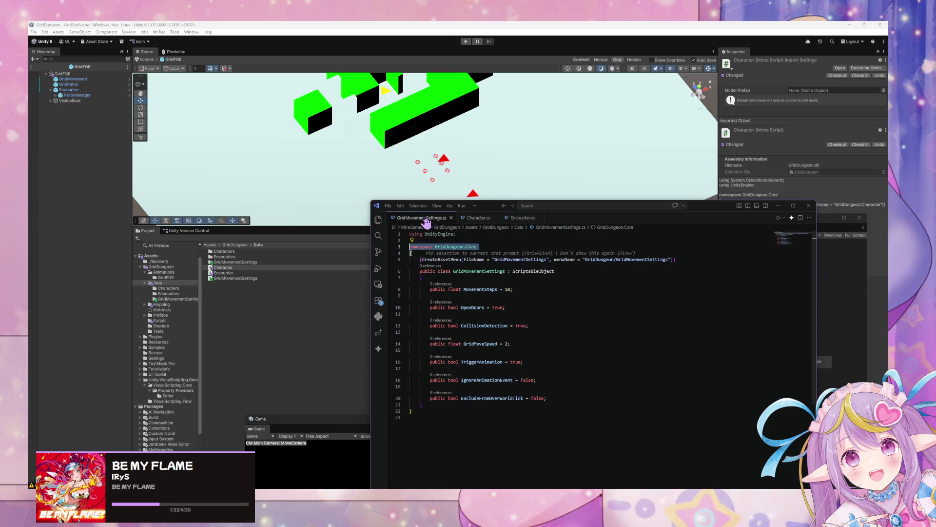
pyautogui.click(507, 271)
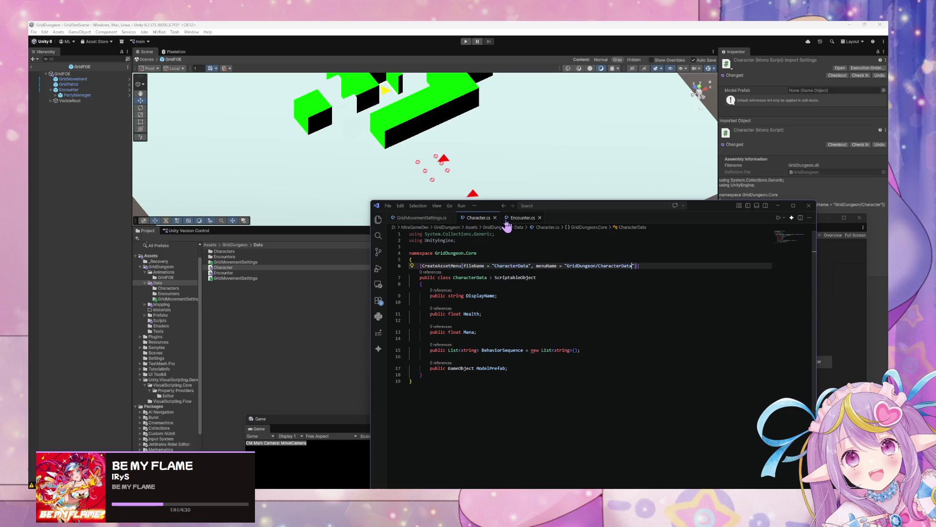
pyautogui.click(254, 293)
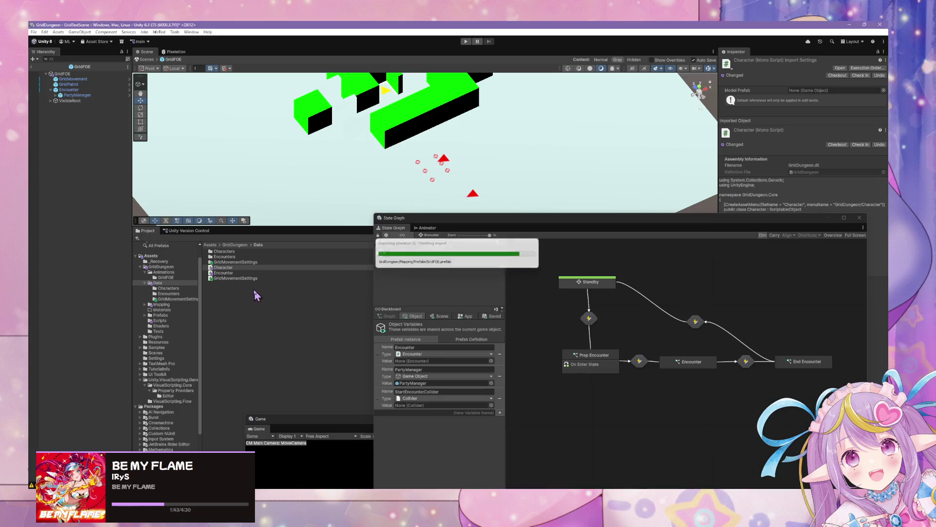
# Step: Rename the Character and Encounter scripts to CharacterData and EncounterData
pyautogui.click(229, 271)
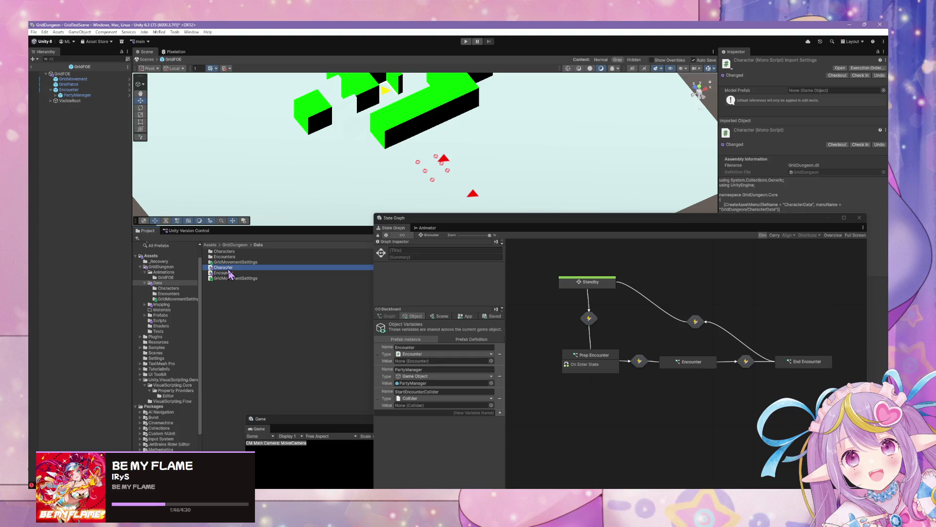
pyautogui.click(231, 268)
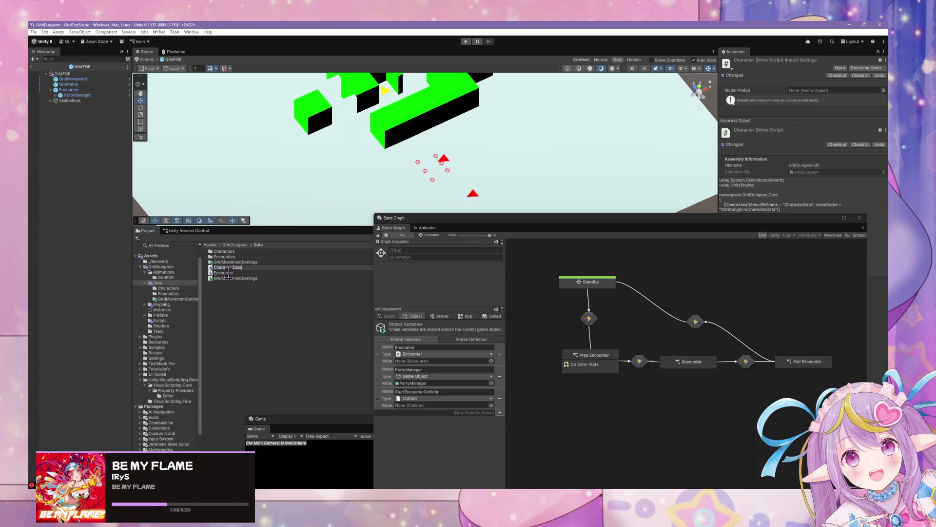
pyautogui.click(227, 273)
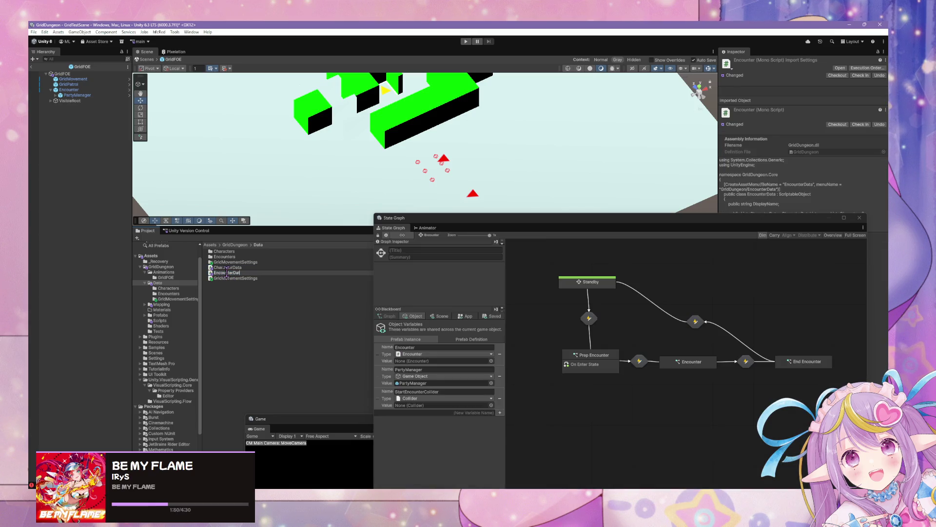
# Step: Rename the Characters and Encounters folders to CharactersData and EncounterData
pyautogui.click(233, 252)
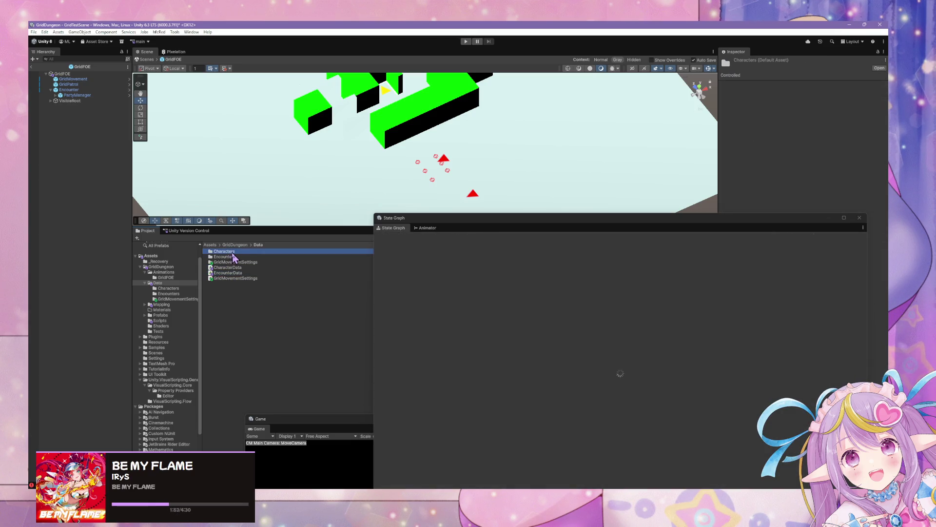
pyautogui.click(233, 253)
pyautogui.write('Data')
pyautogui.press('Return')
pyautogui.click(230, 257)
pyautogui.click(235, 257)
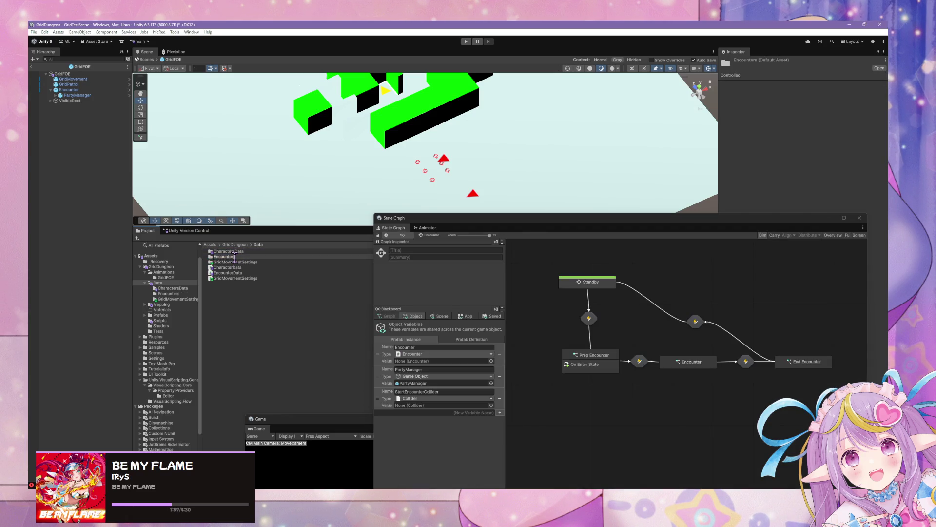
pyautogui.press('Return')
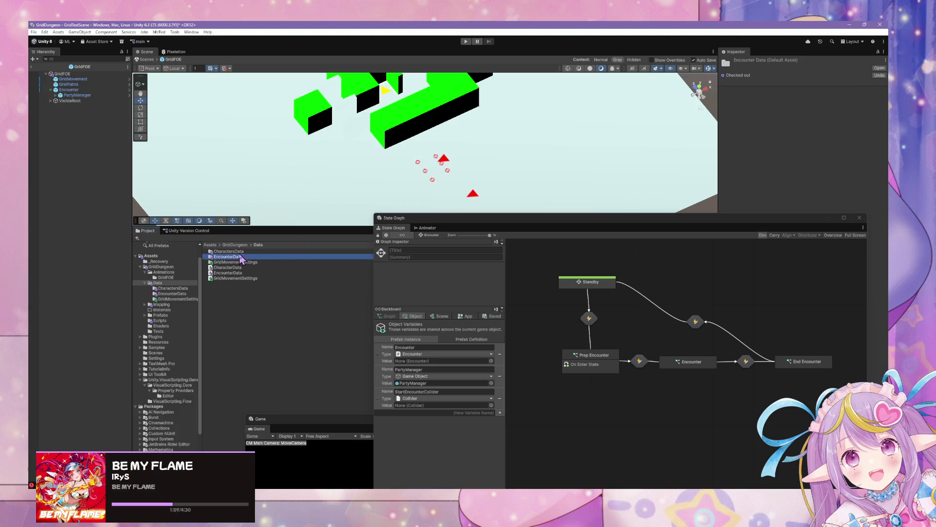
# Step: Open the CharactersData folder and select the TestFOE2 character asset
pyautogui.doubleClick(239, 251)
pyautogui.click(258, 245)
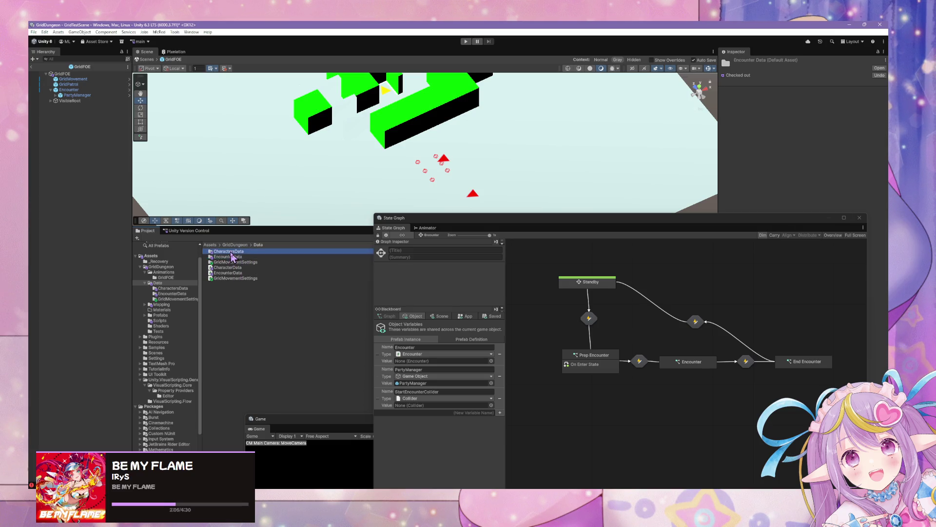
pyautogui.doubleClick(228, 252)
pyautogui.click(225, 257)
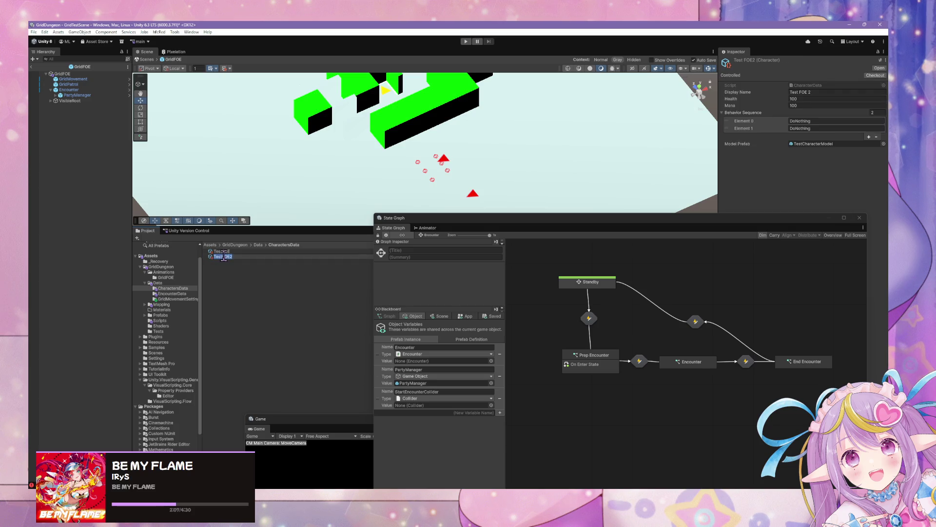
pyautogui.click(223, 254)
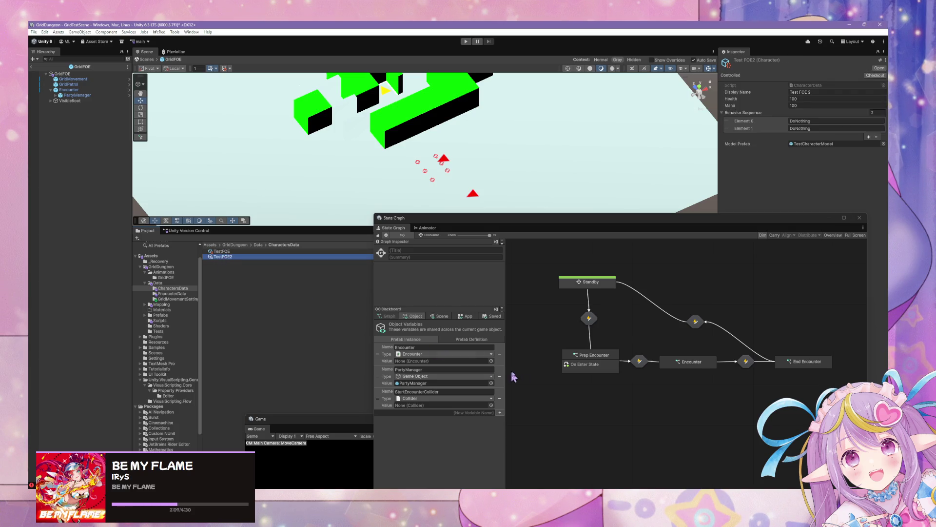
pyautogui.click(49, 33)
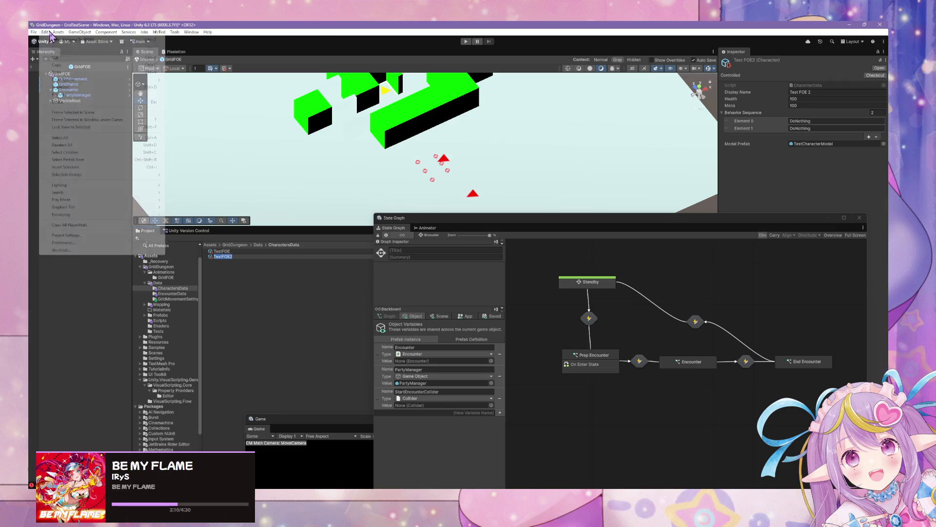
# Step: Regenerate the Visual Scripting nodes from Project Settings and dismiss the import warning
pyautogui.click(110, 236)
pyautogui.click(426, 249)
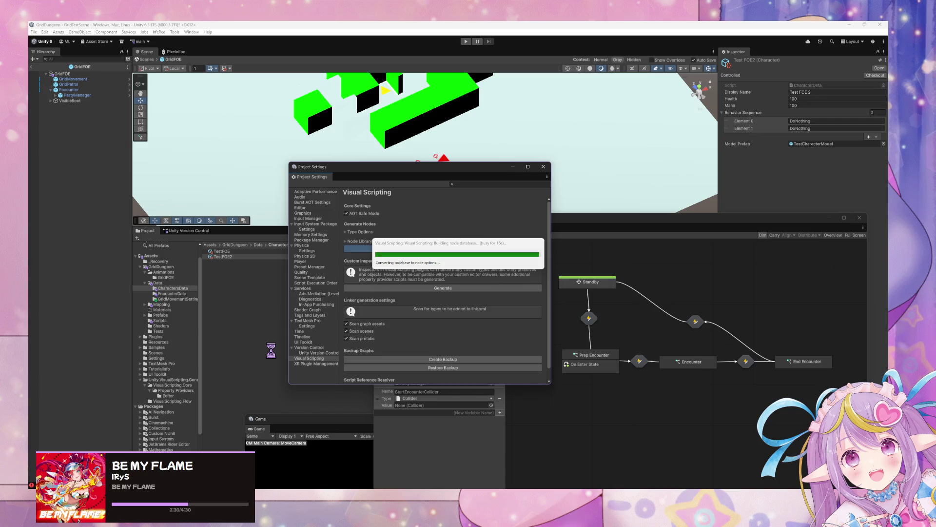
pyautogui.click(461, 267)
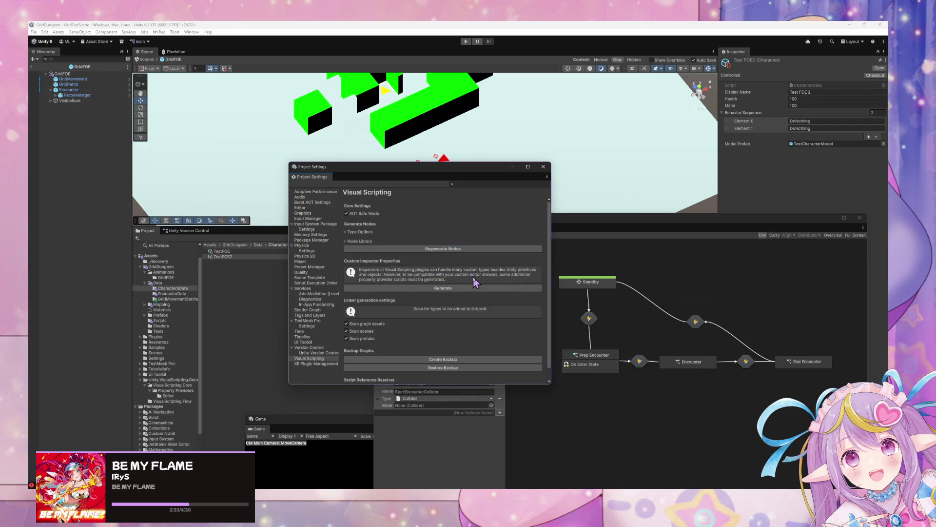
pyautogui.click(825, 92)
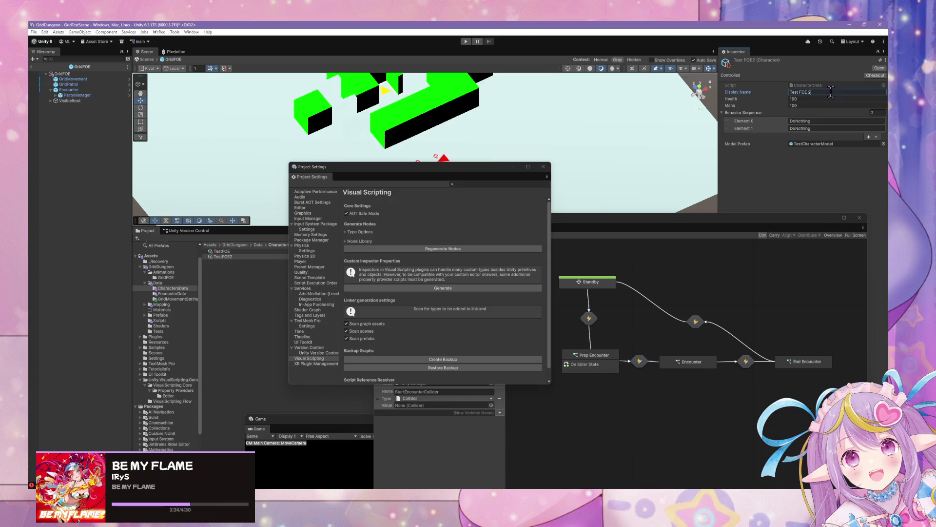
# Step: Rename the character assets TestFOE and TestFOE2 to TestEnemy1 and TestEnemy2
pyautogui.click(229, 252)
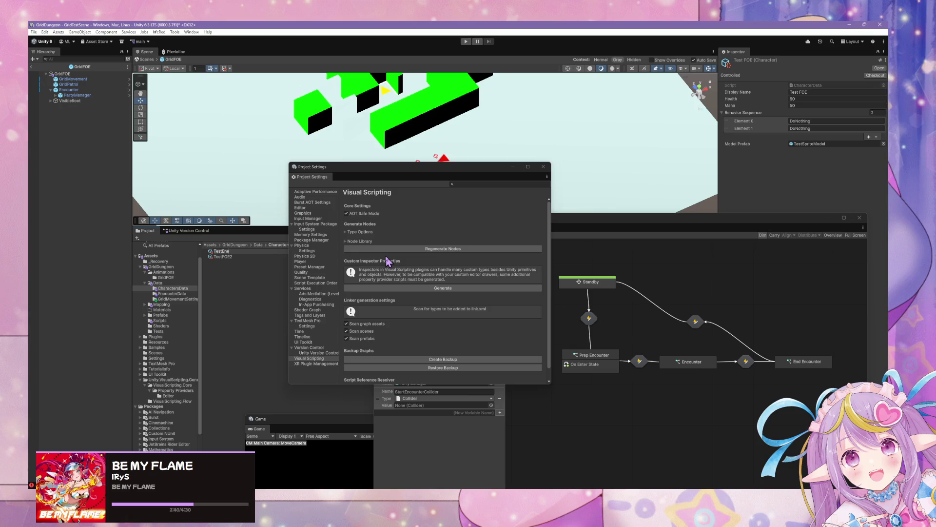
pyautogui.press('Return')
pyautogui.click(228, 257)
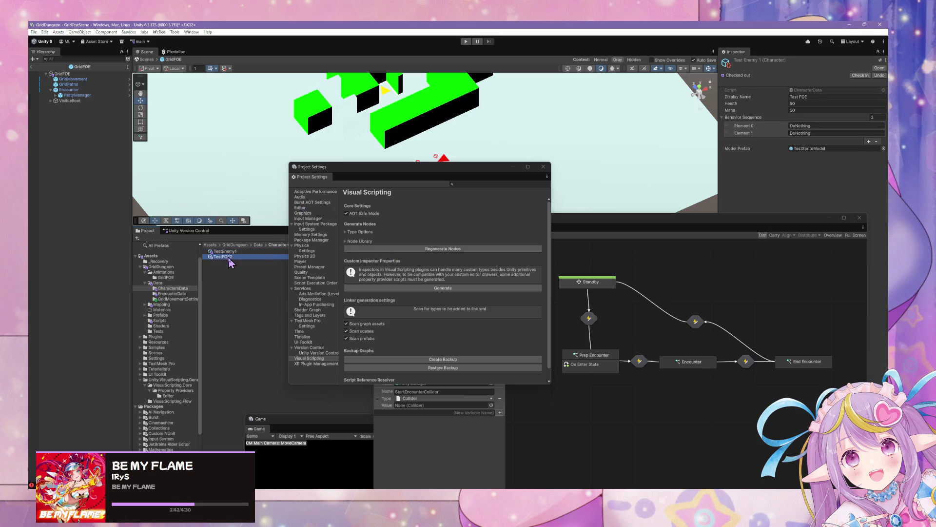
pyautogui.write('E')
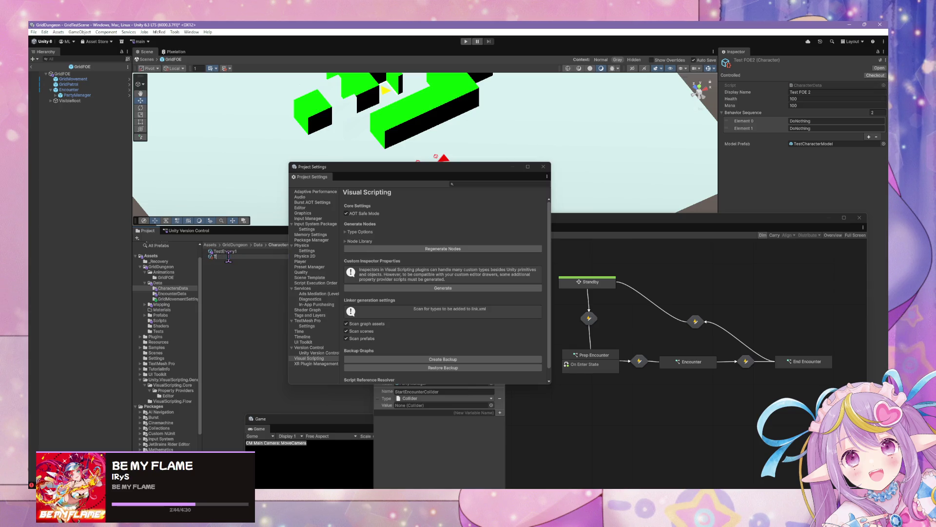
pyautogui.write('Enemy2')
pyautogui.click(225, 251)
# Step: Set the display names to Test Knight for TestEnemy1 and Test Enemy2 for TestEnemy2
pyautogui.doubleClick(819, 97)
pyautogui.write('Knight')
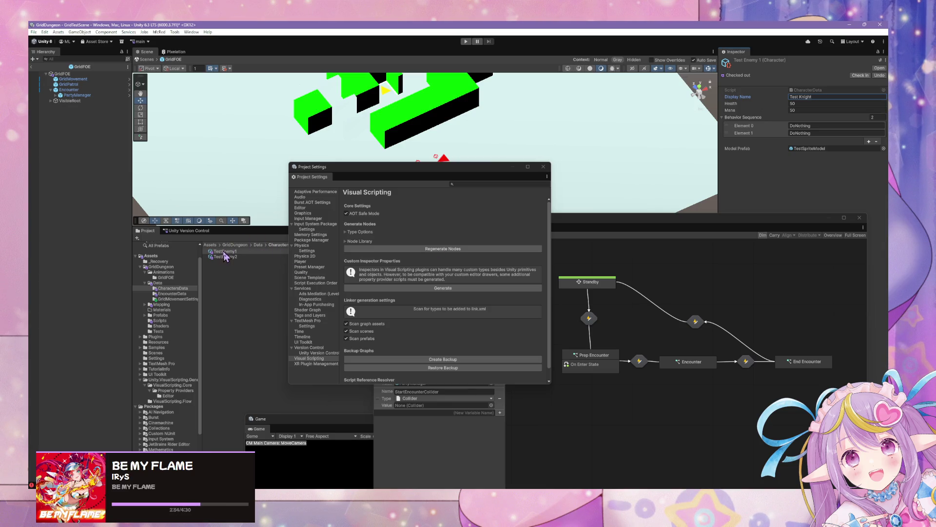
pyautogui.click(225, 252)
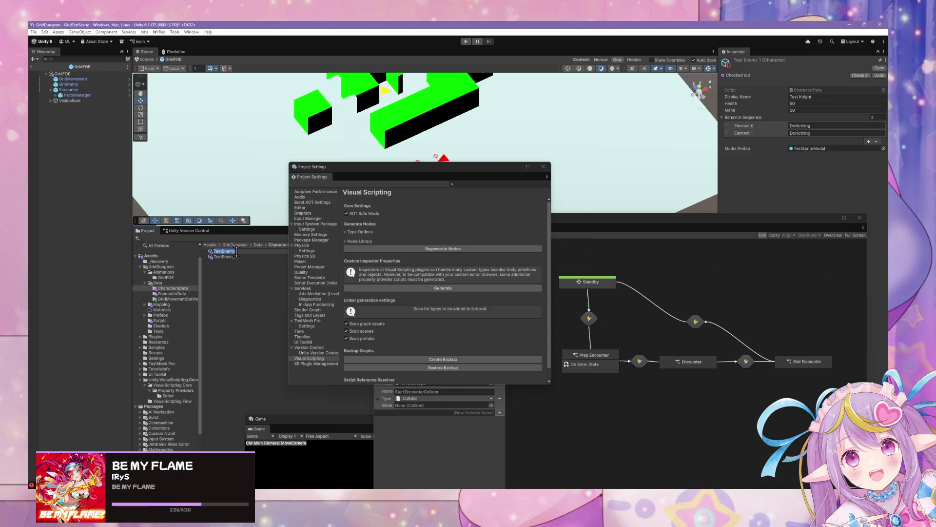
pyautogui.click(227, 257)
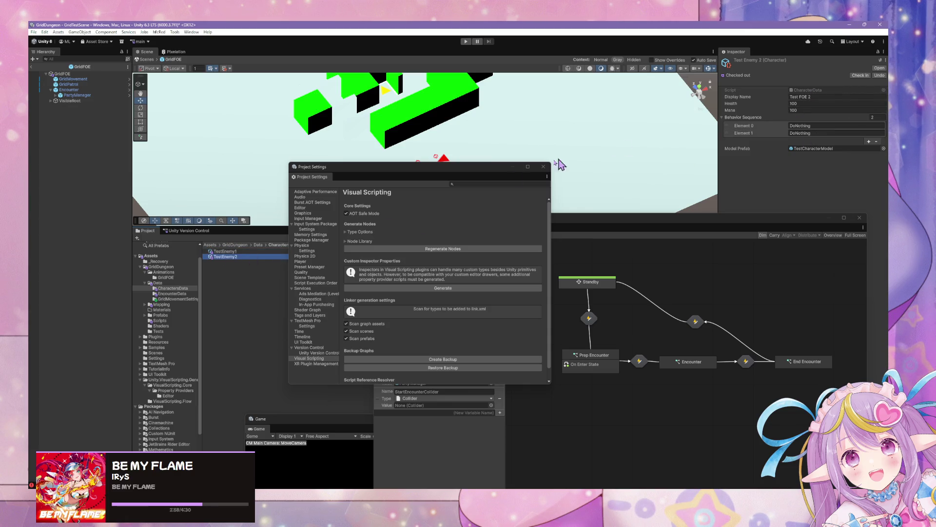
pyautogui.click(266, 252)
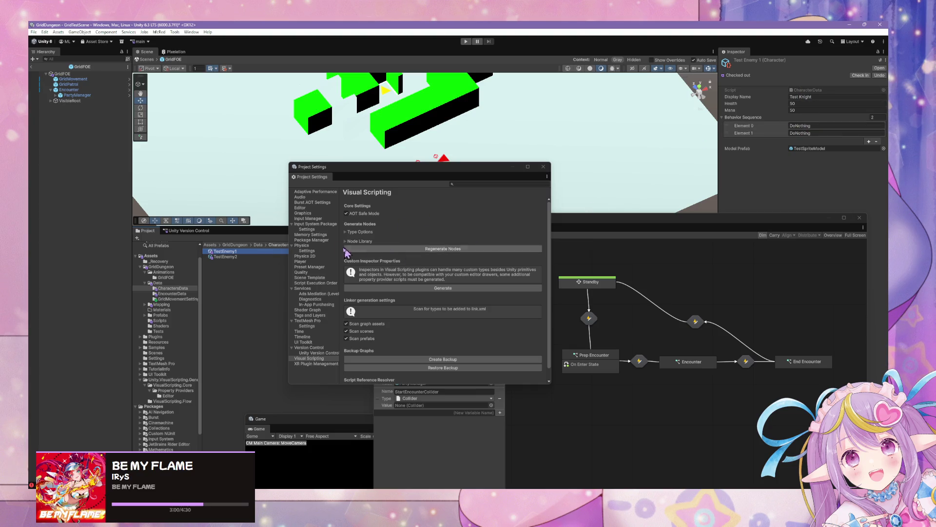
pyautogui.click(240, 257)
pyautogui.click(824, 97)
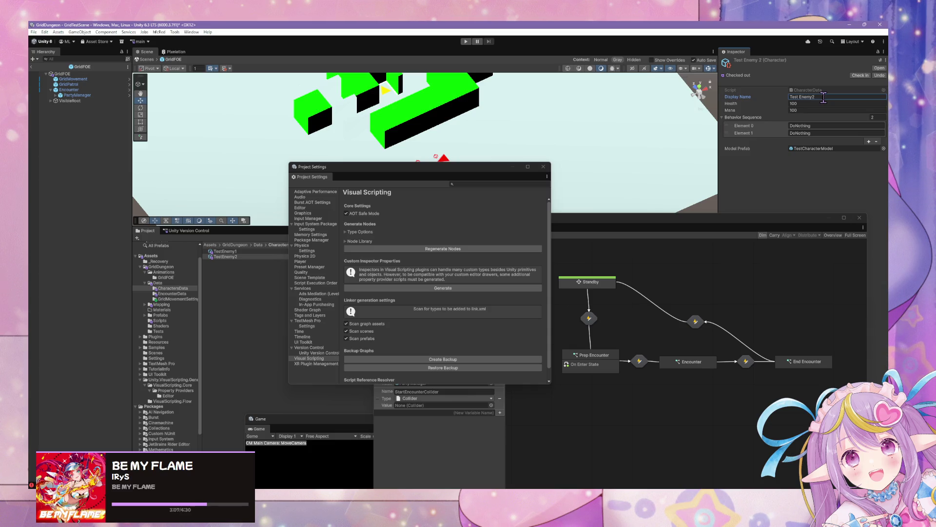
pyautogui.click(223, 258)
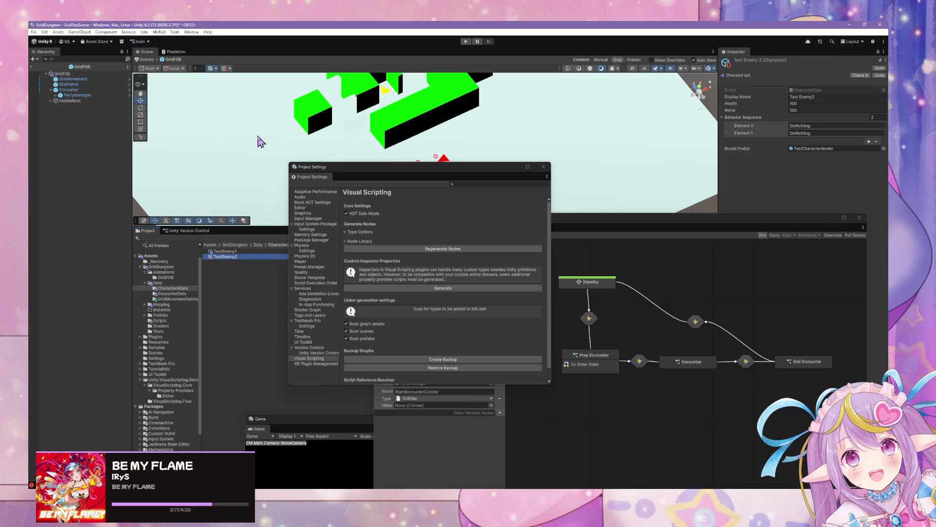
# Step: Regenerate the Visual Scripting nodes and close Encounter.cs and Character.cs in the code editor
pyautogui.moveTo(468, 170)
pyautogui.mouseDown()
pyautogui.moveTo(599, 160)
pyautogui.moveTo(608, 227)
pyautogui.mouseUp()
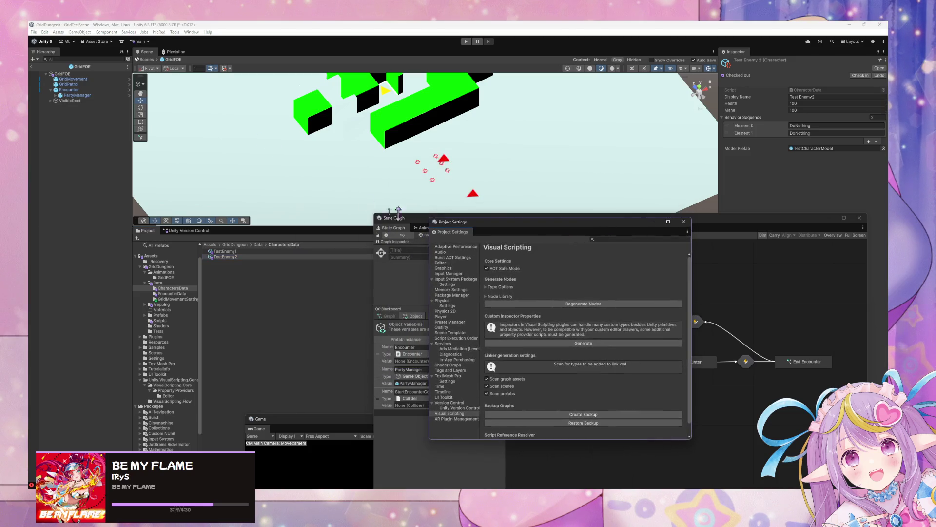
pyautogui.click(585, 303)
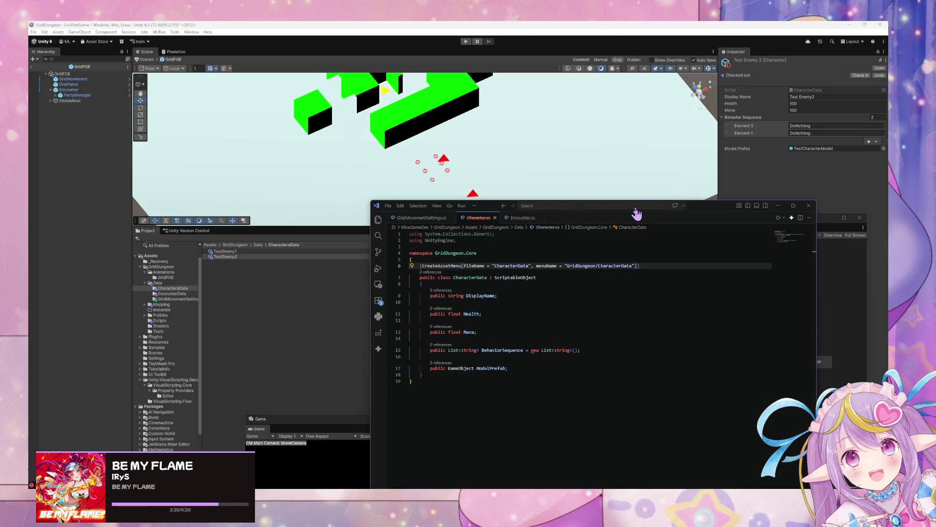
pyautogui.click(520, 218)
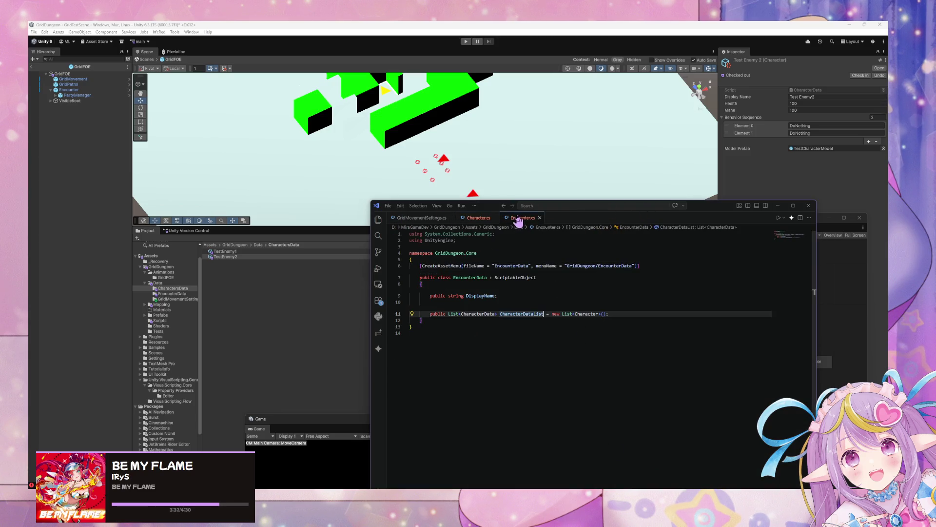
pyautogui.click(542, 218)
pyautogui.click(495, 218)
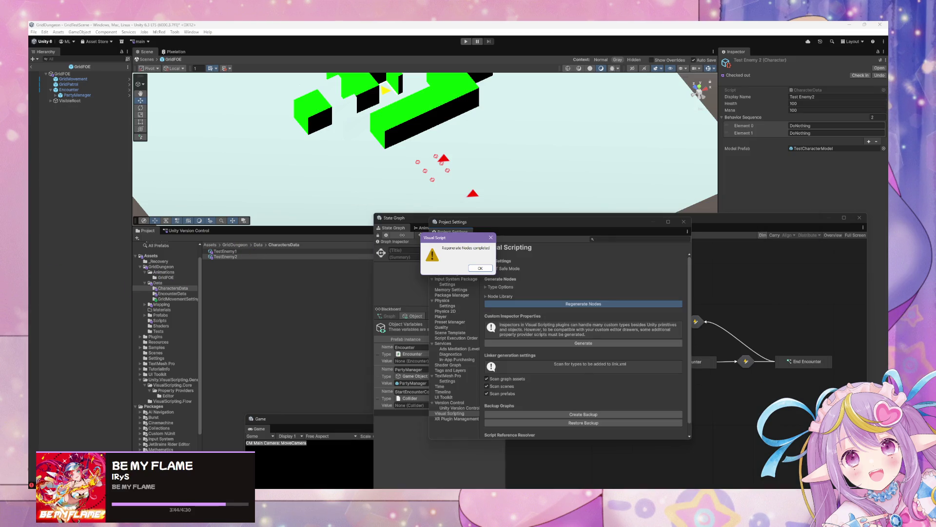
# Step: Dismiss the 'Regenerate Nodes completed' message with OK
pyautogui.click(480, 268)
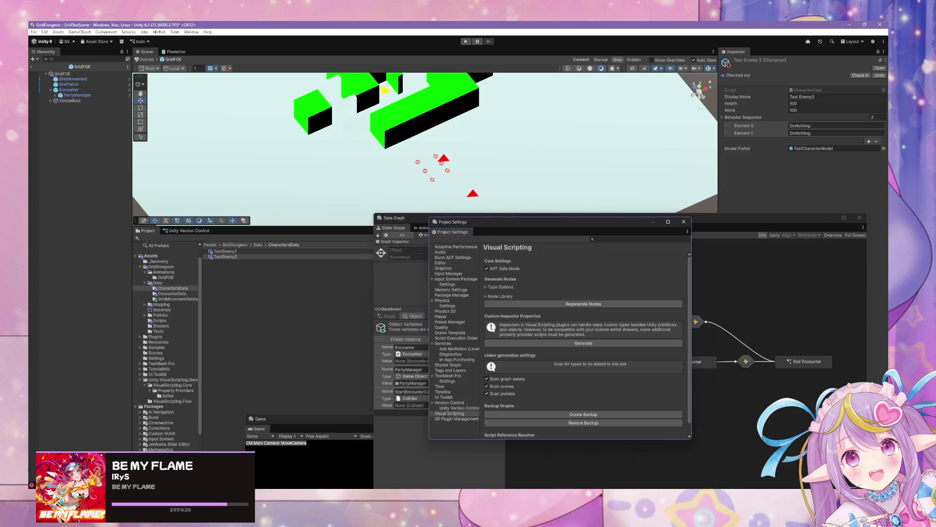
# Step: Open the EncounterData folder and view TestEncounter1's list of characters
pyautogui.click(258, 245)
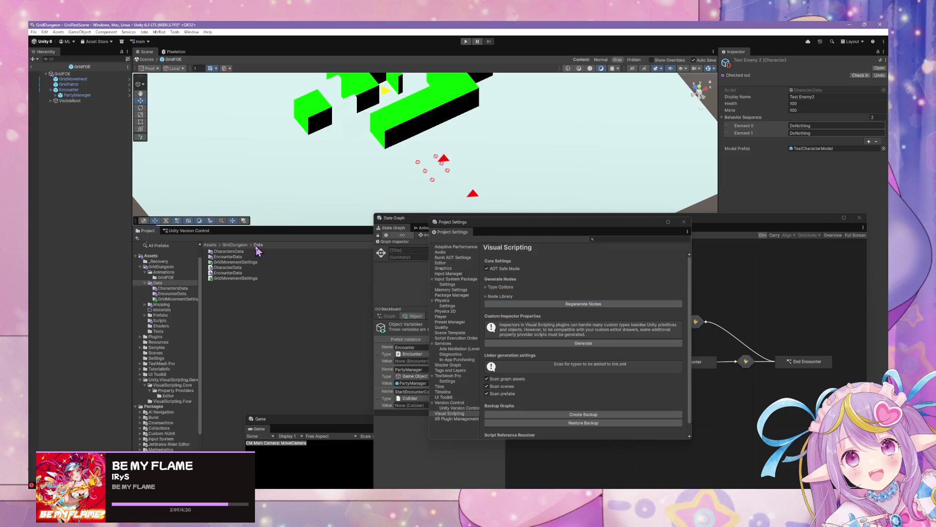
pyautogui.click(233, 273)
pyautogui.press('Up')
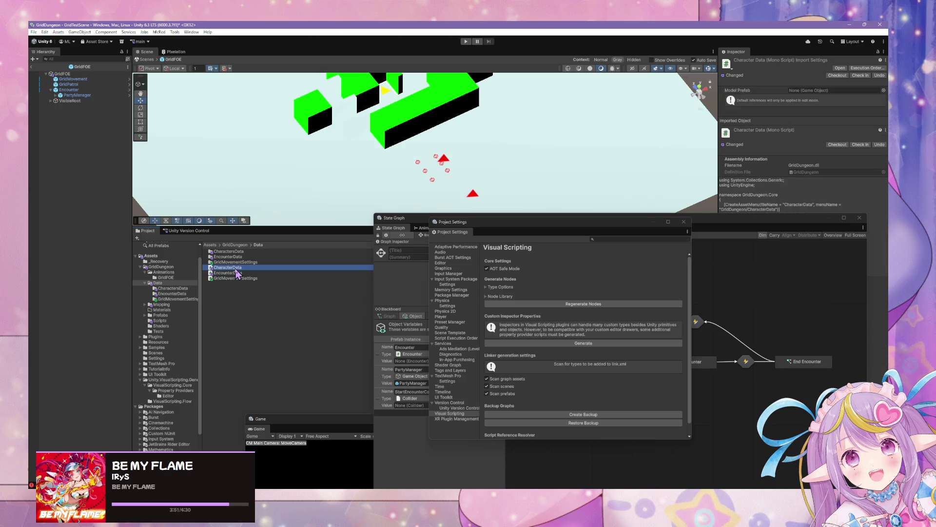
pyautogui.press('Up')
pyautogui.press('Up')
pyautogui.press('Up')
pyautogui.click(235, 257)
pyautogui.doubleClick(233, 258)
pyautogui.click(226, 254)
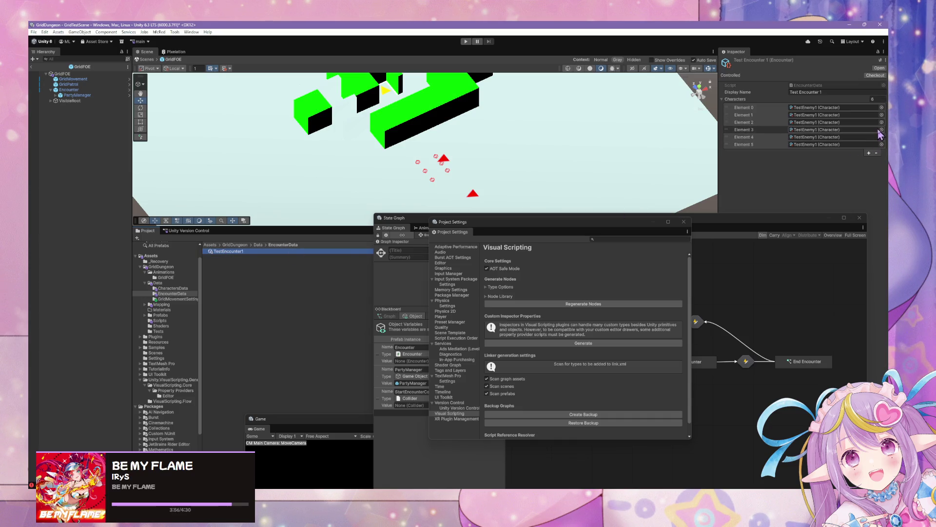
# Step: Move Project Settings aside, return to the Data folder and select the CharacterData script
pyautogui.moveTo(552, 230); pyautogui.dragTo(426, 229)
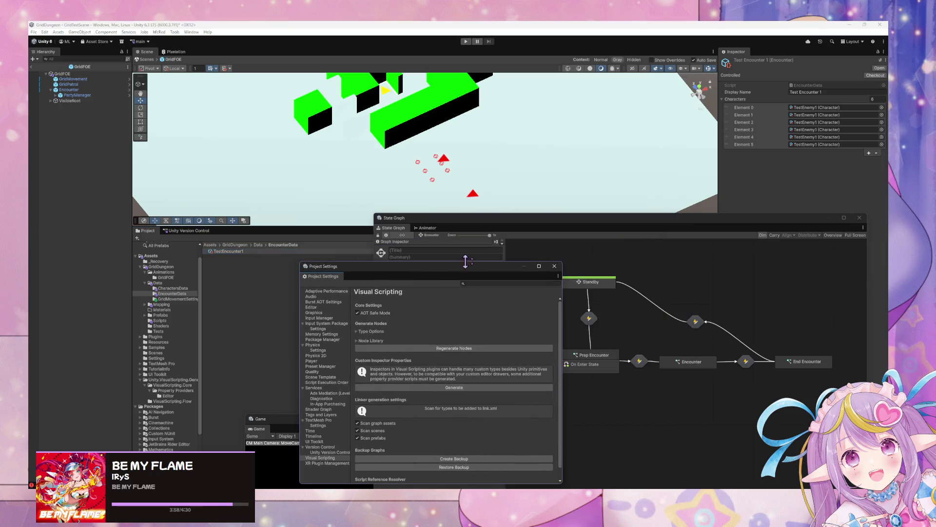
pyautogui.click(258, 246)
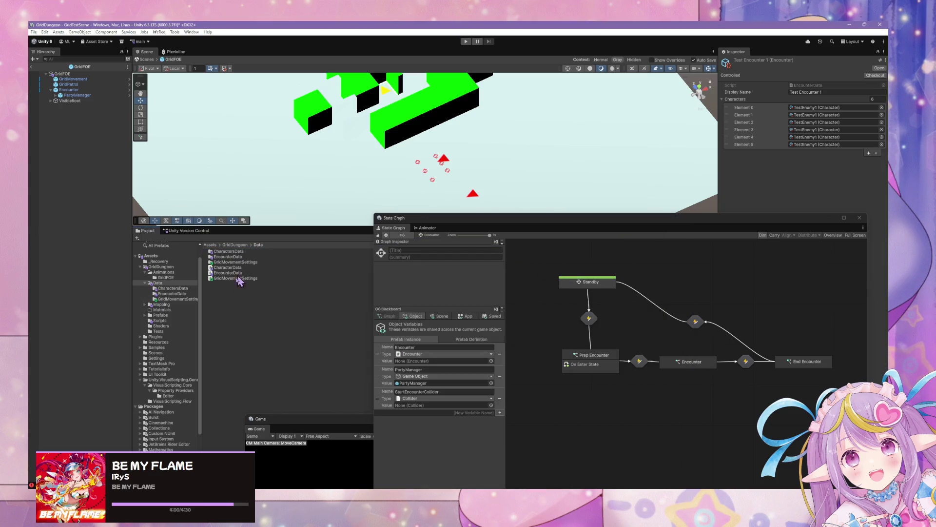
pyautogui.click(239, 273)
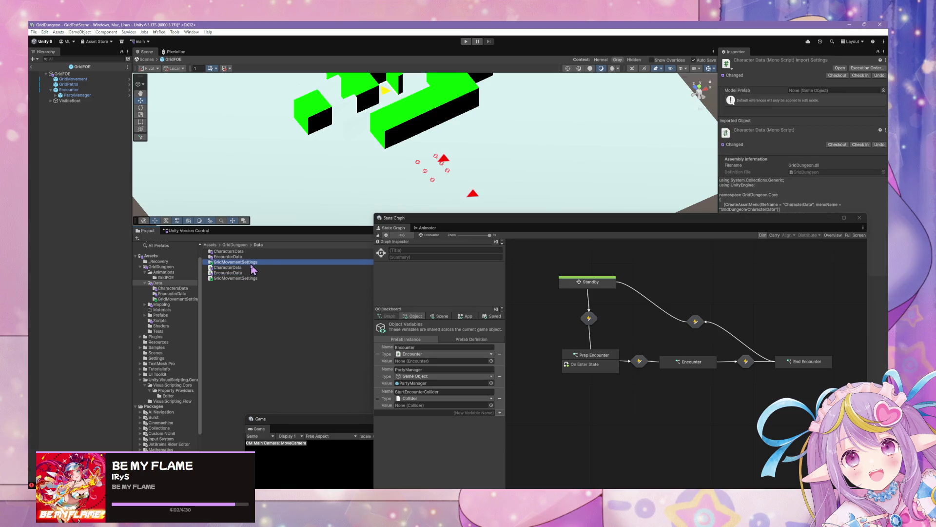
pyautogui.click(257, 283)
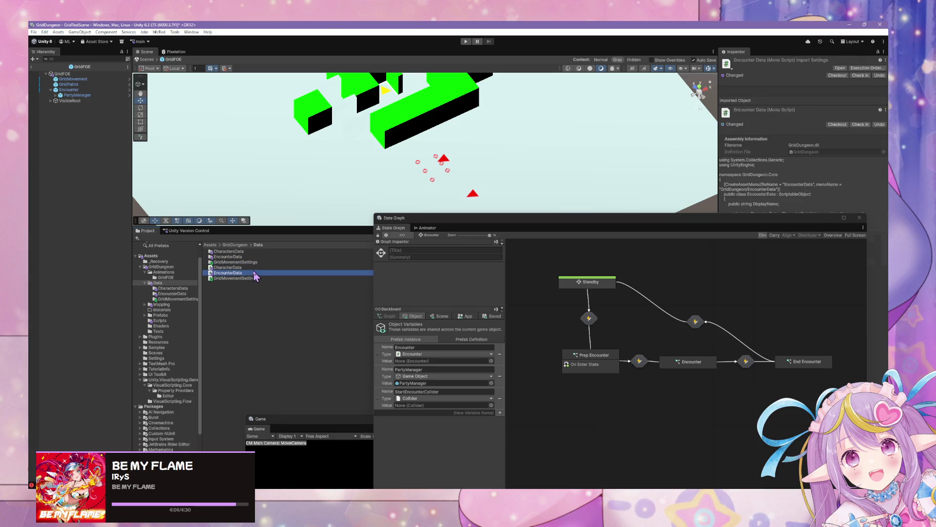
pyautogui.click(245, 268)
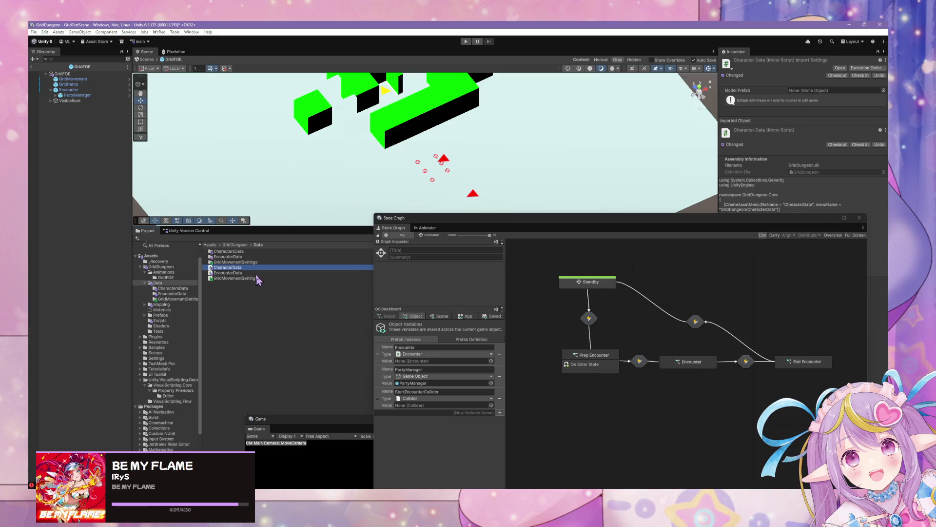
# Step: Open the C# project in Visual Studio Code and open the EncounterData script
pyautogui.rightClick(235, 288)
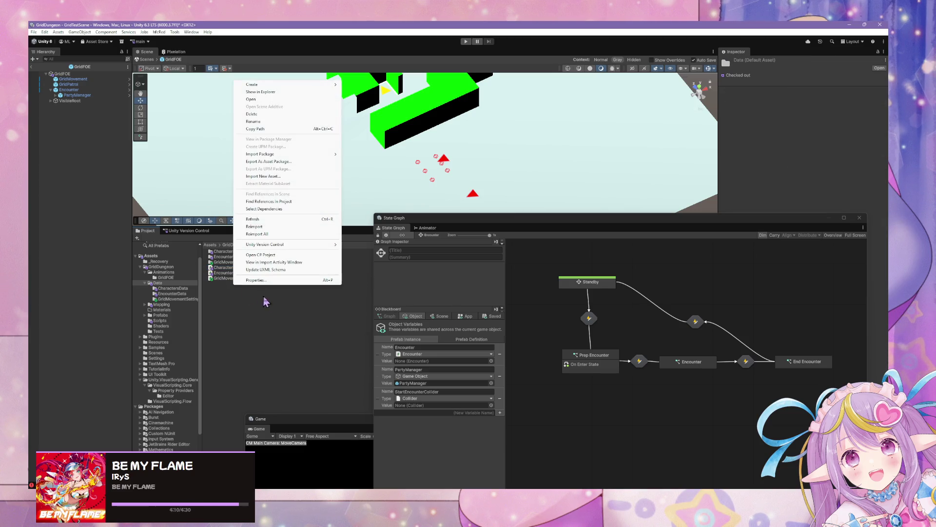
pyautogui.click(222, 321)
pyautogui.rightClick(224, 288)
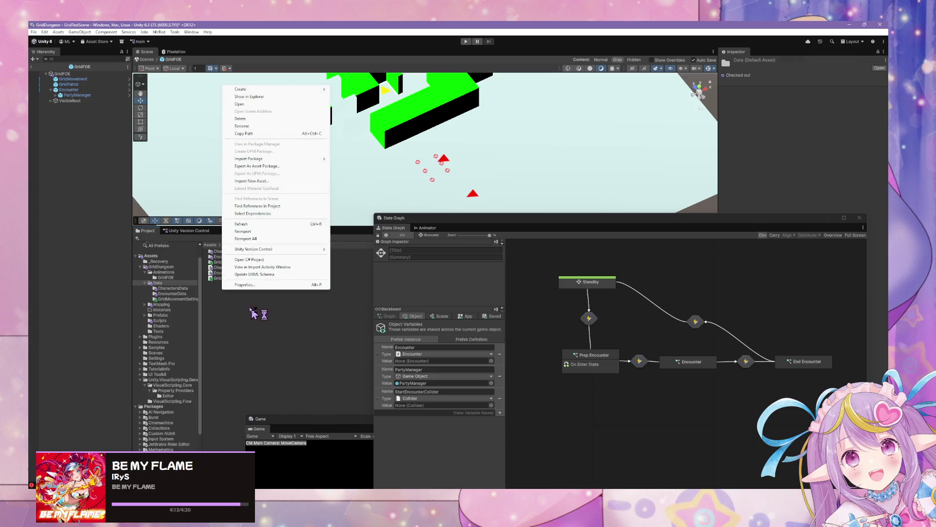
pyautogui.click(225, 307)
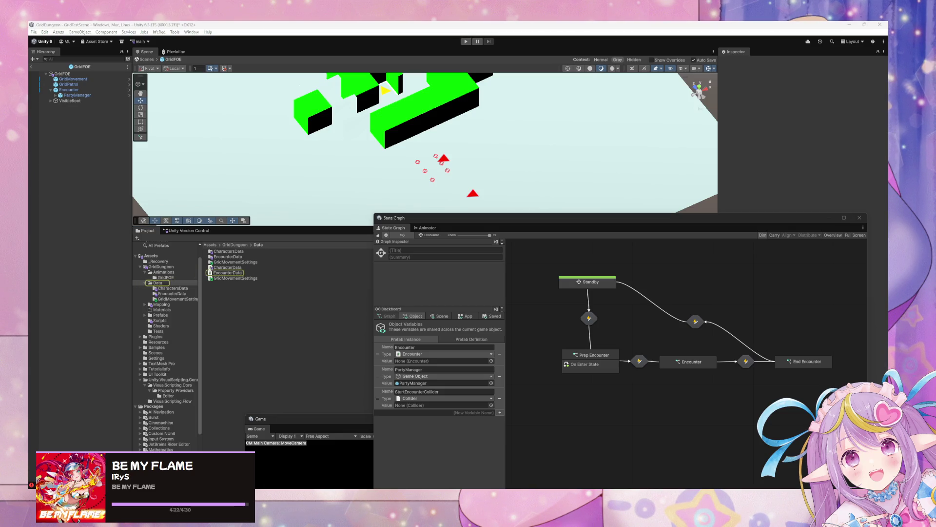
pyautogui.click(232, 273)
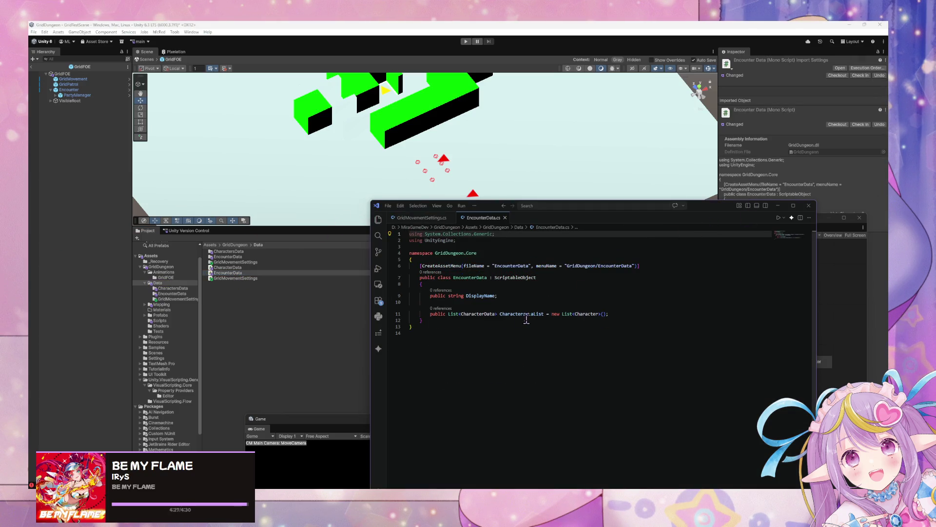
# Step: Open CharacterData.cs alongside EncounterData.cs and compare the two scripts
pyautogui.click(642, 266)
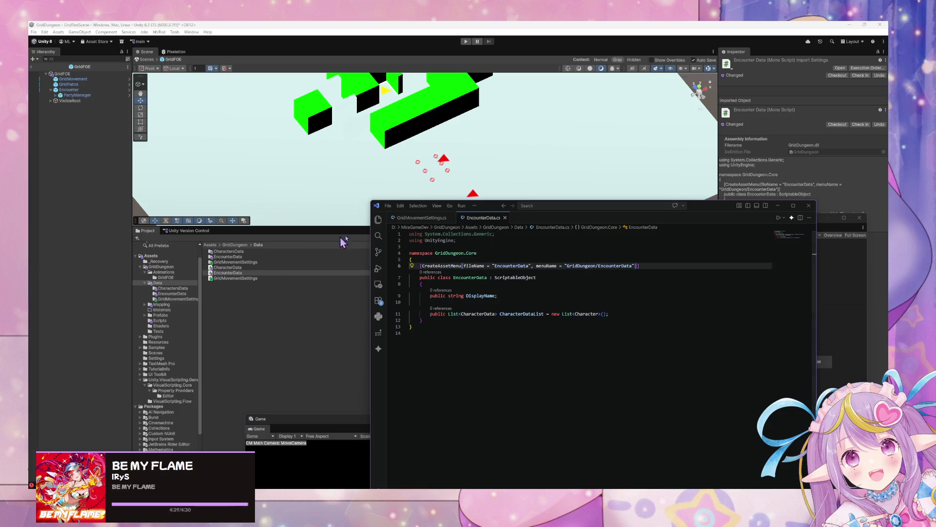
pyautogui.click(227, 268)
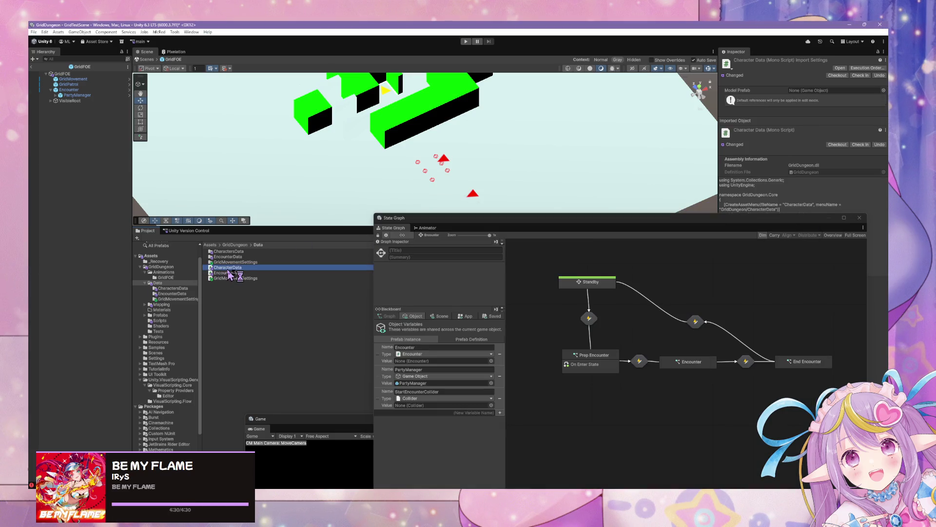
pyautogui.click(544, 276)
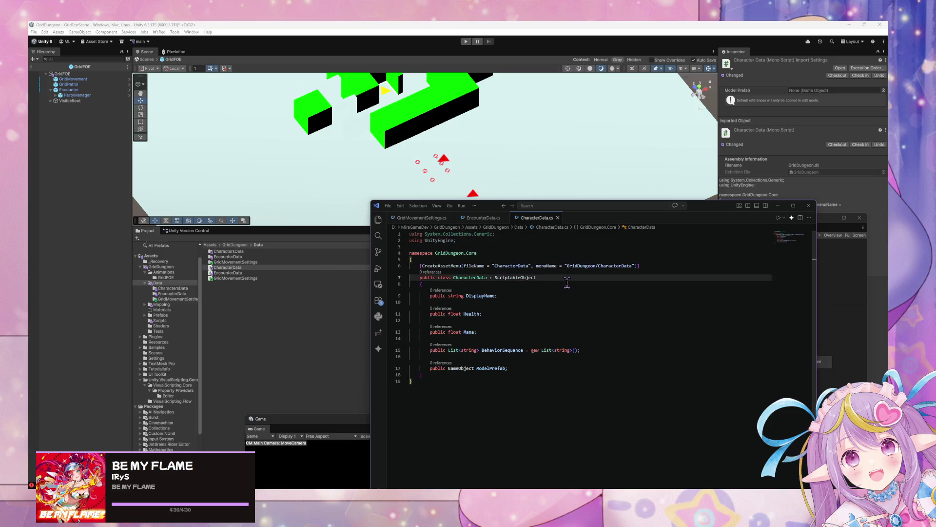
pyautogui.click(488, 218)
pyautogui.click(527, 219)
pyautogui.click(482, 218)
pyautogui.hotkey('ctrl', 'Tab')
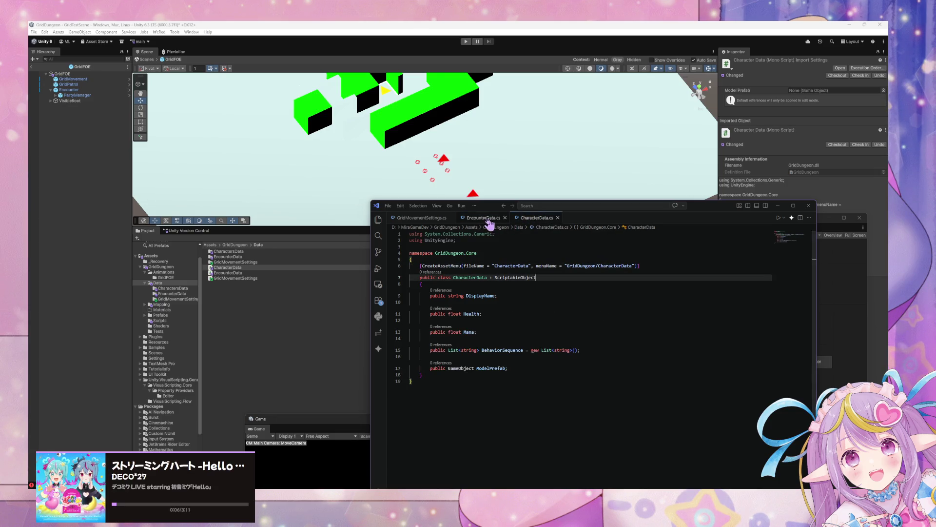
pyautogui.click(483, 220)
pyautogui.hotkey('ctrl', 'Tab')
# Step: Change EncounterData's list type on line 11 to CharacterData and return to Unity to recompile
pyautogui.click(502, 218)
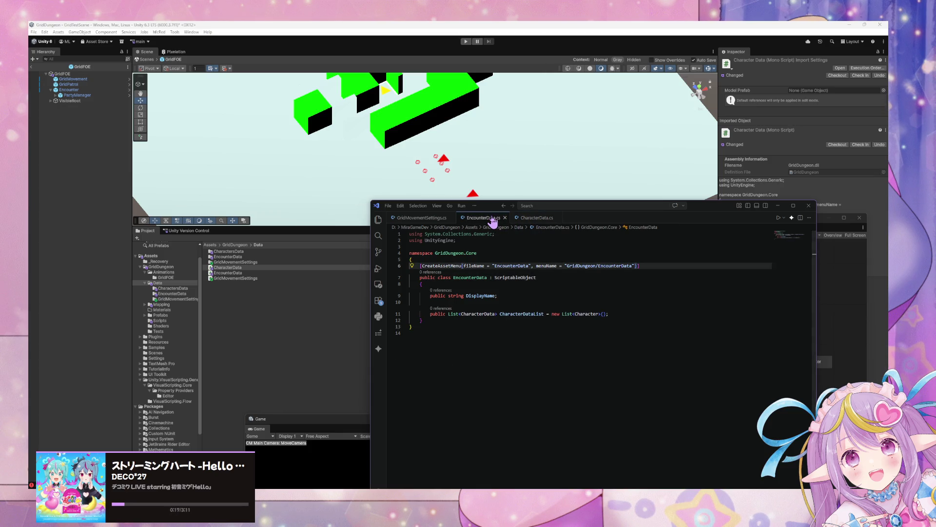
pyautogui.click(597, 313)
pyautogui.write('Data')
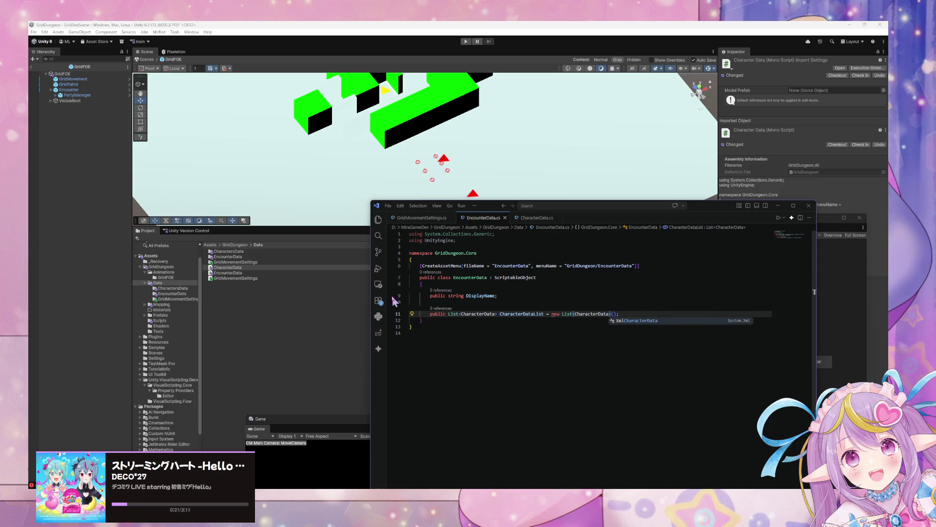
pyautogui.click(276, 299)
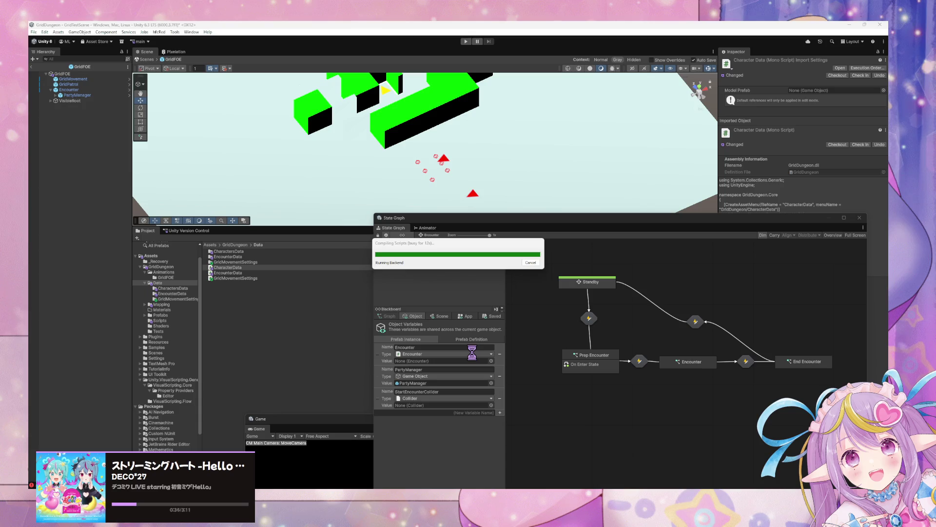
# Step: Set the Encounter variable's type to Encounter Data by searching 'encounter'
pyautogui.click(431, 354)
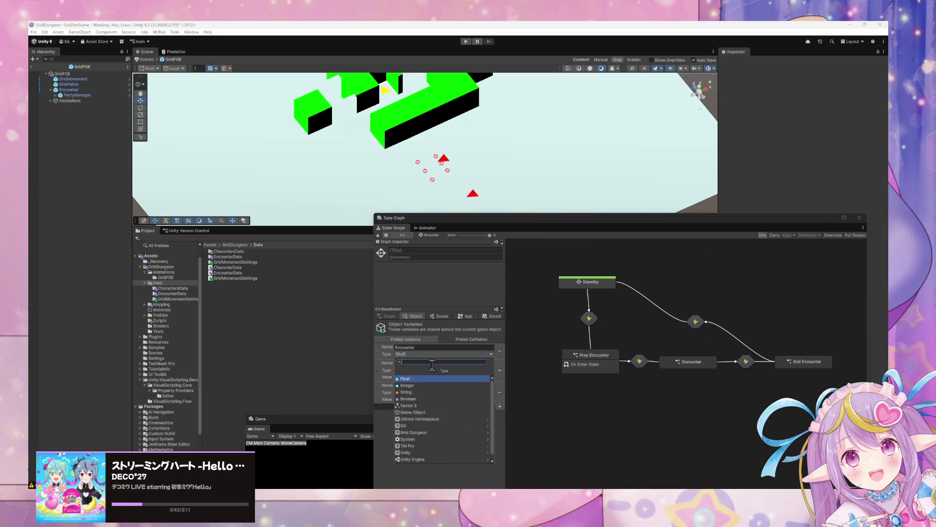
pyautogui.write('encounter')
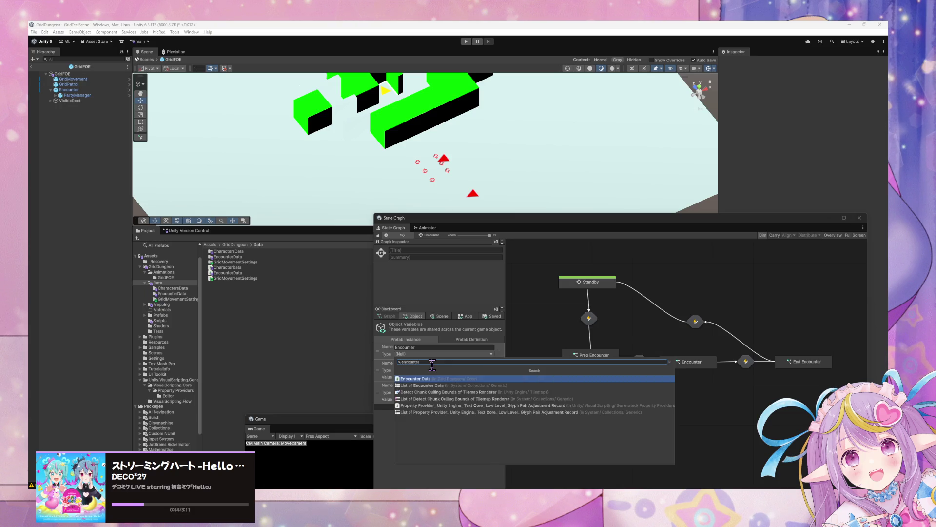
pyautogui.press('Return')
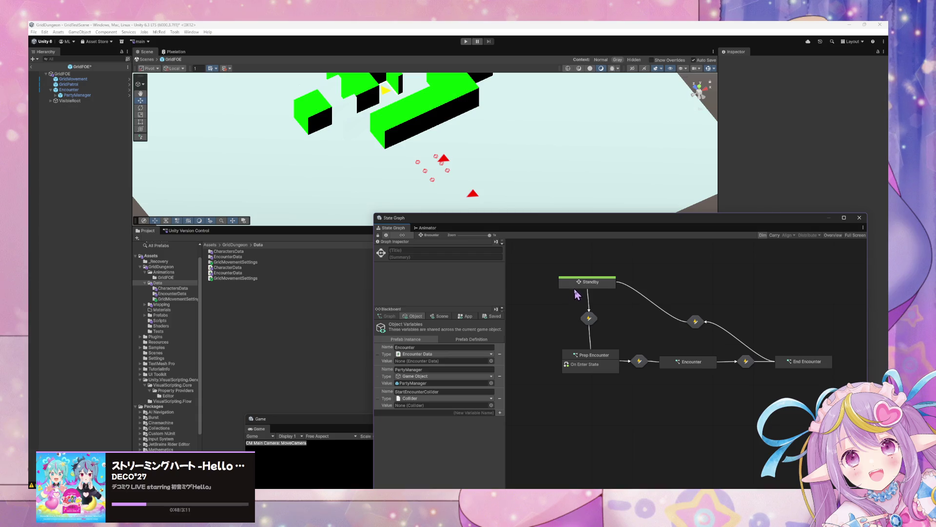
# Step: Expand PartyManager and Formation in the Hierarchy to reveal Formation's rows
pyautogui.click(68, 89)
pyautogui.click(55, 95)
pyautogui.click(59, 100)
pyautogui.click(61, 100)
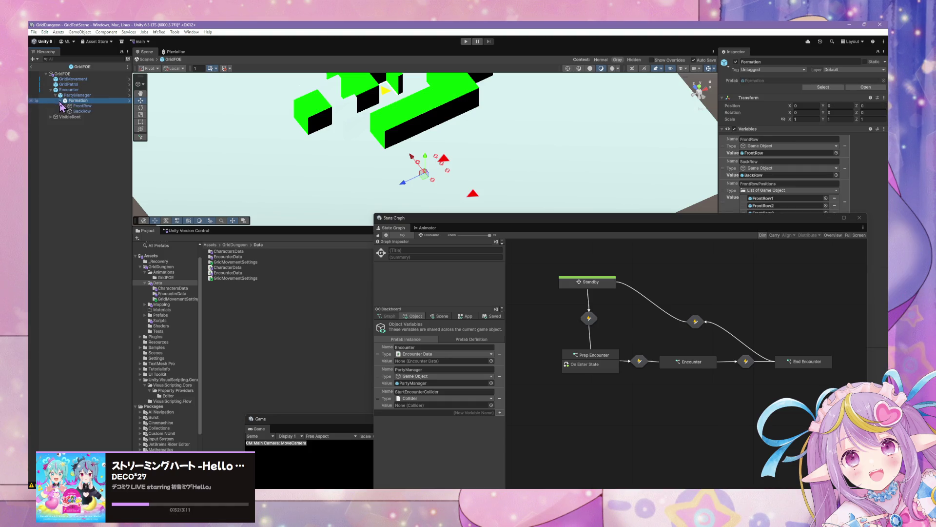
pyautogui.click(82, 106)
pyautogui.click(65, 106)
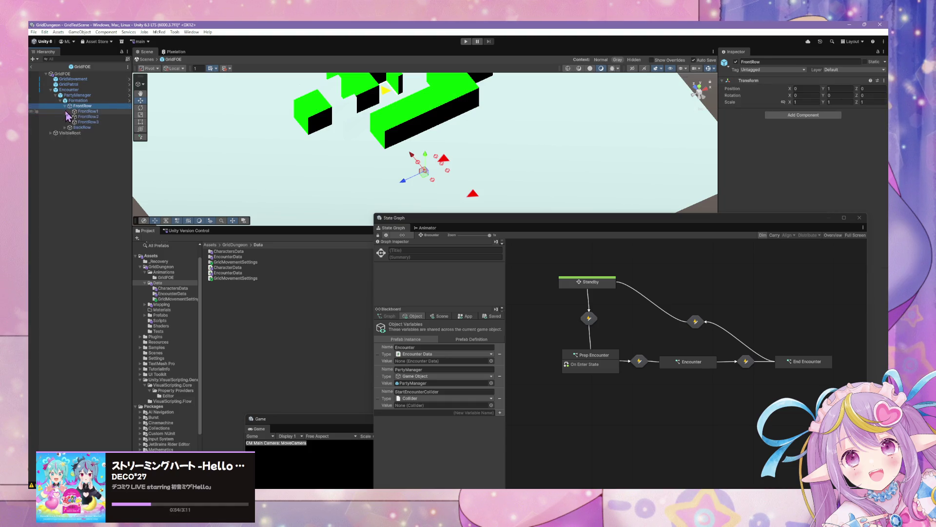
pyautogui.click(65, 106)
pyautogui.click(77, 101)
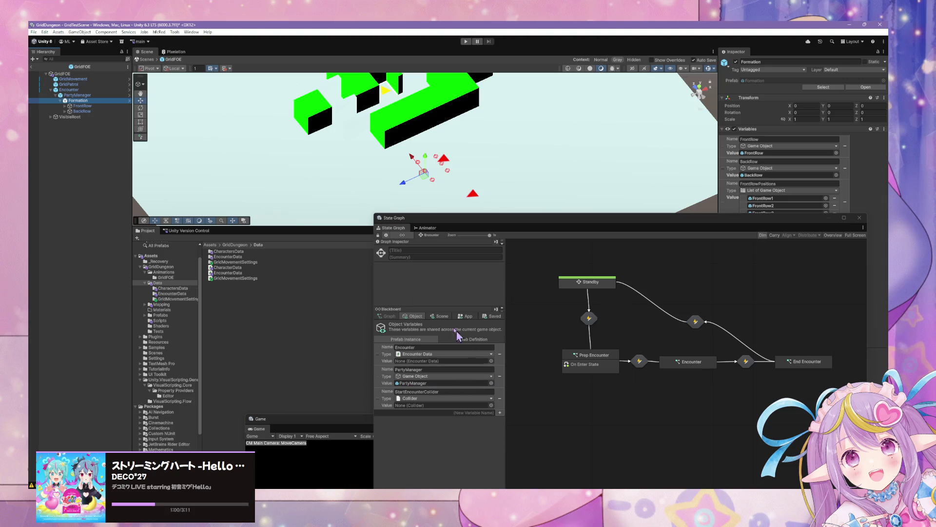
pyautogui.press('Up')
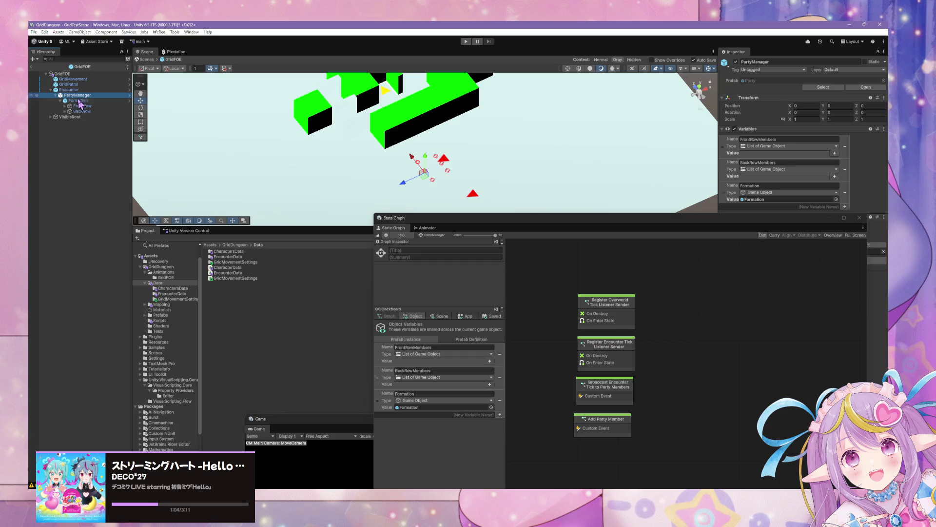
pyautogui.press('Up')
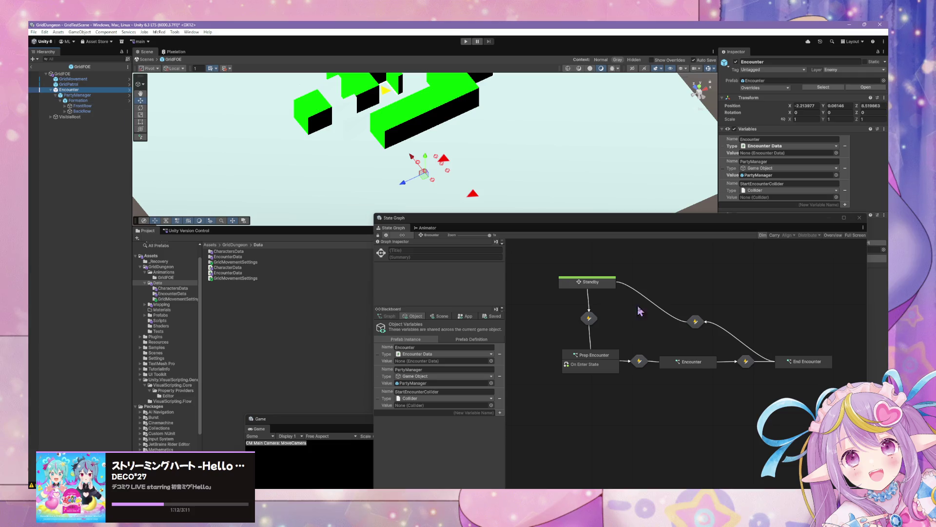
pyautogui.doubleClick(605, 359)
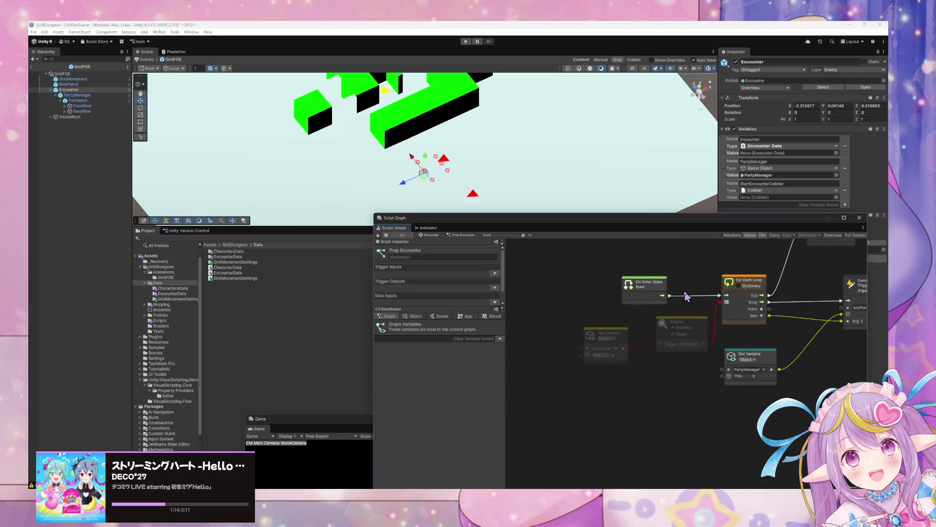
# Step: With the Encounter Get Variable node selected, browse Codebase > Grid Dungeon in the node search
pyautogui.click(624, 332)
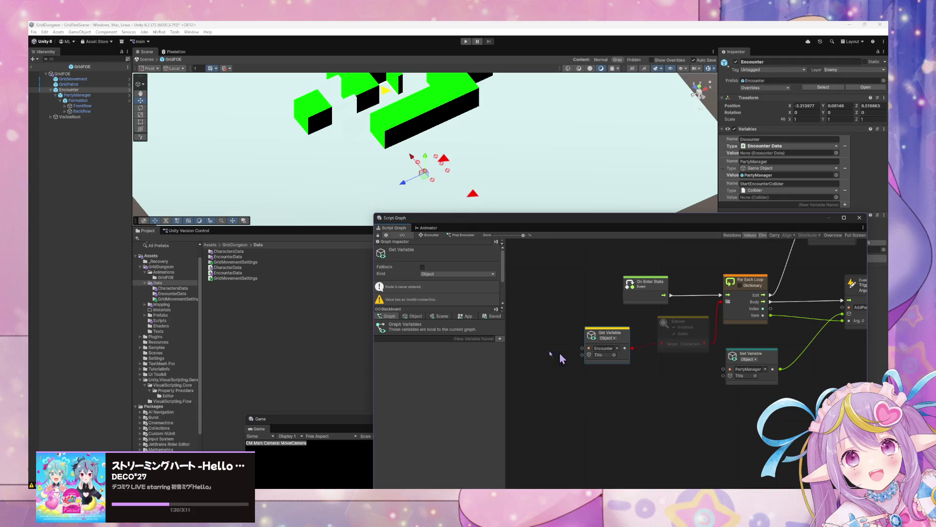
pyautogui.click(413, 316)
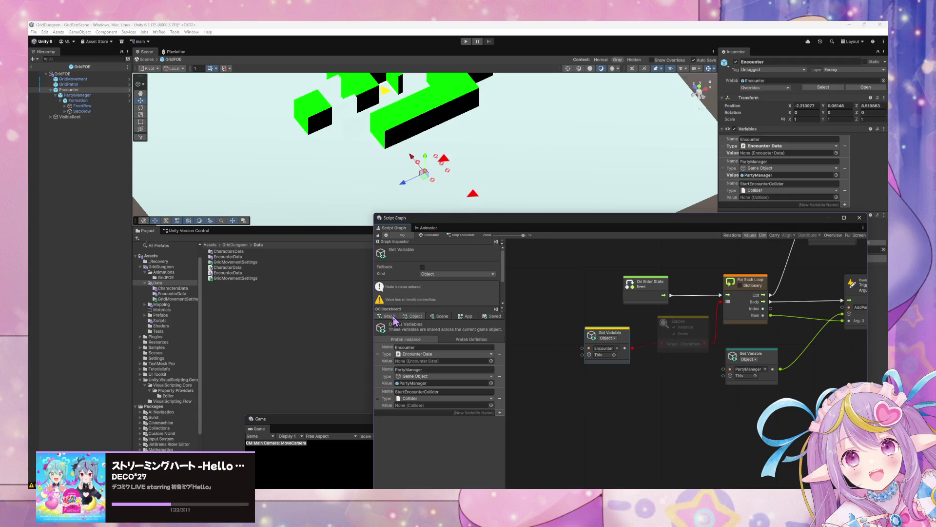
pyautogui.rightClick(665, 362)
pyautogui.click(688, 367)
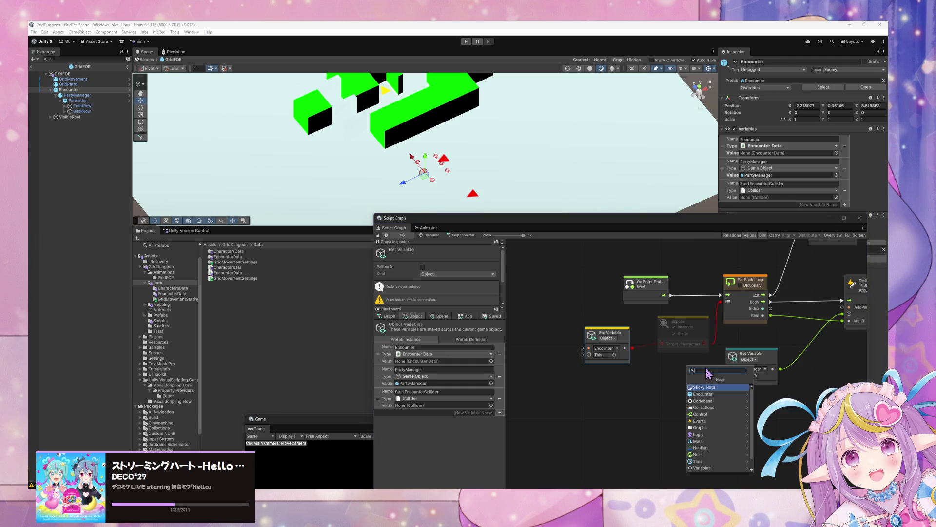
pyautogui.press('Down')
pyautogui.press('Down')
pyautogui.press('Right')
pyautogui.press('Down')
pyautogui.press('Down')
pyautogui.press('Right')
pyautogui.press('Right')
pyautogui.press('Right')
pyautogui.press('Right')
pyautogui.press('Left')
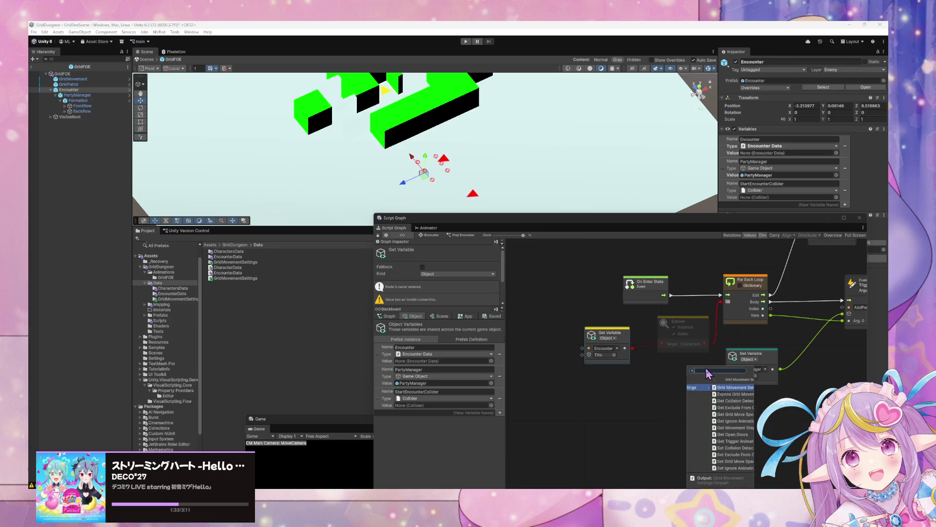
pyautogui.press('Escape')
pyautogui.click(44, 32)
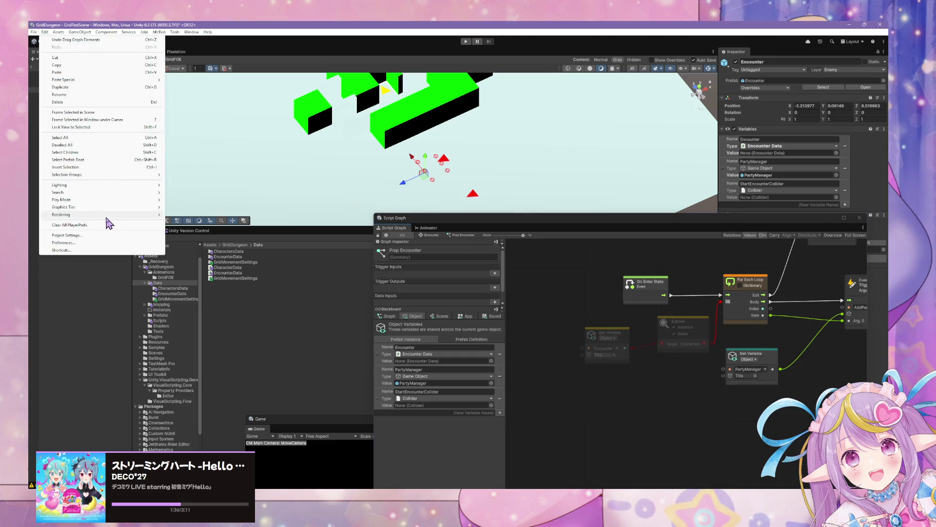
# Step: Delete the Expose node from the Prep Encounter graph
pyautogui.click(673, 336)
pyautogui.click(673, 336)
pyautogui.press('Delete')
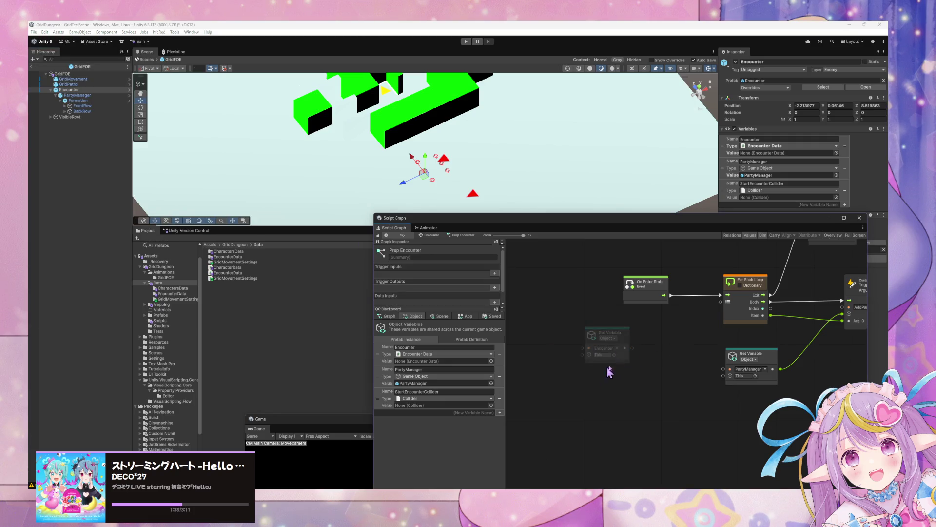
pyautogui.moveTo(633, 348); pyautogui.dragTo(647, 347)
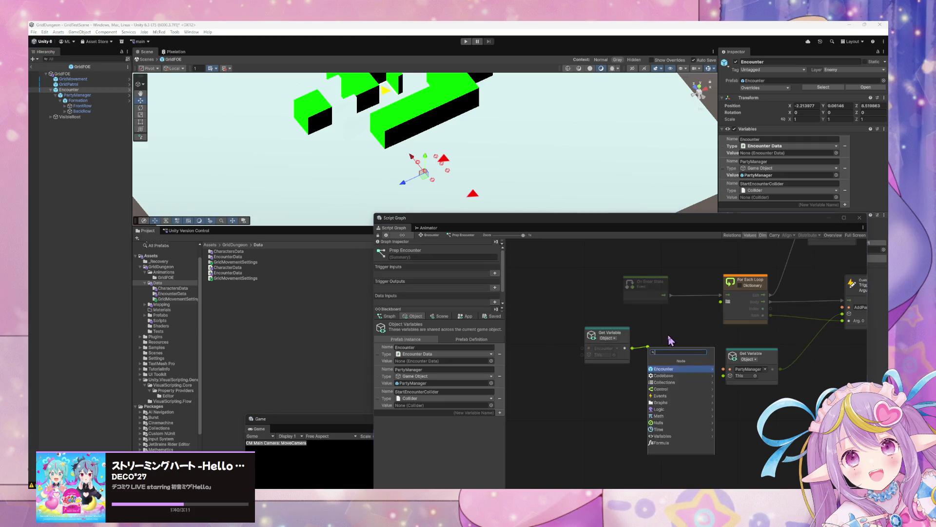
pyautogui.press('Escape')
# Step: Reset the Visual Scripting Node Library to defaults in Project Settings and add a new assembly entry
pyautogui.click(45, 32)
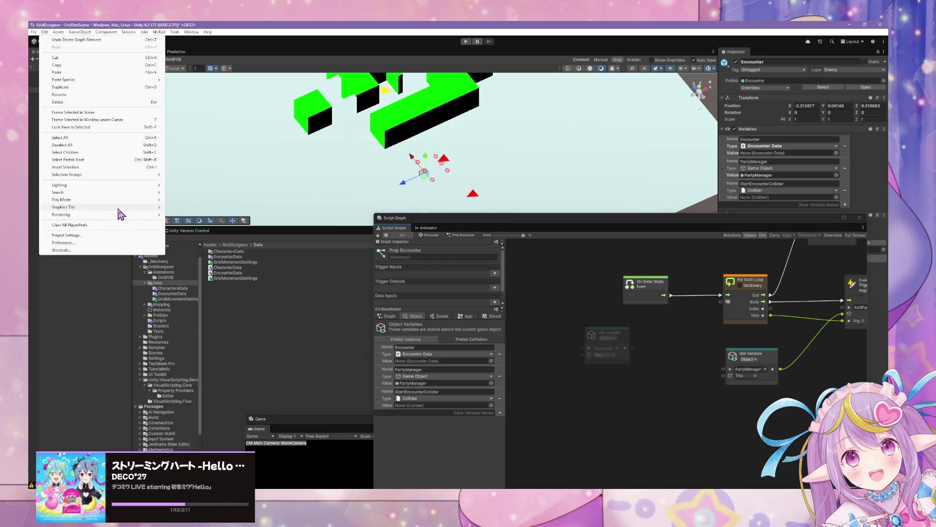
pyautogui.click(108, 235)
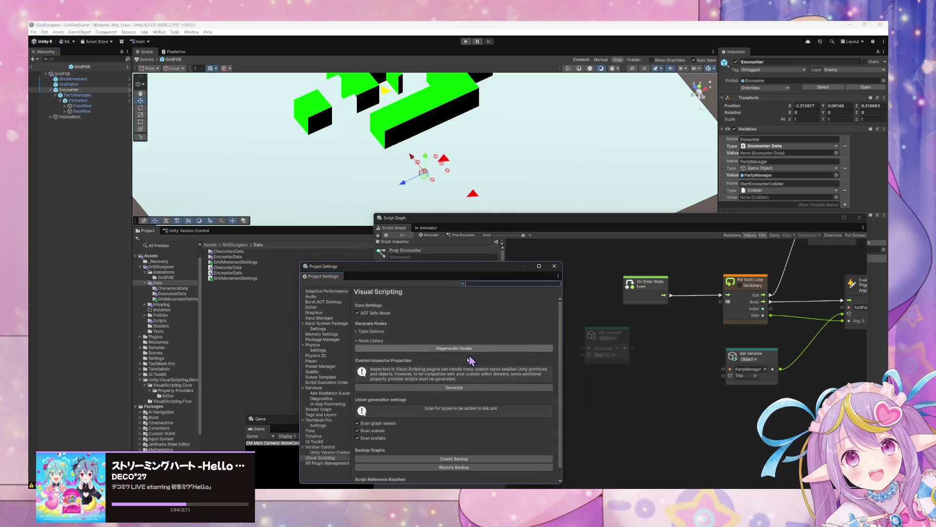
pyautogui.click(370, 331)
pyautogui.scroll(-5, 412, 366)
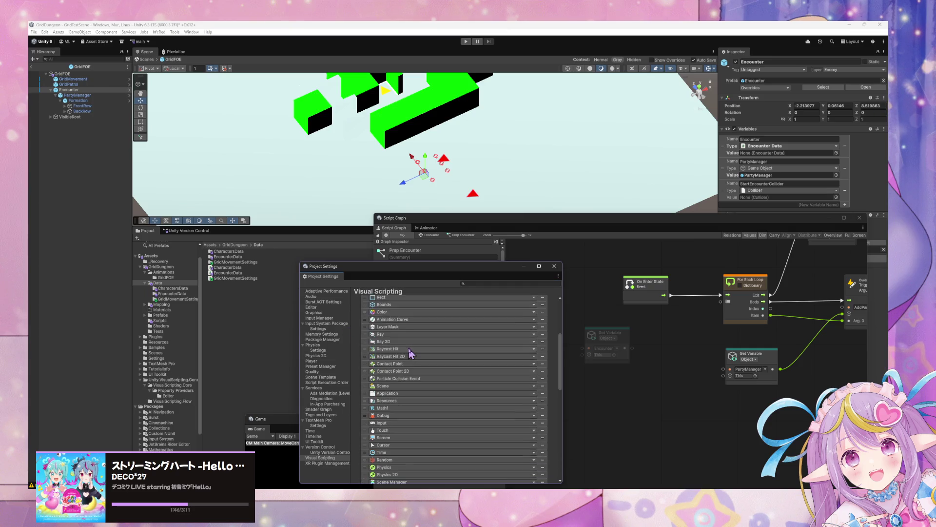
pyautogui.scroll(-5, 412, 354)
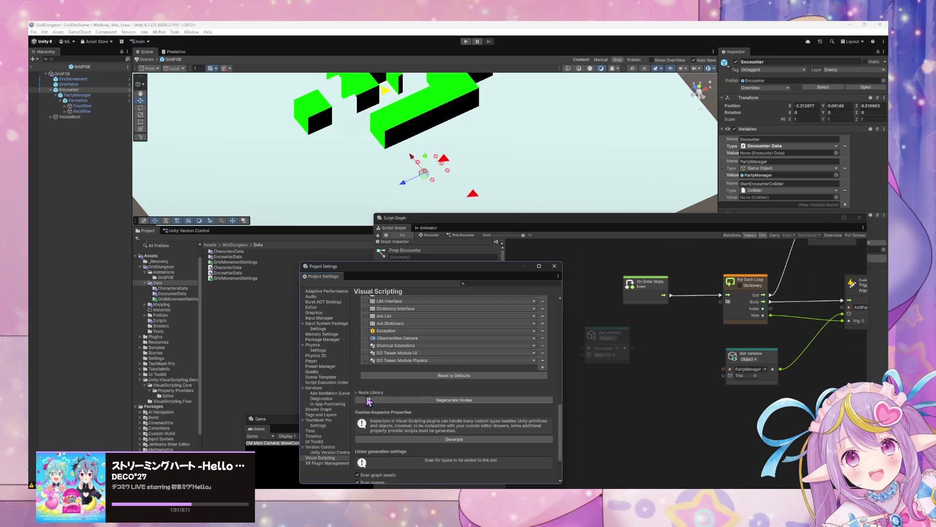
pyautogui.click(357, 392)
pyautogui.scroll(-5, 394, 397)
pyautogui.scroll(-10, 393, 395)
pyautogui.click(398, 370)
pyautogui.click(460, 269)
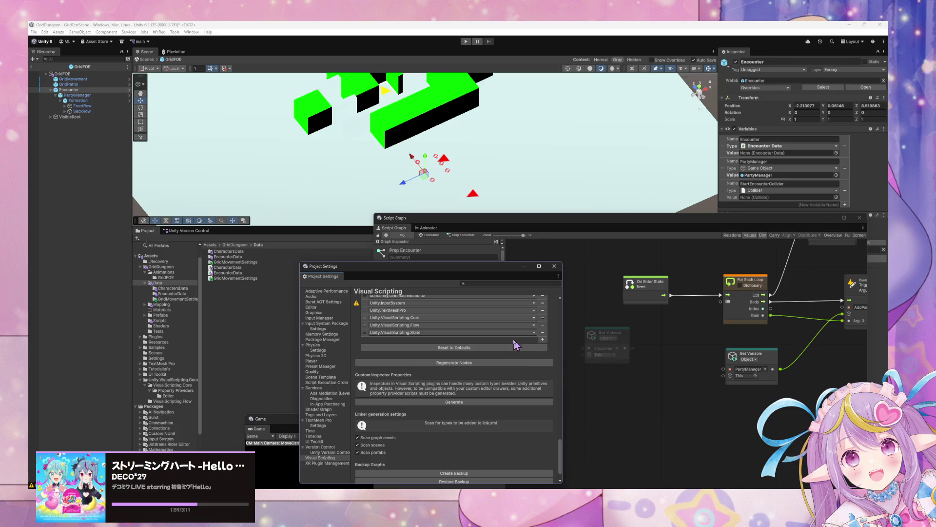
pyautogui.click(542, 340)
# Step: Assign the GridDungeon assembly to the new Node Library entry and run Regenerate Nodes
pyautogui.click(441, 340)
pyautogui.write('dgtwe')
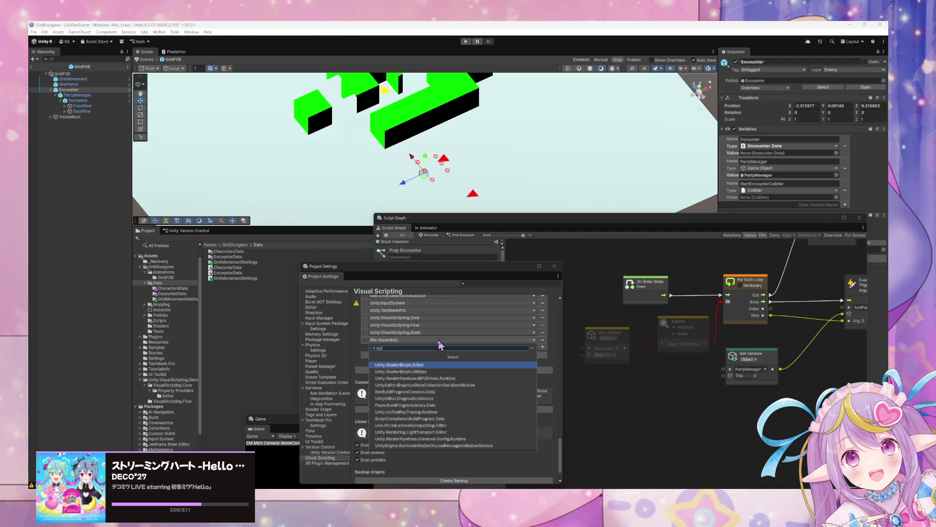
pyautogui.press('BackSpace')
pyautogui.press('BackSpace')
pyautogui.write('GridDungeon')
pyautogui.press('Return')
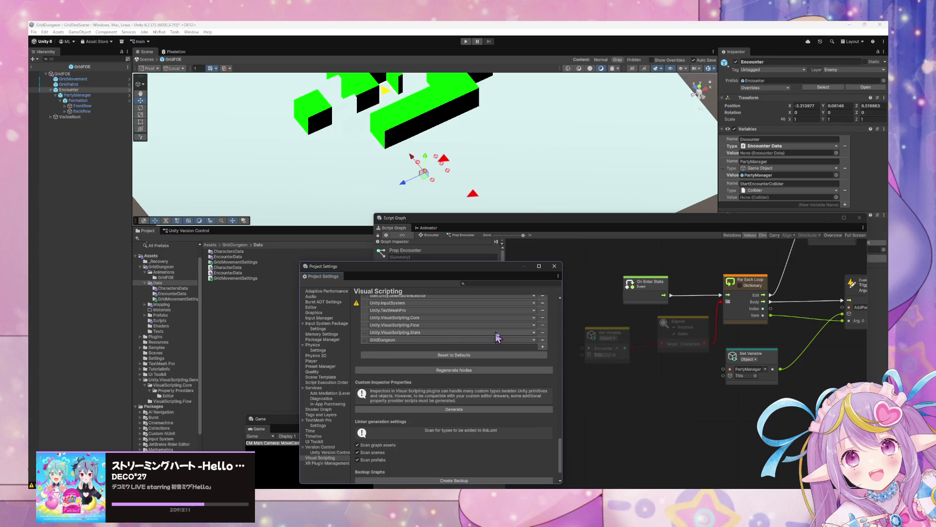
pyautogui.click(467, 371)
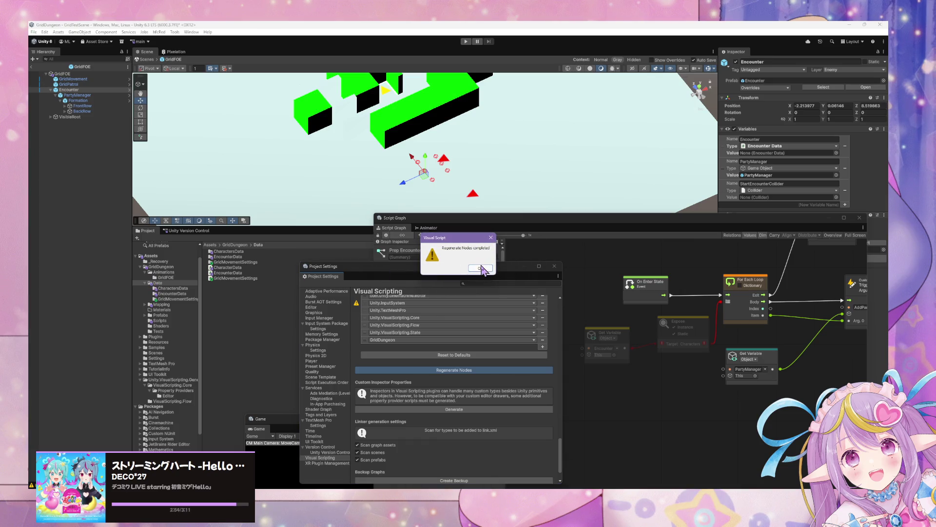
# Step: Dismiss the regeneration message and return to the Prep Encounter graph with Object variables shown
pyautogui.click(481, 269)
pyautogui.moveTo(450, 272); pyautogui.dragTo(424, 254)
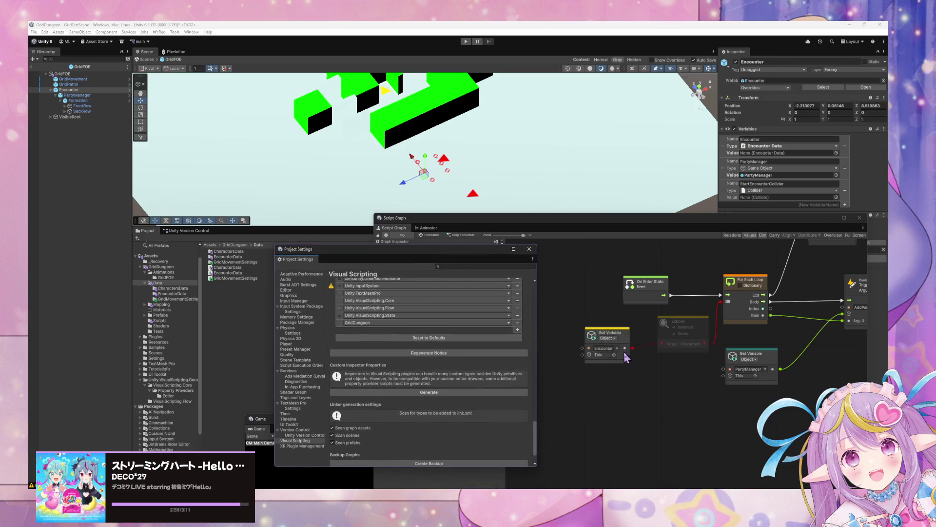
pyautogui.click(592, 279)
pyautogui.click(413, 316)
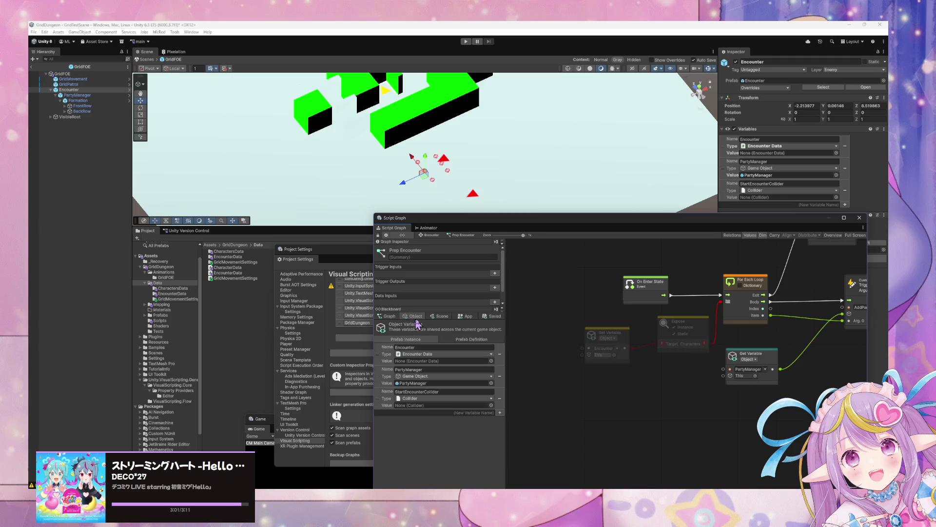
# Step: Add a Get Character Data List node from Codebase > DG > Core > Encounter Data
pyautogui.rightClick(642, 373)
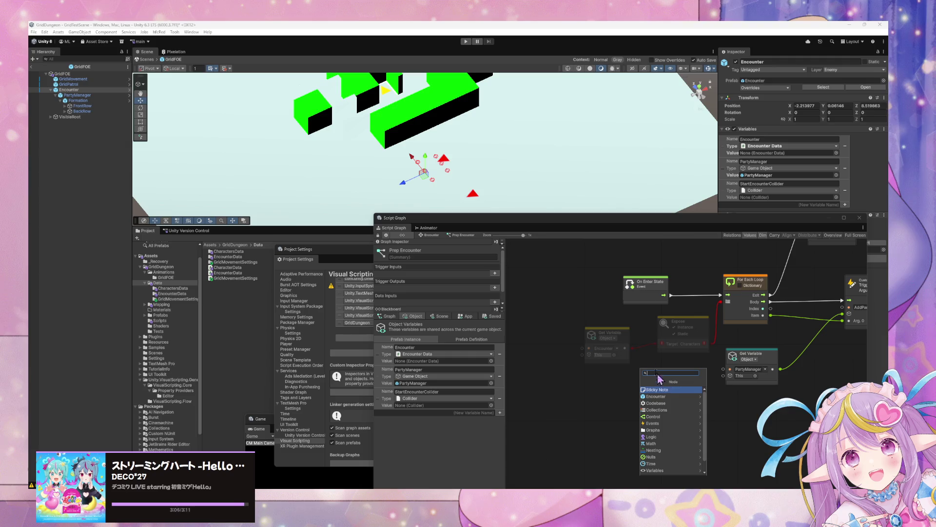
pyautogui.click(638, 360)
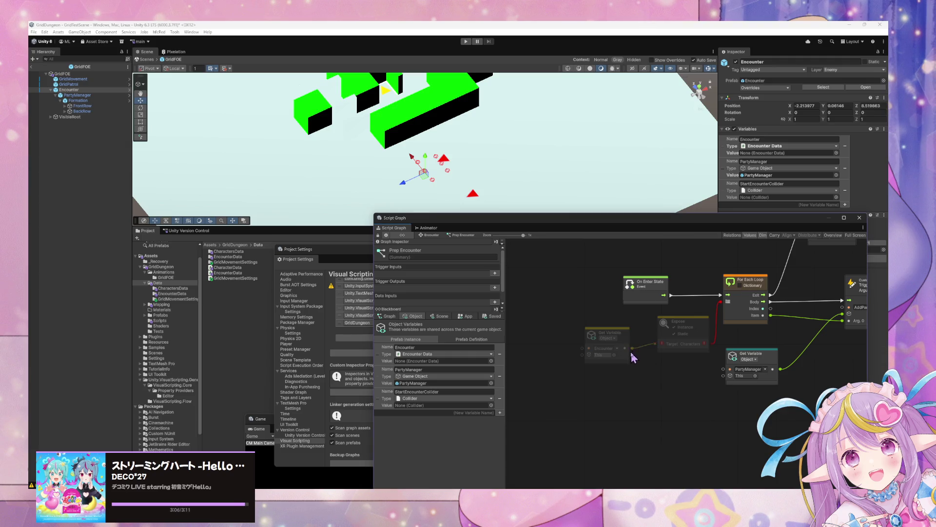
pyautogui.rightClick(644, 364)
pyautogui.click(673, 396)
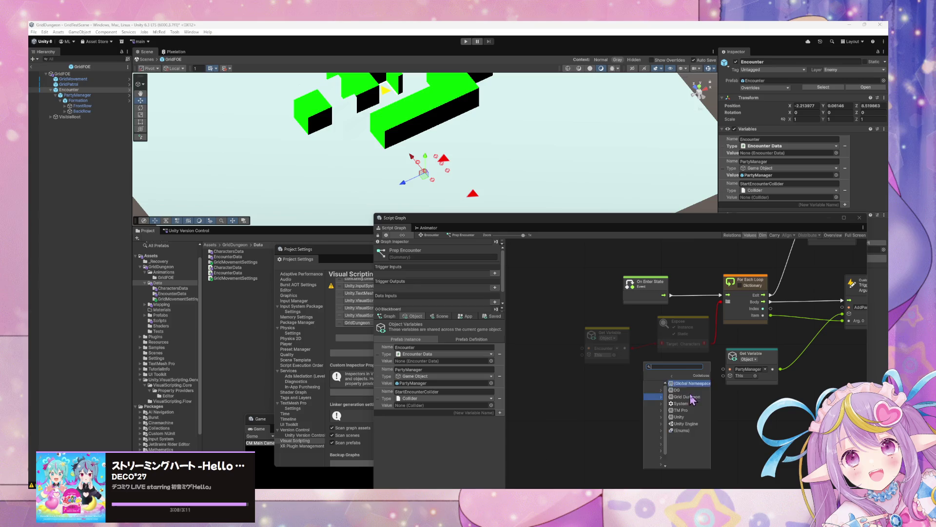
pyautogui.click(685, 390)
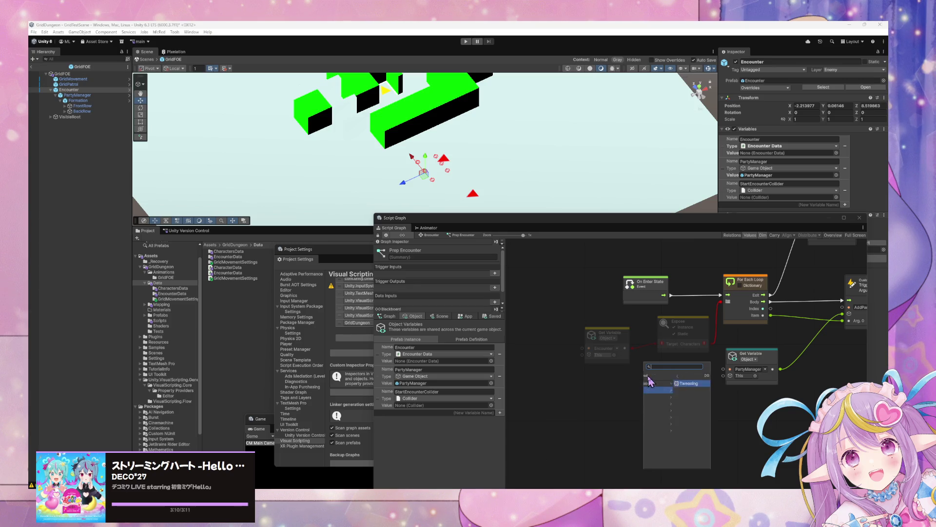
pyautogui.click(678, 391)
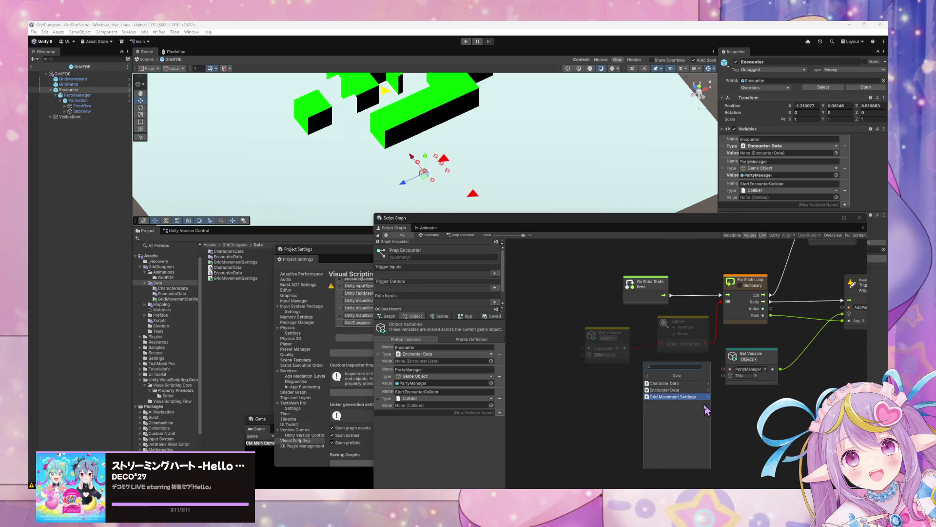
pyautogui.click(680, 390)
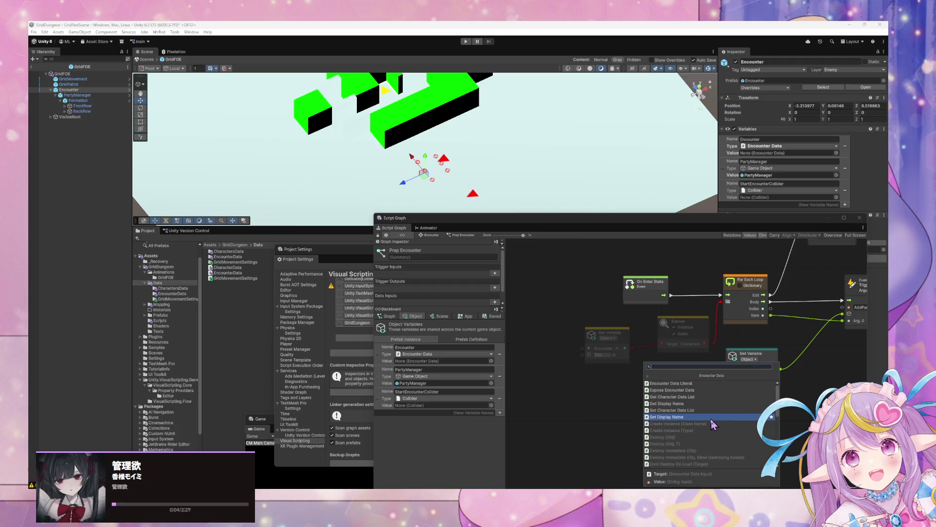
pyautogui.scroll(-5, 719, 406)
pyautogui.scroll(5, 719, 406)
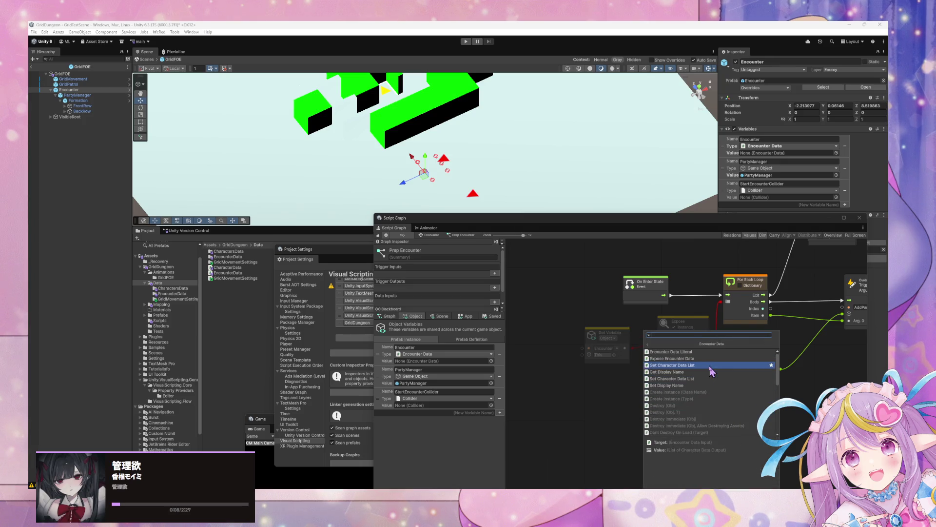
pyautogui.click(710, 366)
# Step: Wire Encounter through Get Character Data List into the For Each Loop and delete the Expose node
pyautogui.moveTo(633, 348); pyautogui.dragTo(641, 380)
pyautogui.moveTo(707, 379); pyautogui.dragTo(721, 302)
pyautogui.click(689, 327)
pyautogui.press('Delete')
pyautogui.moveTo(673, 366); pyautogui.dragTo(676, 336)
pyautogui.moveTo(857, 336)
pyautogui.mouseDown()
pyautogui.moveTo(709, 361)
pyautogui.moveTo(732, 385)
pyautogui.mouseUp()
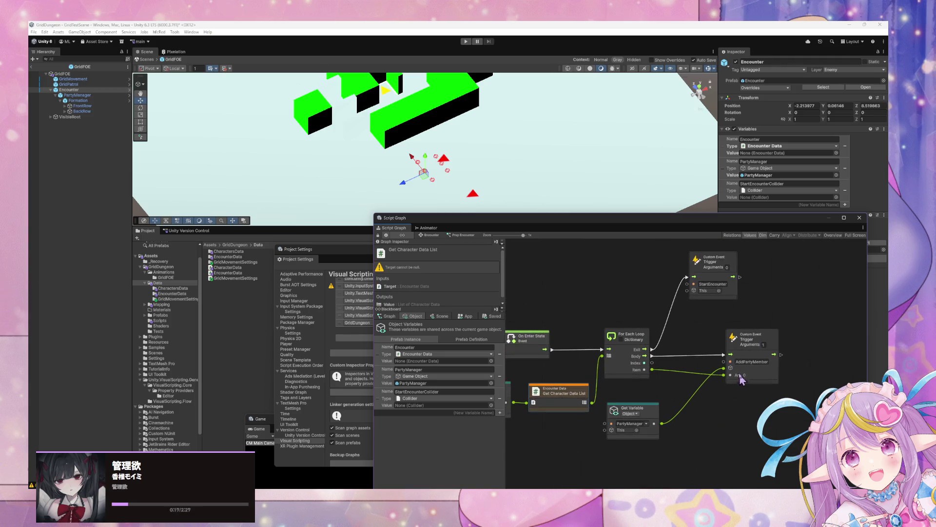
pyautogui.moveTo(578, 315); pyautogui.dragTo(644, 292)
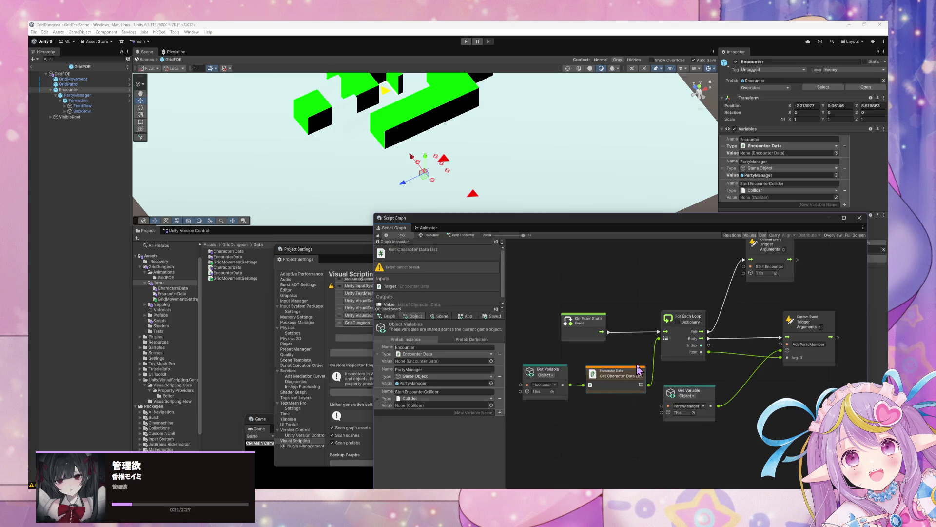
pyautogui.click(429, 236)
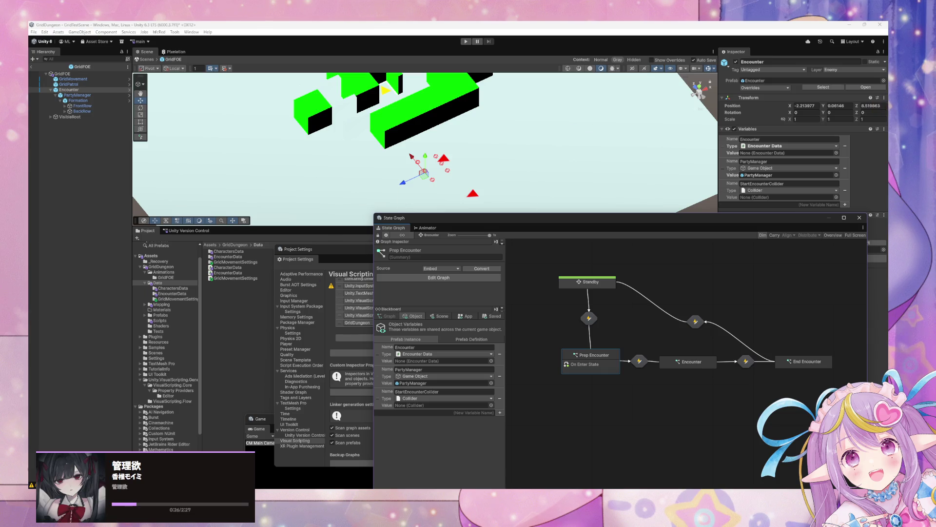
# Step: Open the Encounter prefab, then exit and revert the Encounter variable's type override
pyautogui.click(874, 87)
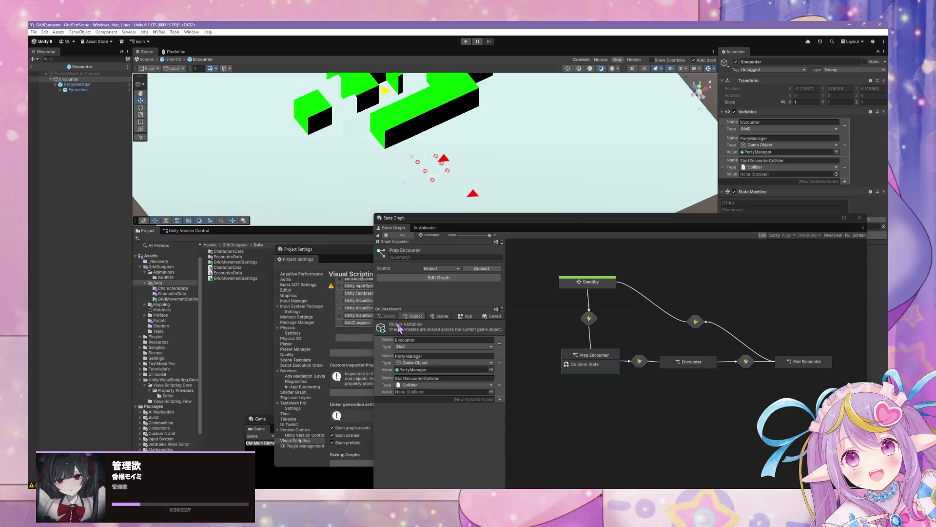
pyautogui.click(428, 347)
pyautogui.click(596, 398)
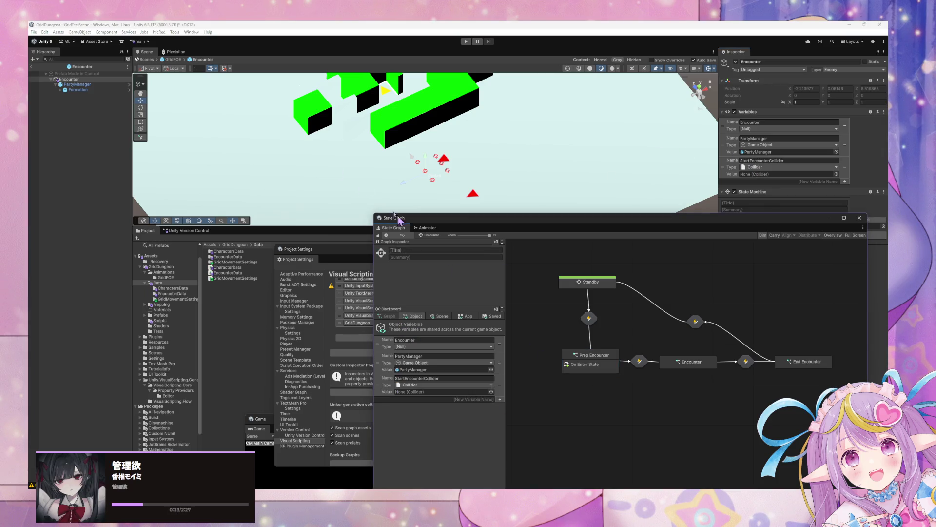
pyautogui.click(174, 59)
pyautogui.click(782, 89)
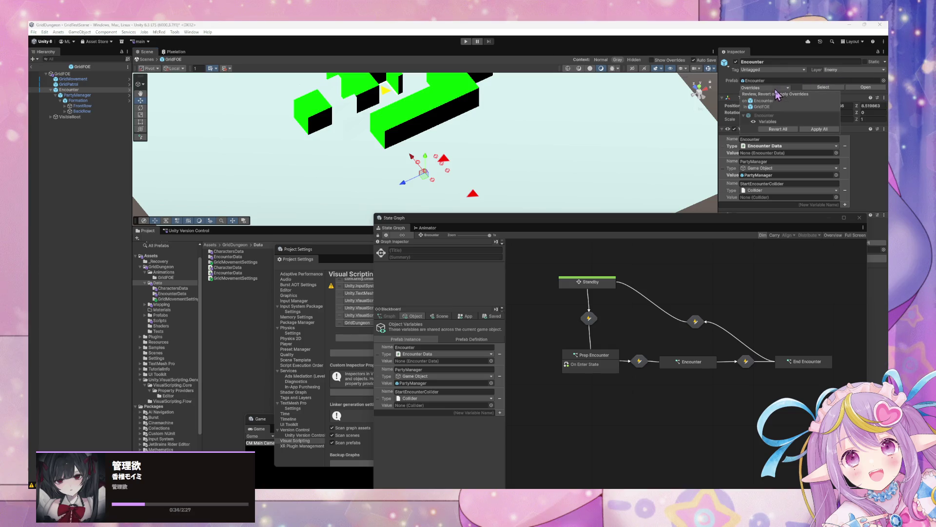
pyautogui.click(822, 133)
# Step: Reopen the Encounter prefab and rename the PartyManager variable to Party
pyautogui.click(864, 88)
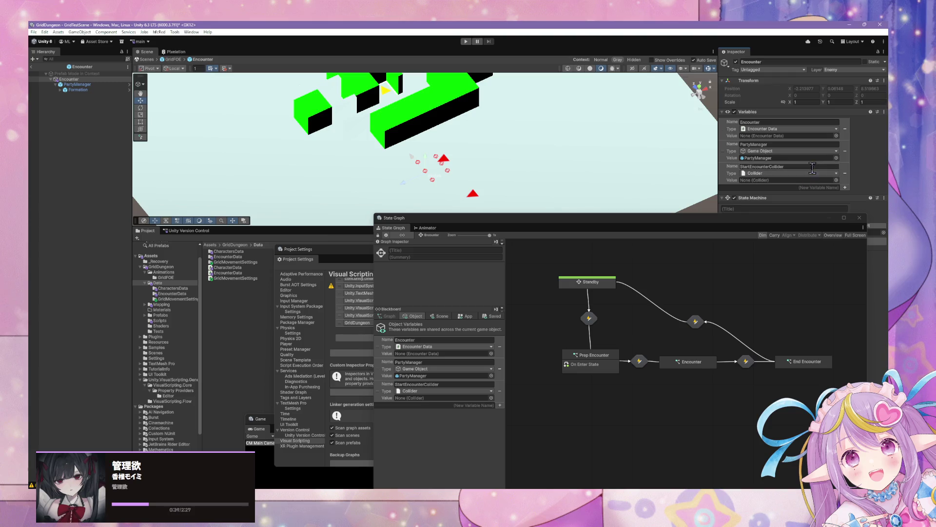
pyautogui.click(784, 144)
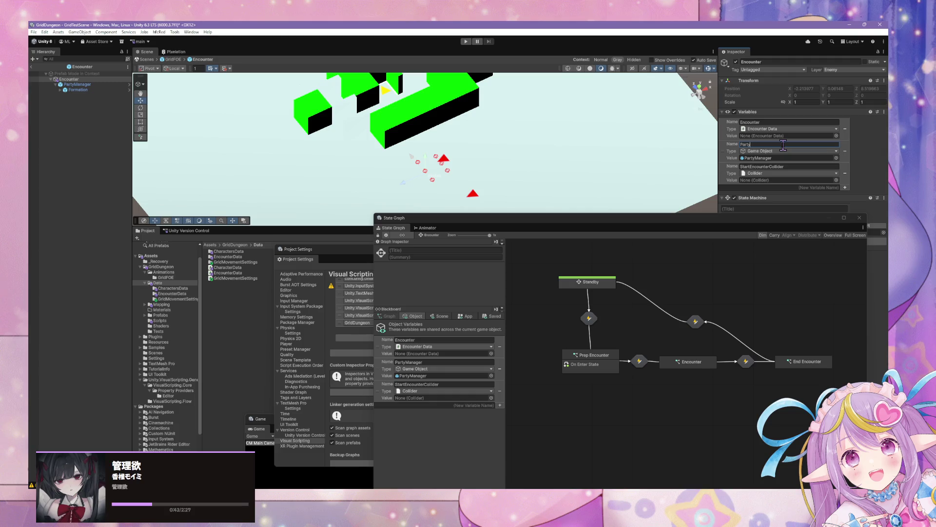
pyautogui.click(111, 85)
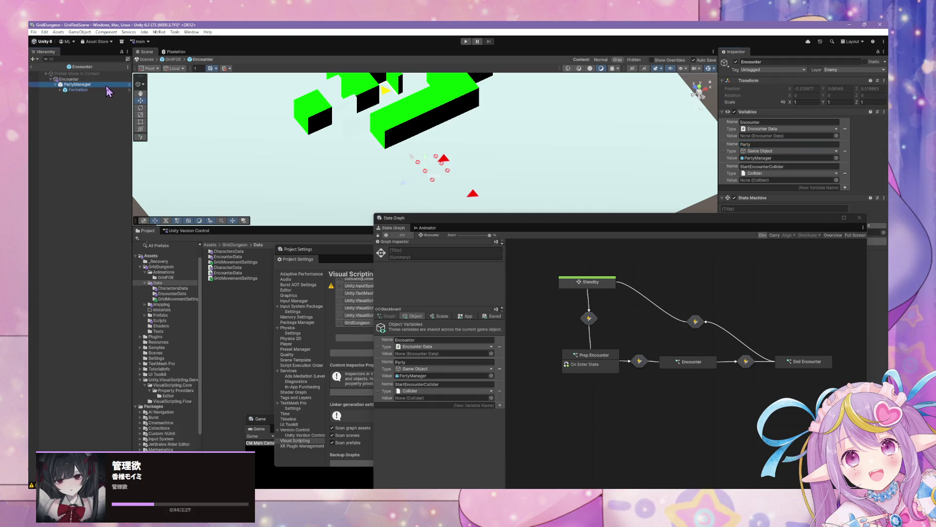
pyautogui.click(73, 80)
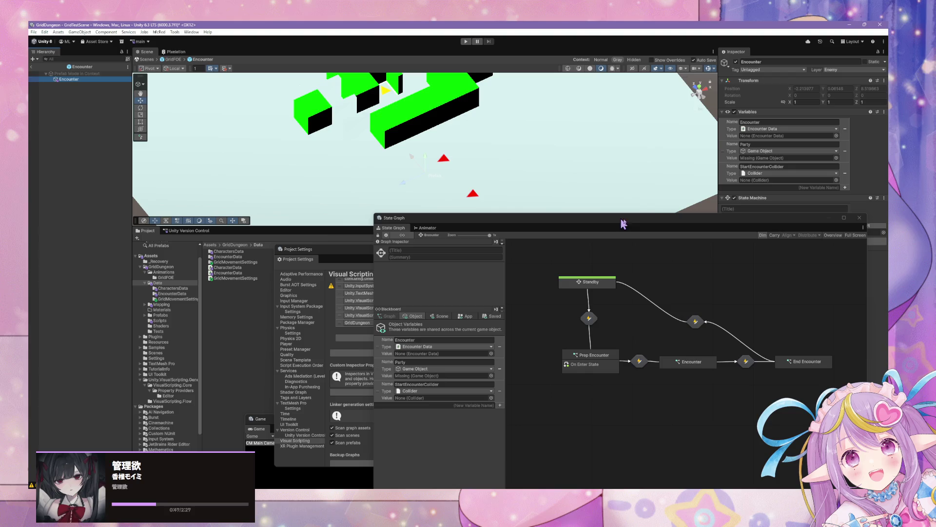
pyautogui.moveTo(606, 219)
pyautogui.mouseDown()
pyautogui.moveTo(437, 203)
pyautogui.moveTo(470, 176)
pyautogui.moveTo(595, 221)
pyautogui.mouseUp()
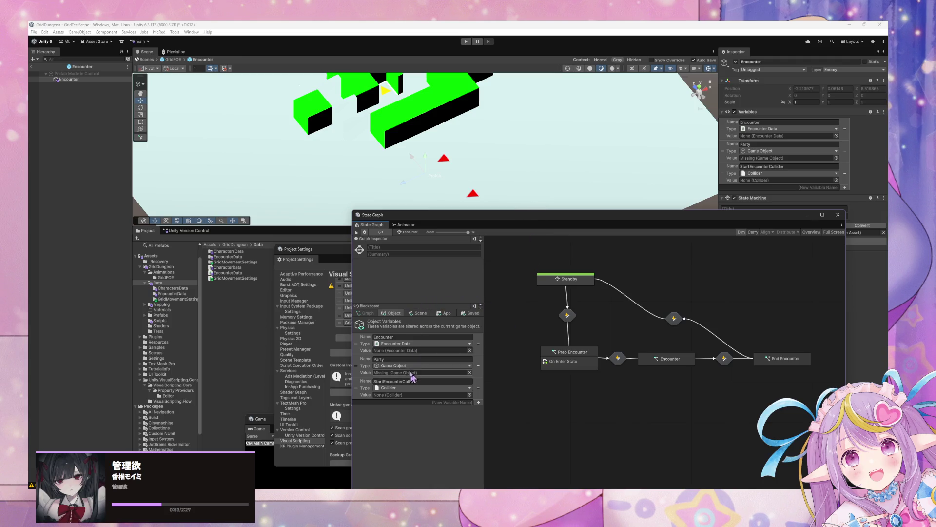
pyautogui.click(469, 373)
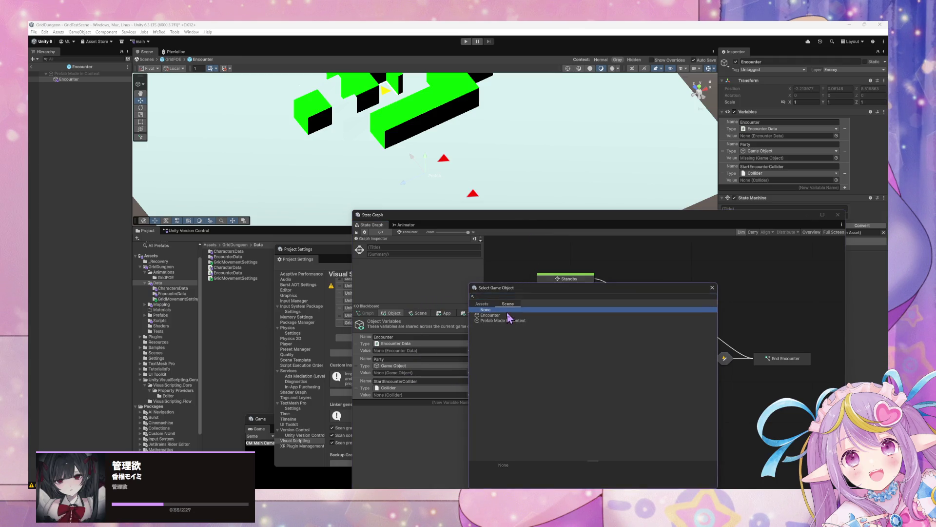
# Step: Set the Party variable to None and peek into the Standby state and its transition
pyautogui.doubleClick(507, 311)
pyautogui.moveTo(572, 286); pyautogui.dragTo(577, 289)
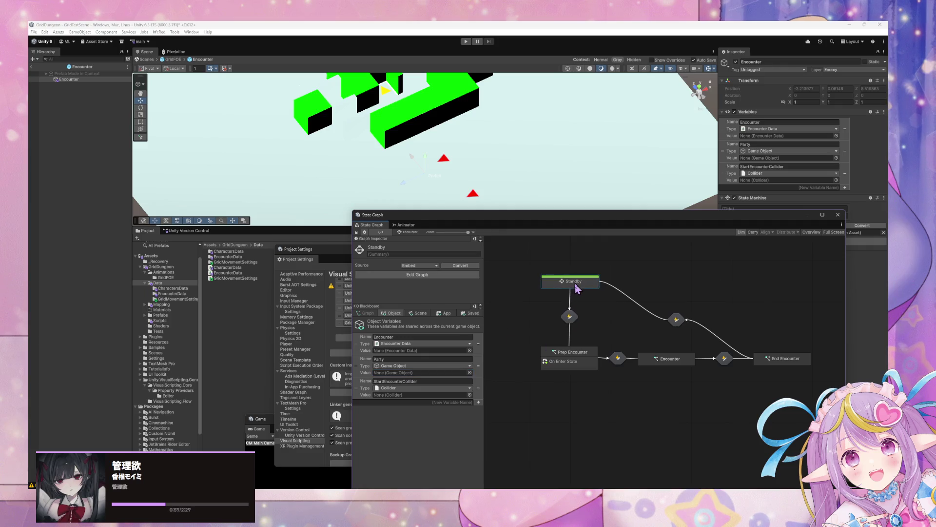
pyautogui.doubleClick(575, 287)
pyautogui.click(578, 298)
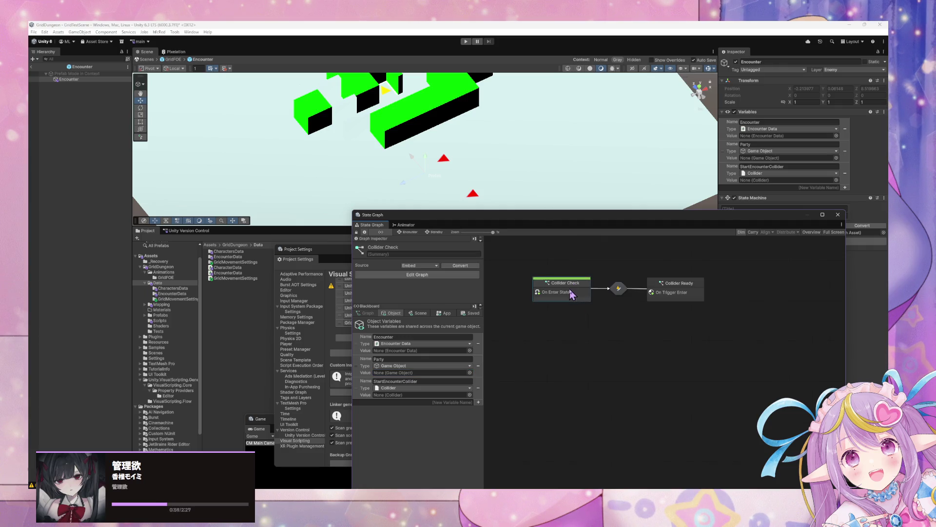
pyautogui.click(409, 233)
pyautogui.click(582, 362)
pyautogui.doubleClick(567, 318)
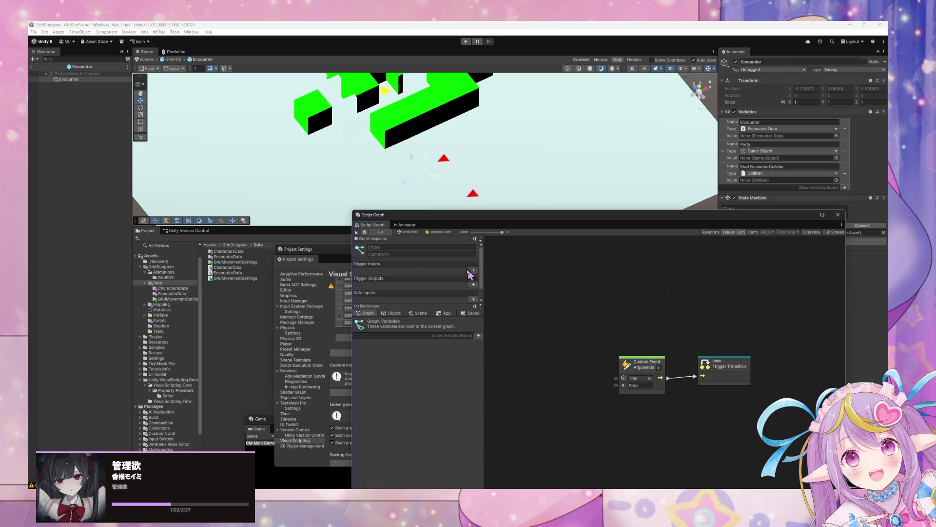
pyautogui.click(410, 232)
# Step: Rearrange Prep Encounter's Get Variable, On Enter State and Get Character Data List nodes neatly
pyautogui.doubleClick(582, 362)
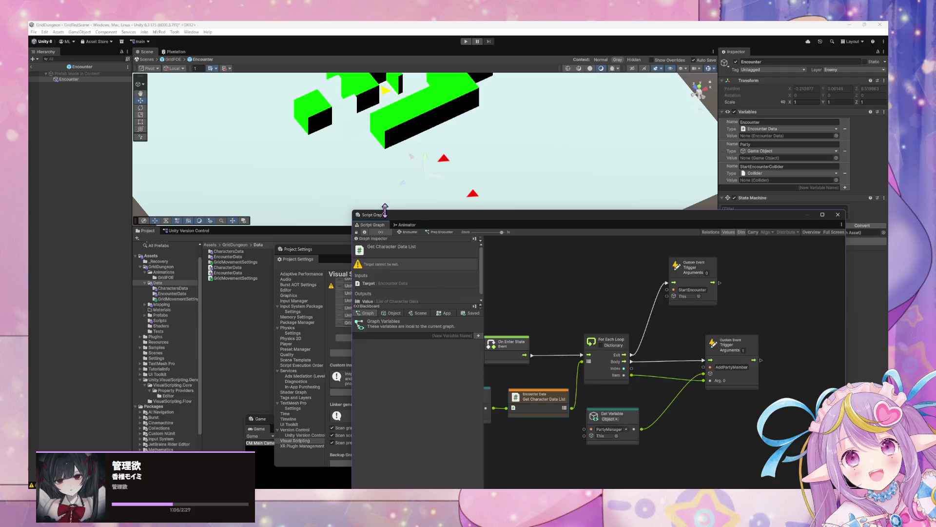
pyautogui.moveTo(517, 293)
pyautogui.mouseDown()
pyautogui.moveTo(658, 292)
pyautogui.moveTo(609, 298)
pyautogui.mouseUp()
pyautogui.moveTo(590, 382); pyautogui.dragTo(557, 382)
pyautogui.moveTo(761, 343); pyautogui.dragTo(639, 346)
pyautogui.moveTo(555, 311)
pyautogui.mouseDown()
pyautogui.moveTo(621, 317)
pyautogui.moveTo(523, 327)
pyautogui.mouseUp()
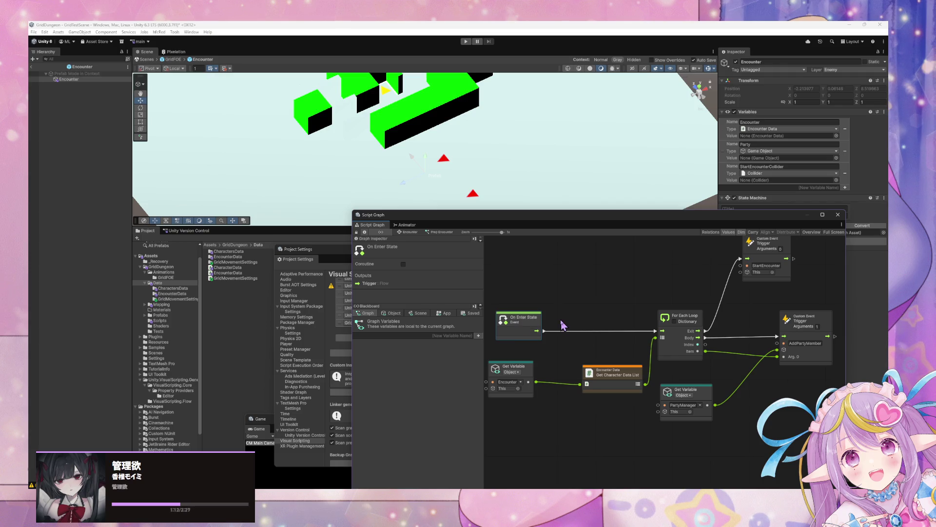
pyautogui.moveTo(612, 373); pyautogui.dragTo(592, 373)
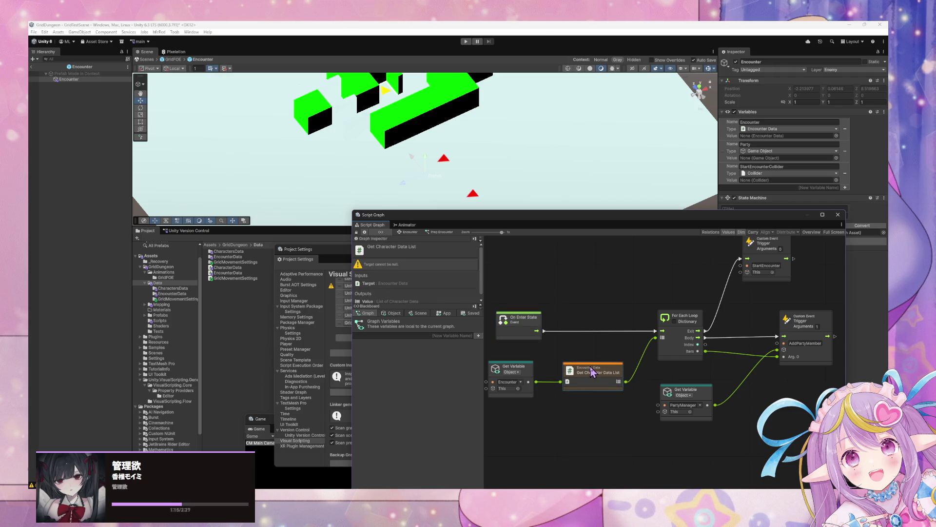
pyautogui.click(408, 232)
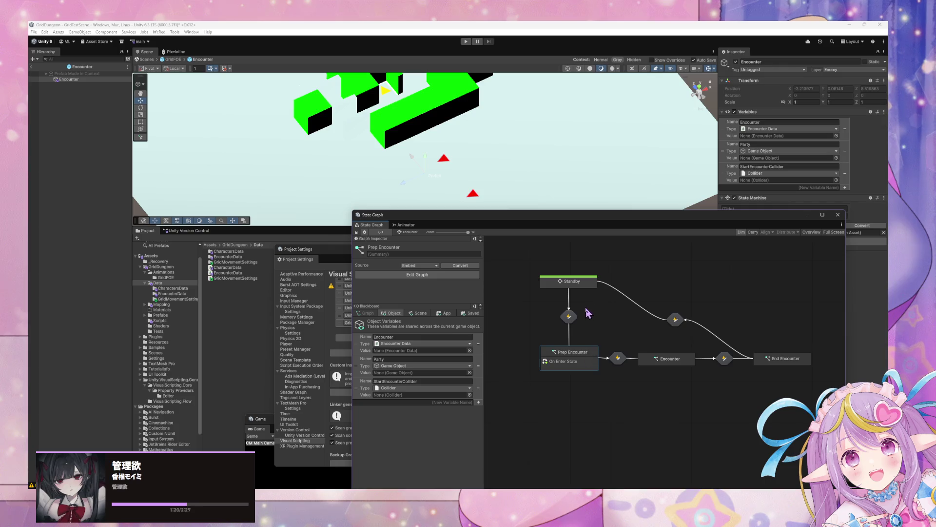
# Step: Delete the StartEncounterCollider variable and the Collider Check and Collider Ready states inside Standby
pyautogui.doubleClick(569, 317)
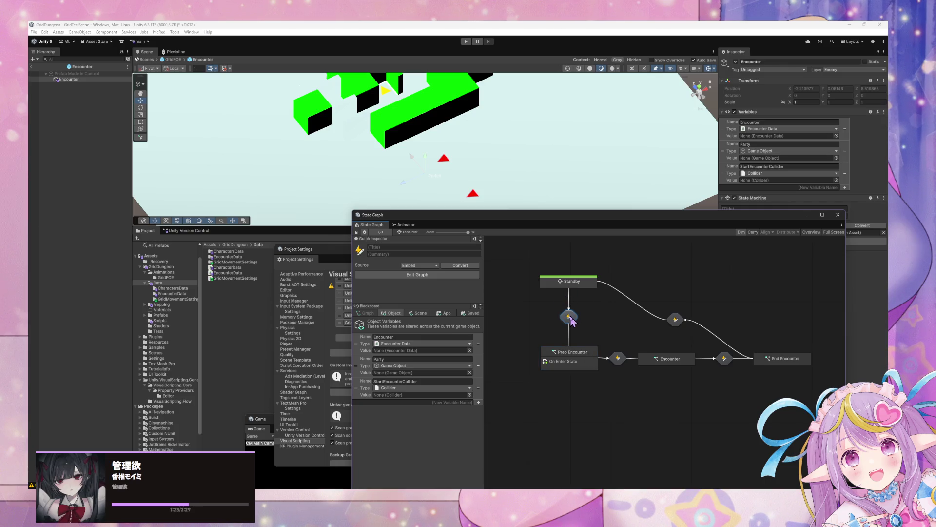
pyautogui.click(408, 233)
pyautogui.click(478, 388)
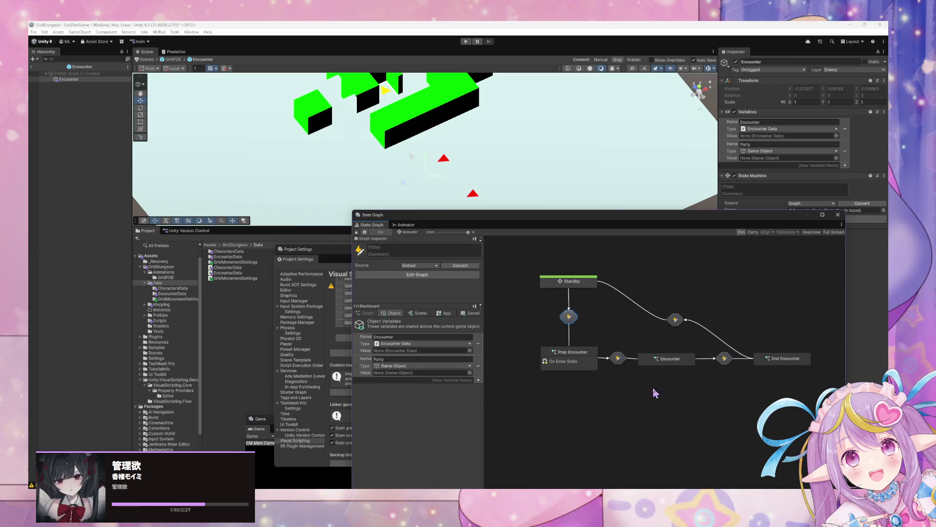
pyautogui.doubleClick(567, 276)
pyautogui.moveTo(766, 327)
pyautogui.mouseDown()
pyautogui.moveTo(527, 250)
pyautogui.moveTo(574, 274)
pyautogui.mouseUp()
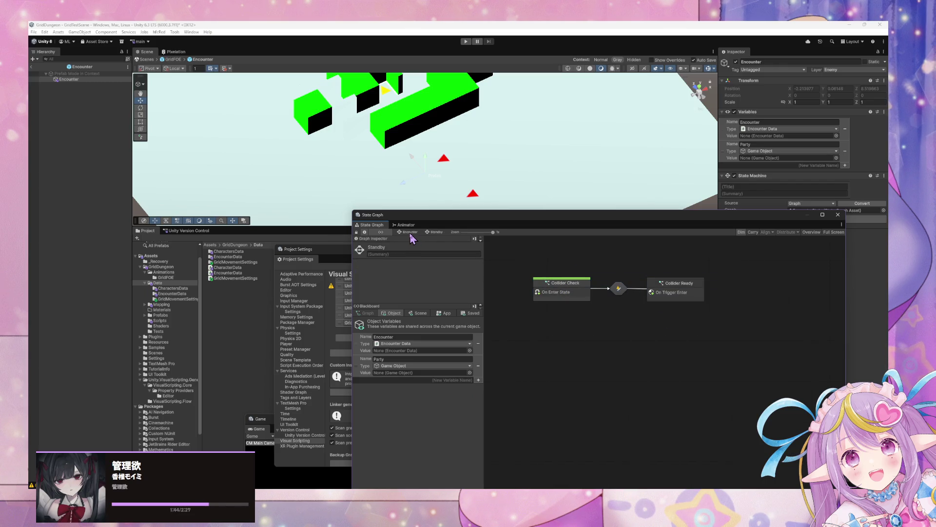
pyautogui.moveTo(660, 309); pyautogui.dragTo(532, 271)
pyautogui.press('Delete')
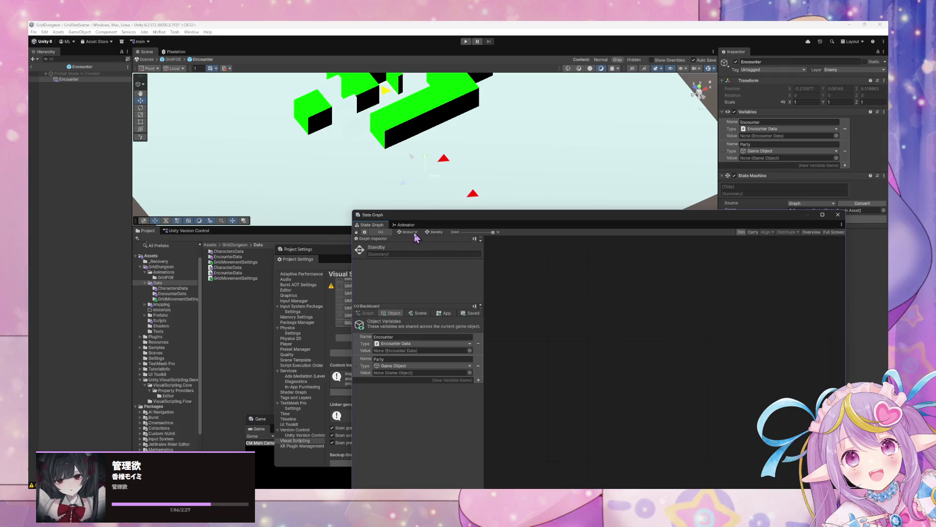
pyautogui.click(413, 234)
# Step: Inspect the Standby to Prep Encounter transition and the GridMovement animator's movement parameters
pyautogui.click(571, 316)
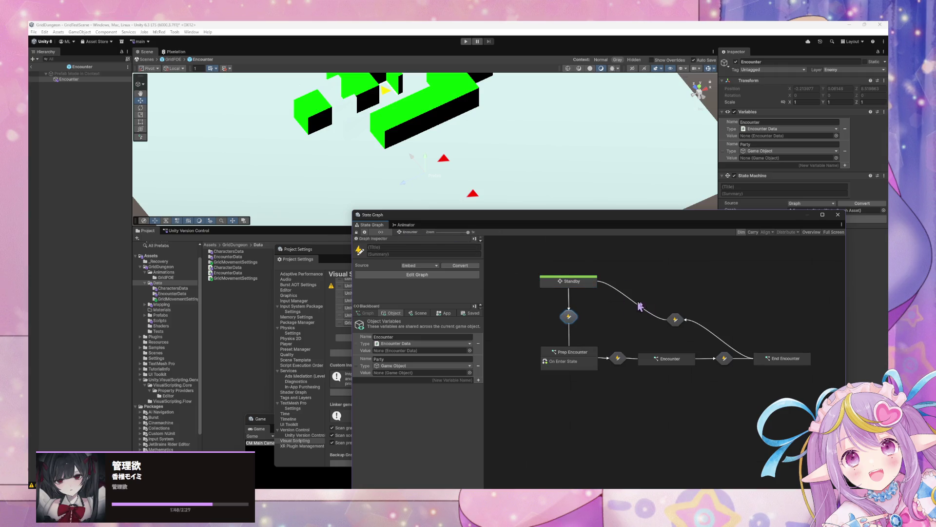
pyautogui.click(578, 358)
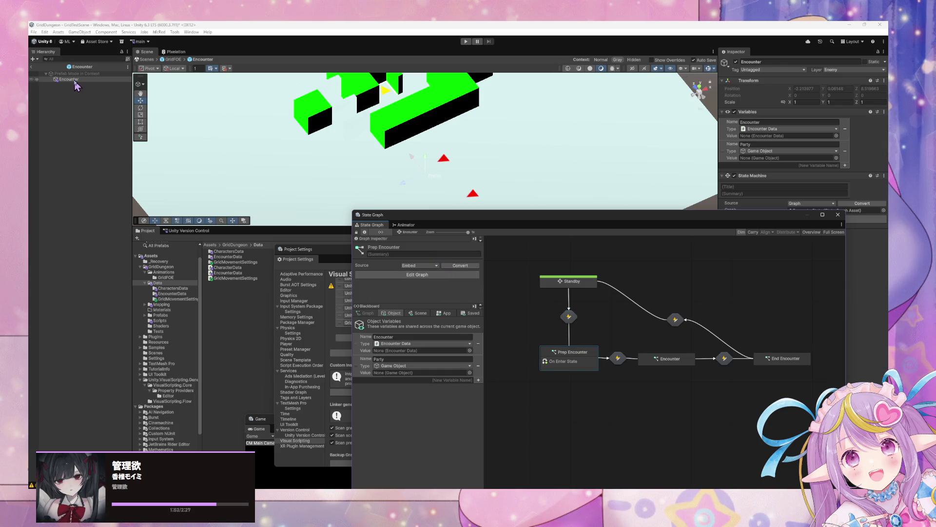
pyautogui.click(579, 283)
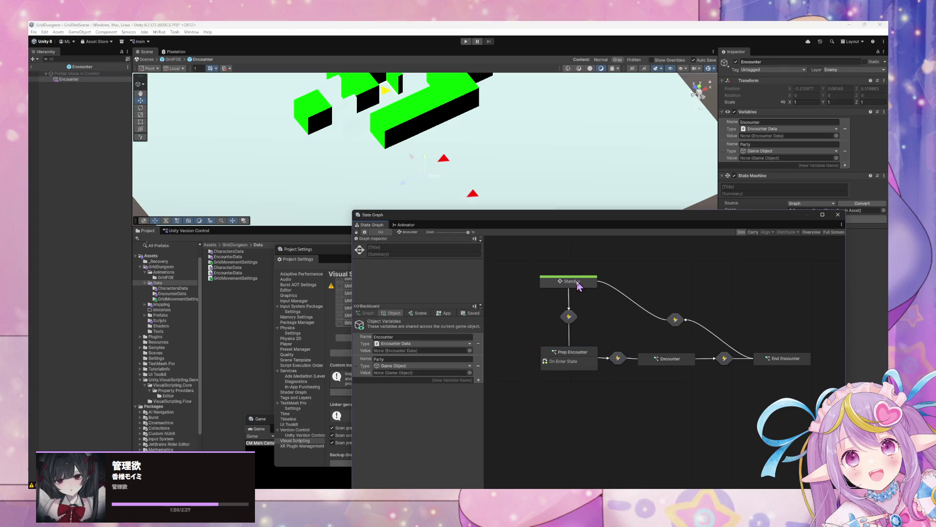
pyautogui.doubleClick(569, 317)
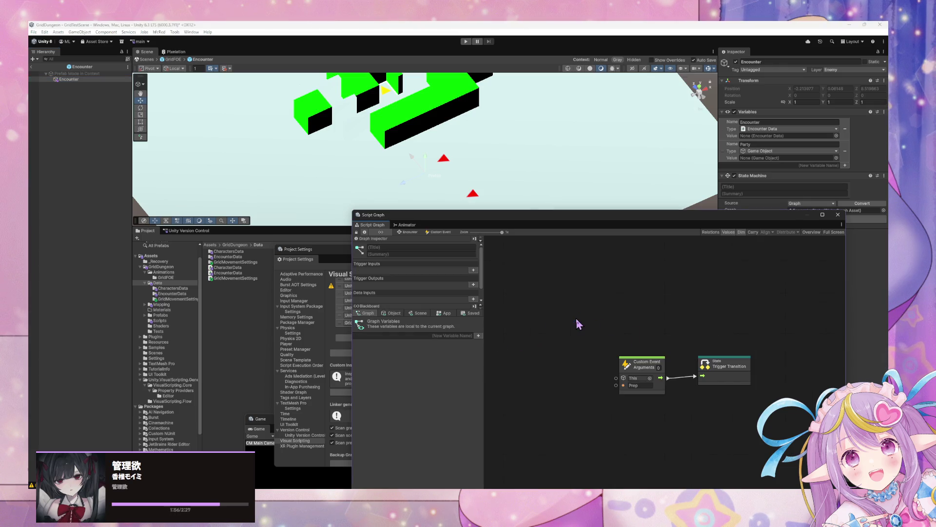
pyautogui.click(406, 224)
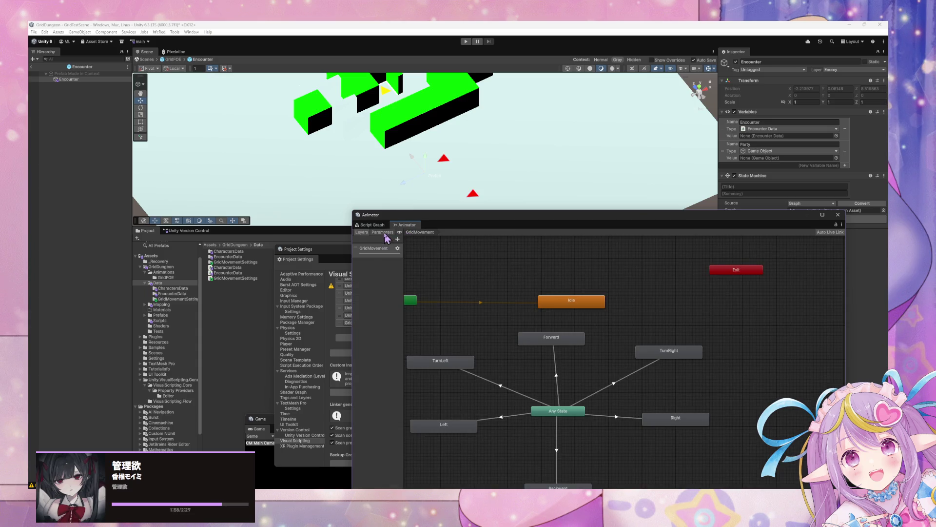
pyautogui.click(383, 232)
pyautogui.click(372, 225)
# Step: Review the now-empty Standby state and its outgoing transition graph
pyautogui.click(412, 232)
pyautogui.doubleClick(568, 282)
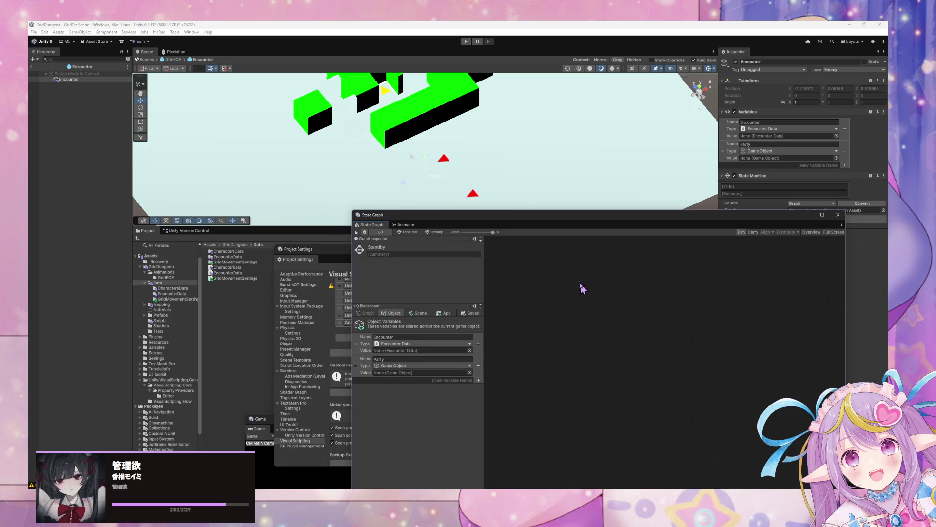
pyautogui.click(409, 233)
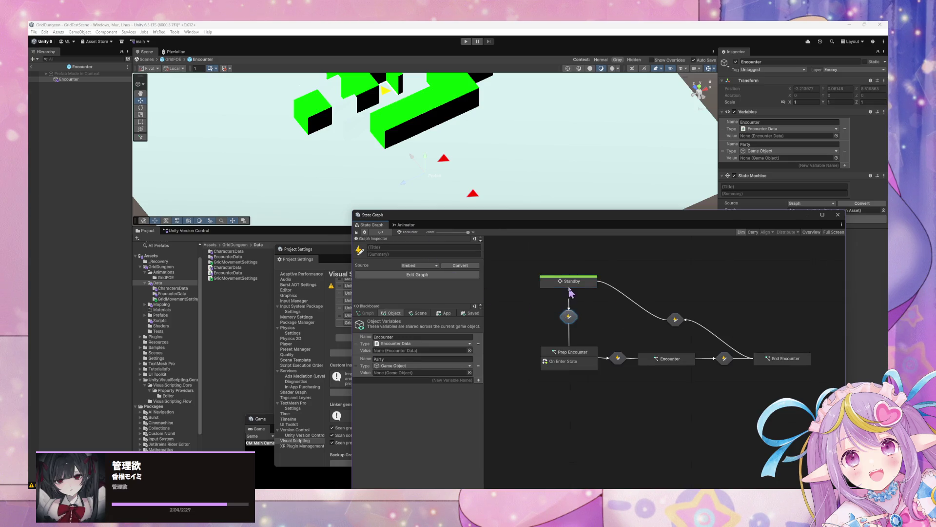
pyautogui.doubleClick(568, 316)
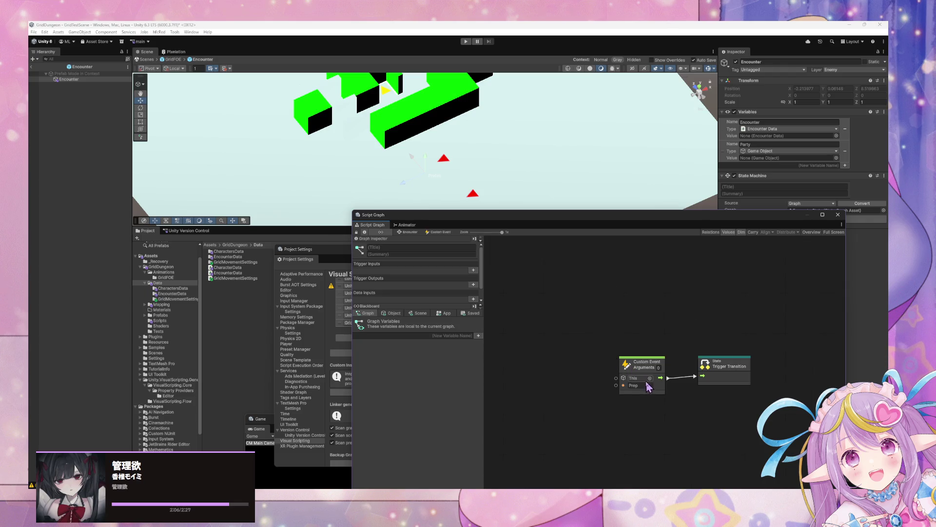
pyautogui.click(417, 235)
pyautogui.click(581, 286)
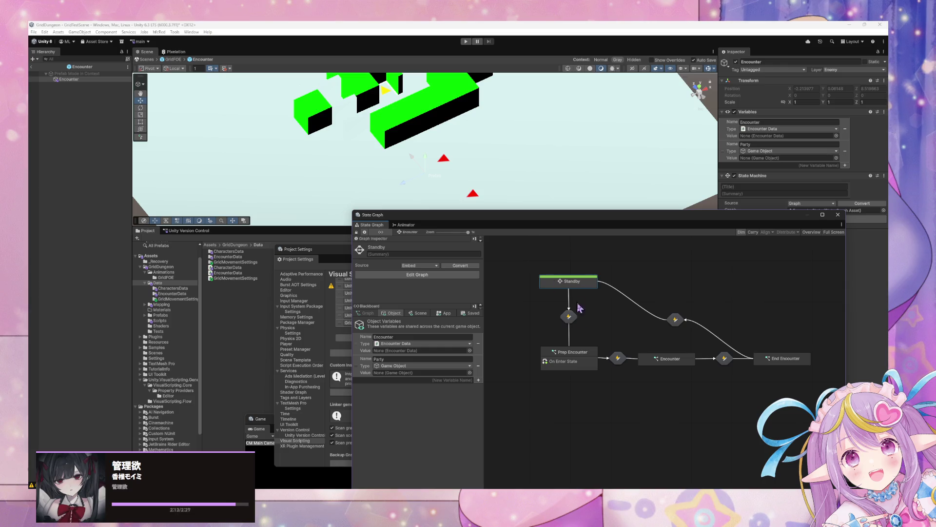
# Step: Return to the scene and inspect GridMovement's Inactive state and its transition to Initialize
pyautogui.click(151, 64)
pyautogui.click(144, 59)
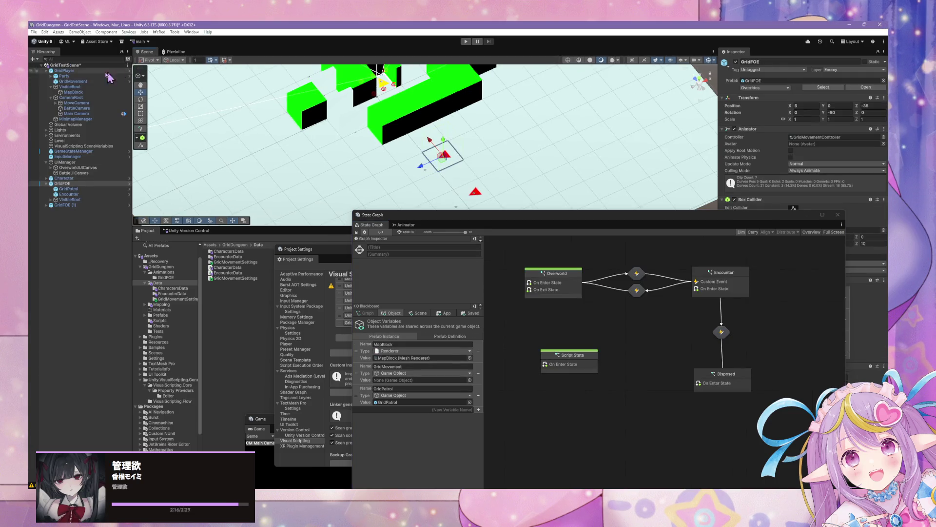
pyautogui.click(74, 81)
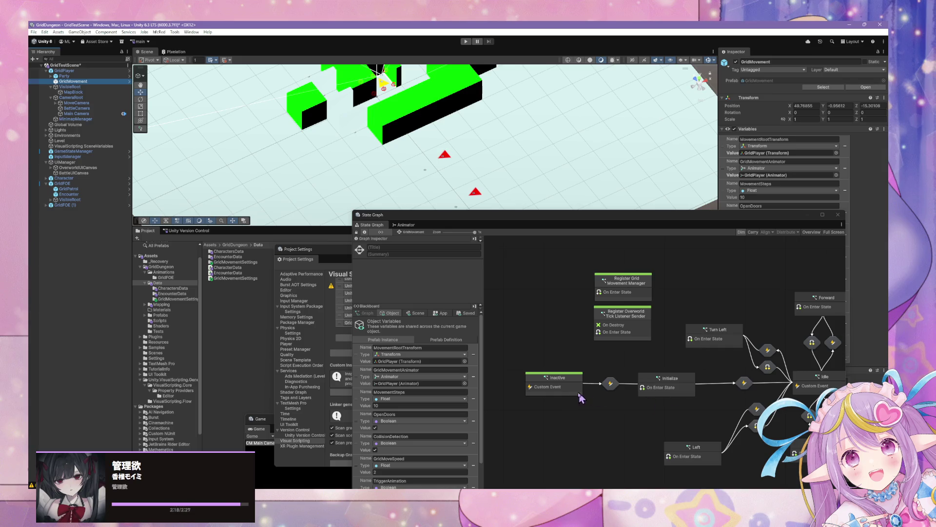
pyautogui.doubleClick(610, 384)
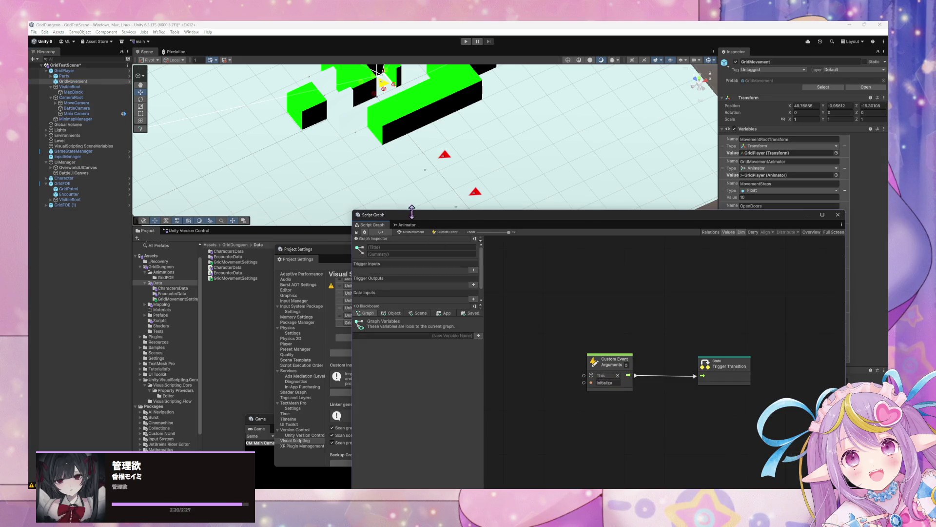
pyautogui.click(421, 233)
pyautogui.doubleClick(562, 396)
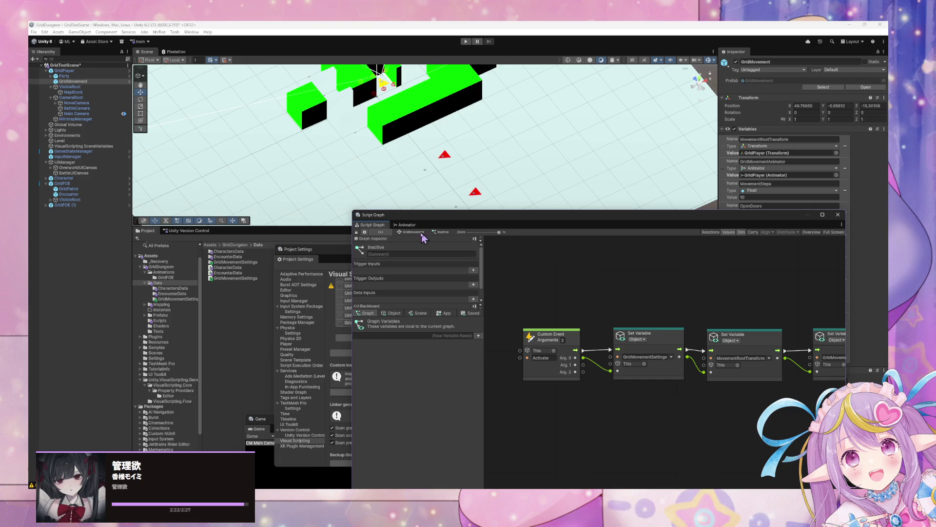
pyautogui.click(421, 233)
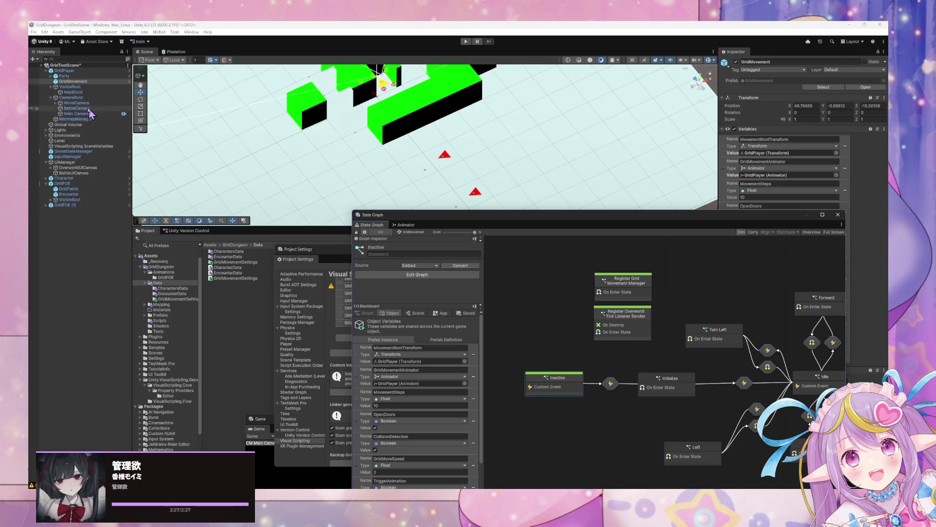
# Step: Open the Encounter prefab from the scene, then exit back and reselect GridMovement
pyautogui.click(69, 194)
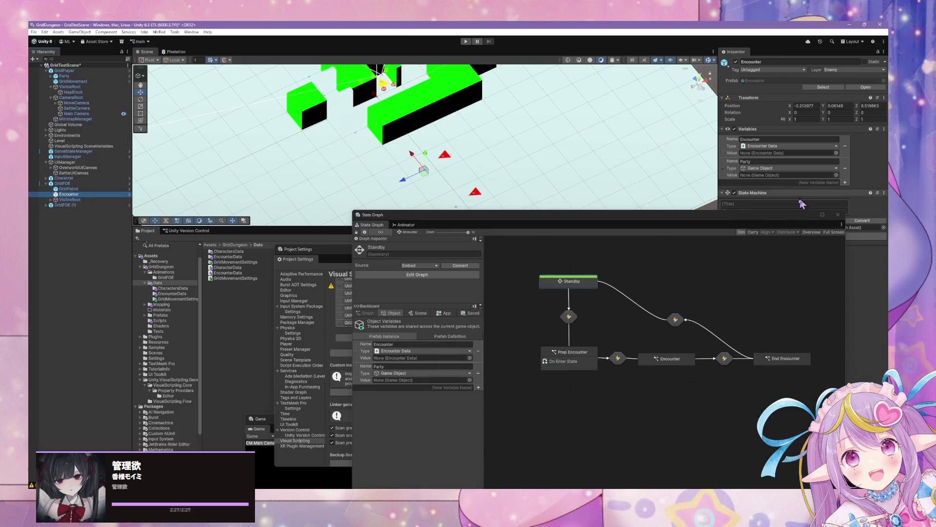
pyautogui.click(782, 153)
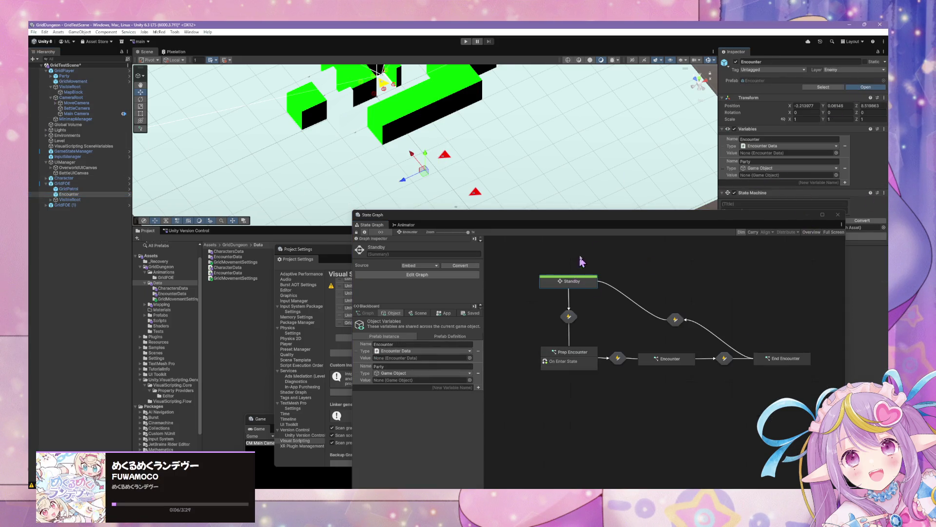
pyautogui.doubleClick(577, 282)
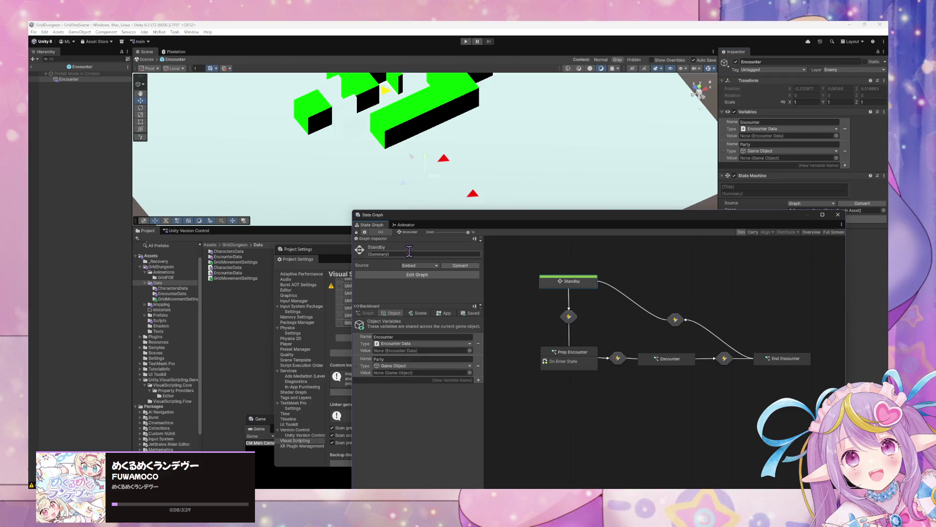
pyautogui.click(143, 61)
pyautogui.click(145, 60)
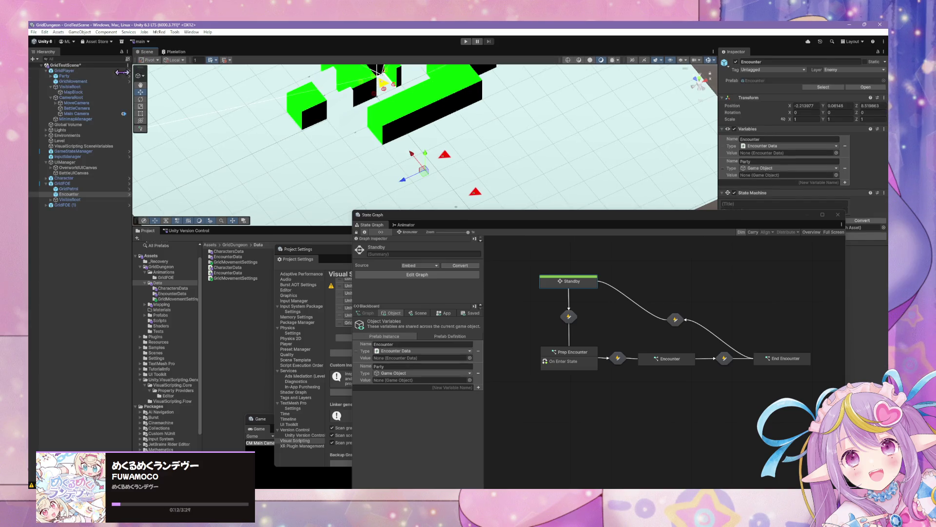
pyautogui.click(85, 82)
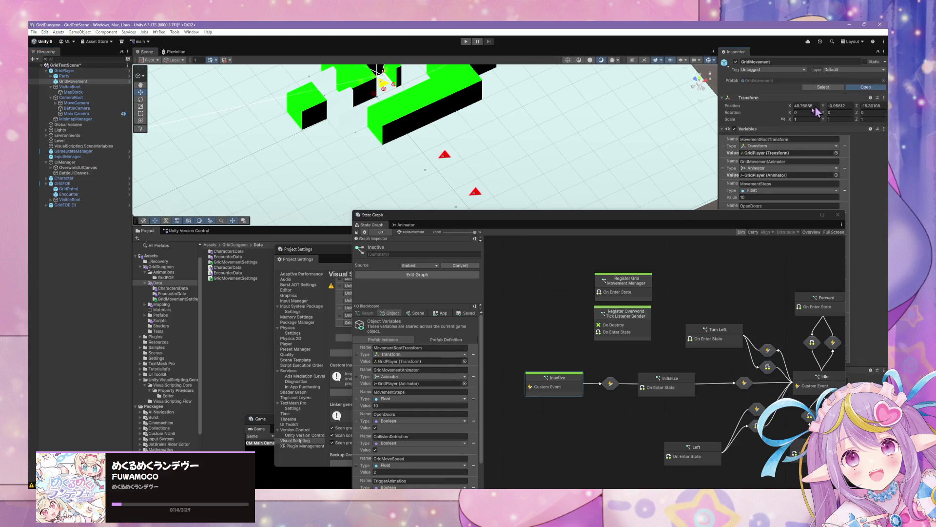
# Step: In the GridMovement prefab, rename the Inactive state to Standby
pyautogui.click(384, 230)
pyautogui.moveTo(569, 388); pyautogui.dragTo(550, 386)
pyautogui.click(396, 247)
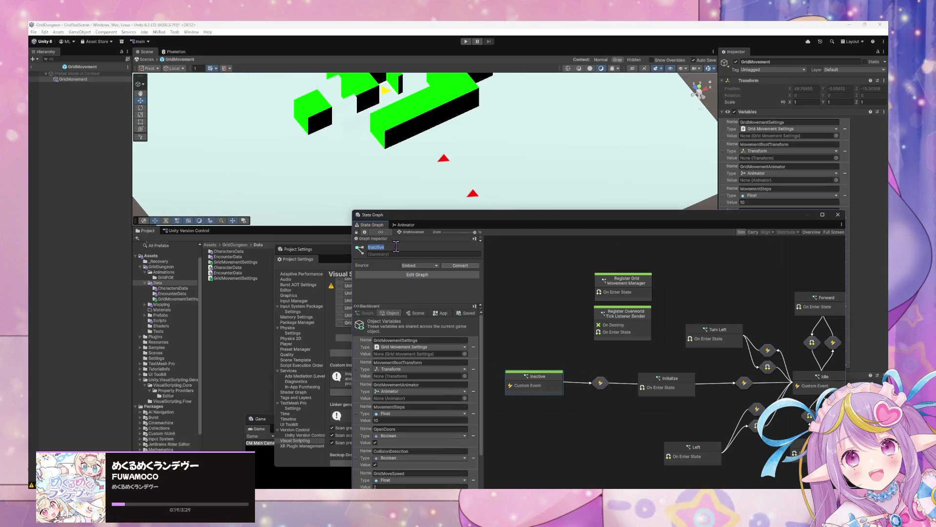
pyautogui.write('Starl')
# Step: Inspect the Initialize state and its transition graphs, then return to the scene
pyautogui.doubleClick(599, 384)
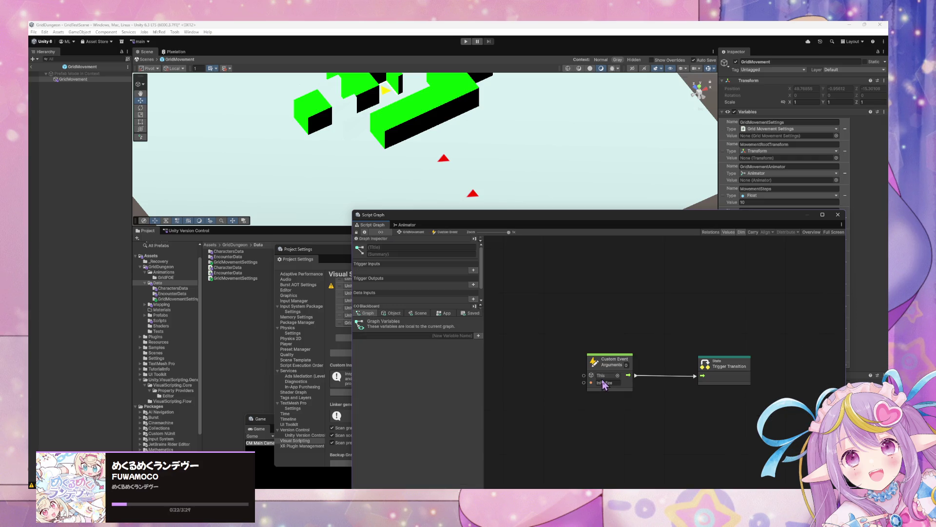
pyautogui.click(404, 231)
pyautogui.click(539, 383)
pyautogui.doubleClick(539, 382)
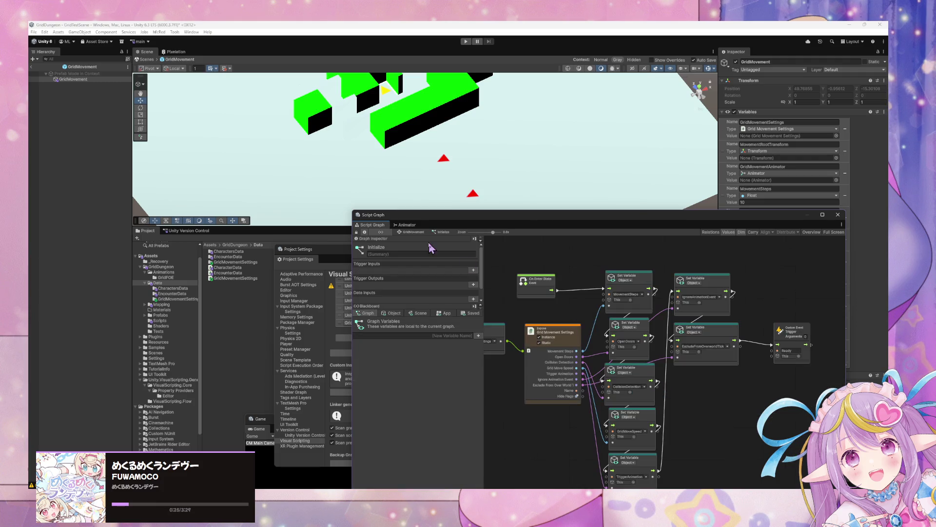
pyautogui.click(415, 233)
pyautogui.doubleClick(743, 387)
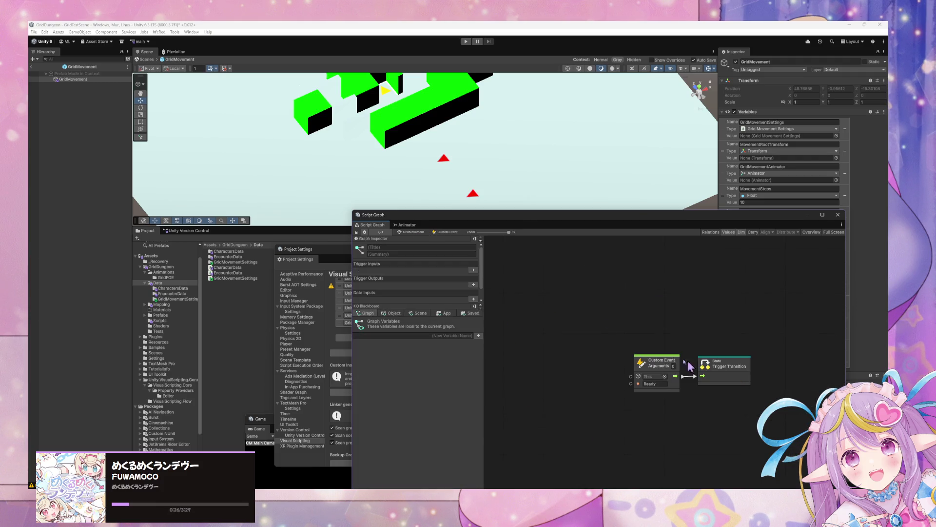
pyautogui.click(414, 232)
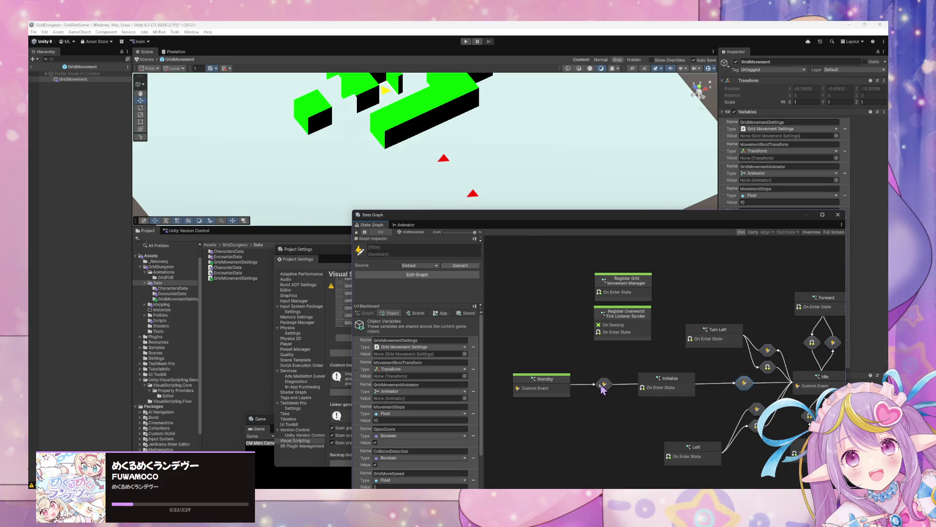
pyautogui.click(153, 68)
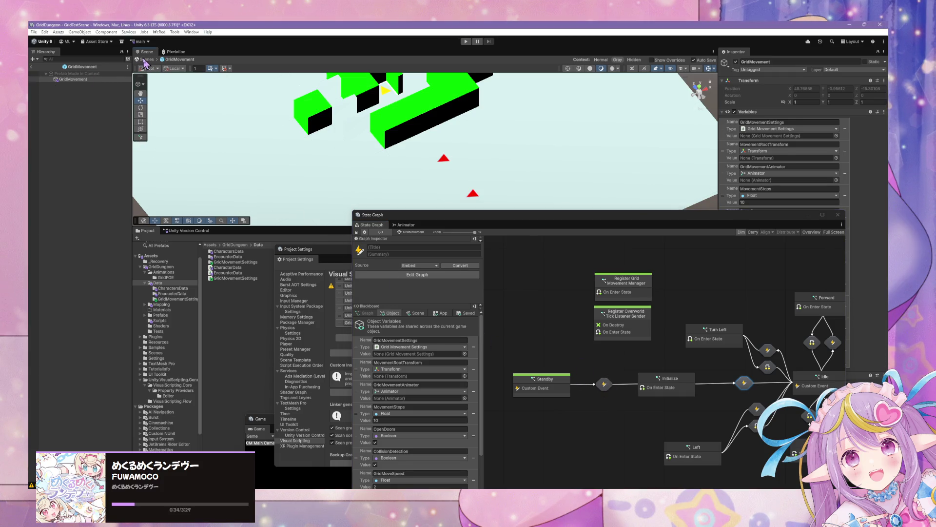
pyautogui.click(146, 59)
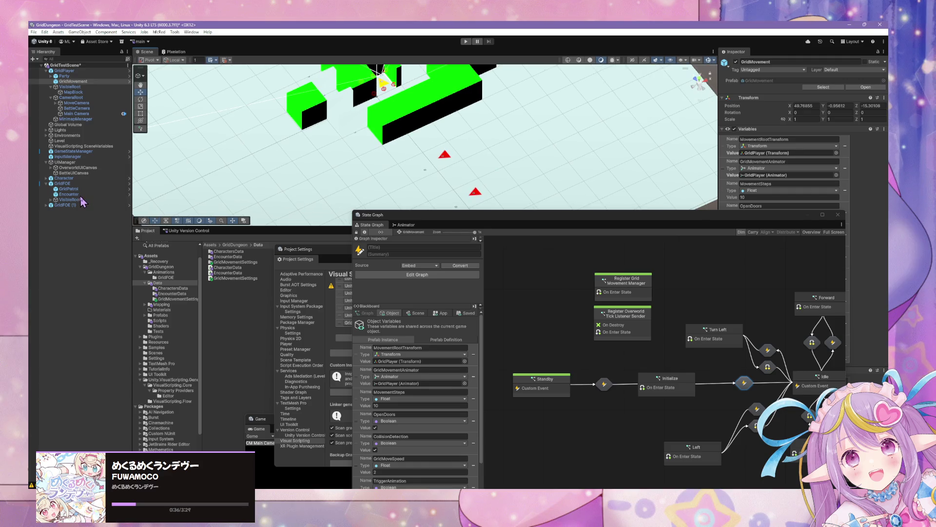
# Step: Open the Encounter prefab and frame Standby, Prep Encounter, Encounter and End Encounter in its state graph
pyautogui.click(80, 194)
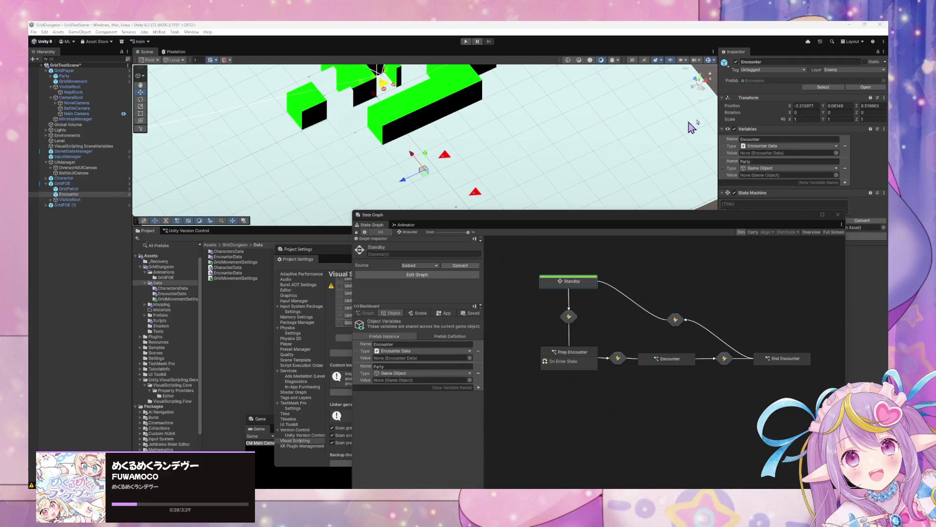
pyautogui.click(862, 90)
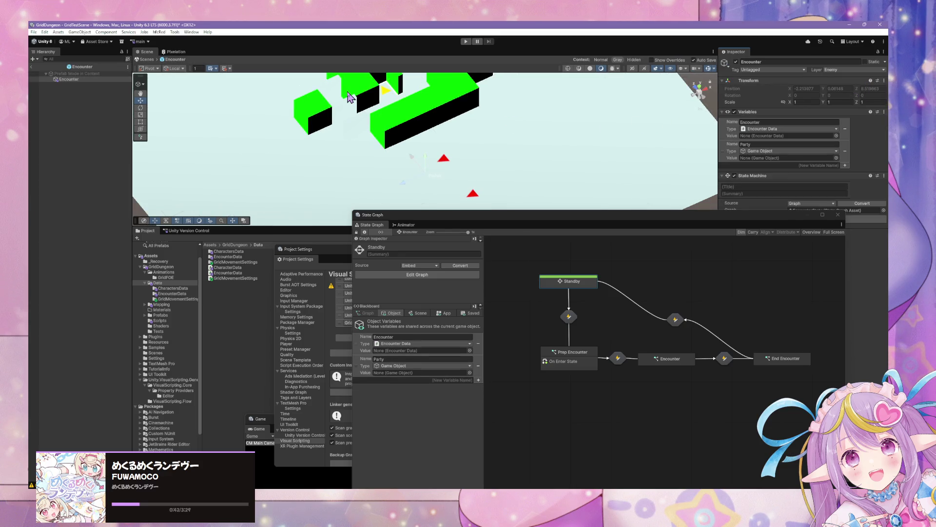
pyautogui.click(74, 79)
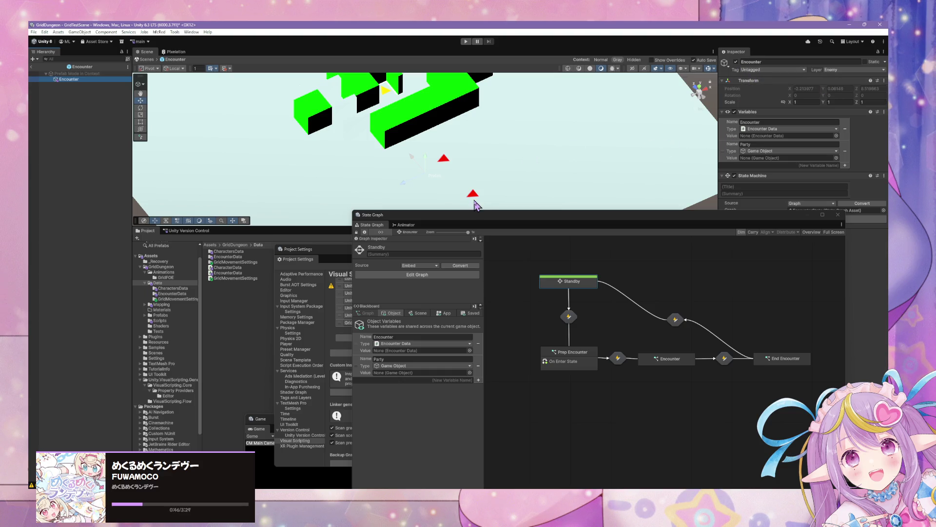
pyautogui.moveTo(568, 276)
pyautogui.mouseDown()
pyautogui.moveTo(575, 320)
pyautogui.moveTo(645, 331)
pyautogui.mouseUp()
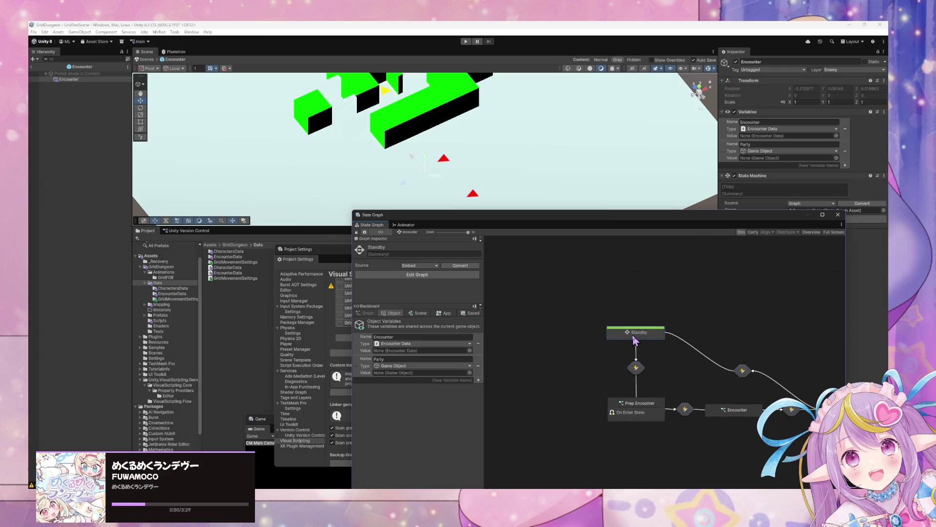
pyautogui.moveTo(672, 370)
pyautogui.mouseDown()
pyautogui.moveTo(639, 336)
pyautogui.moveTo(603, 351)
pyautogui.mouseUp()
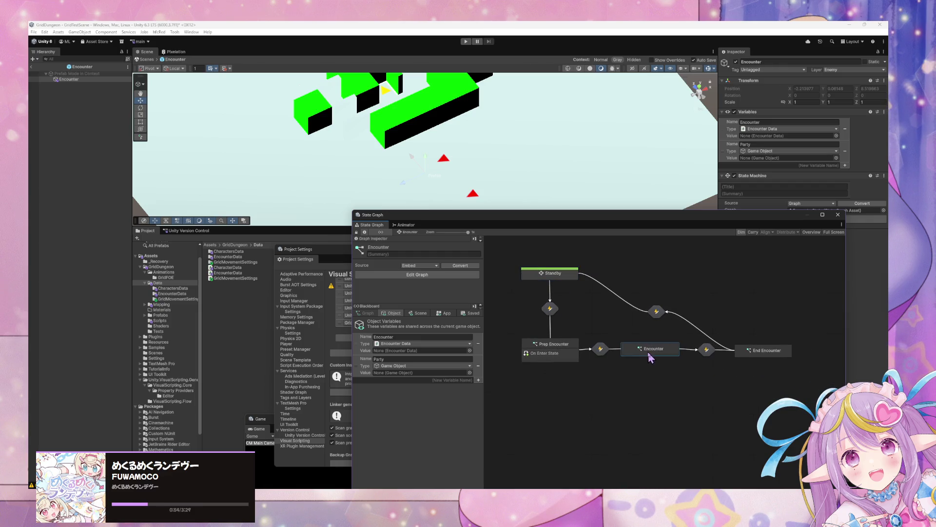
pyautogui.click(756, 352)
pyautogui.moveTo(519, 320); pyautogui.dragTo(584, 311)
pyautogui.click(636, 291)
pyautogui.moveTo(634, 291); pyautogui.dragTo(630, 293)
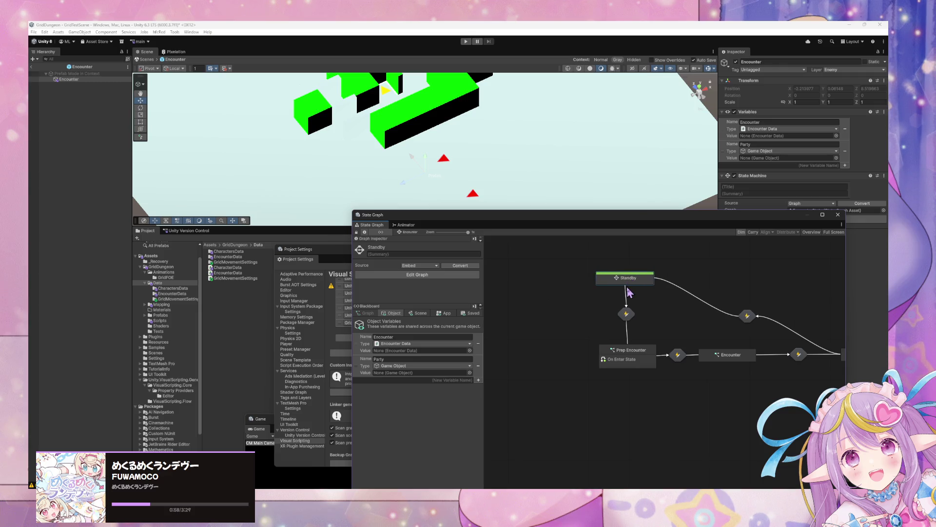
# Step: Inspect the script graph of the transition leaving Standby
pyautogui.doubleClick(629, 315)
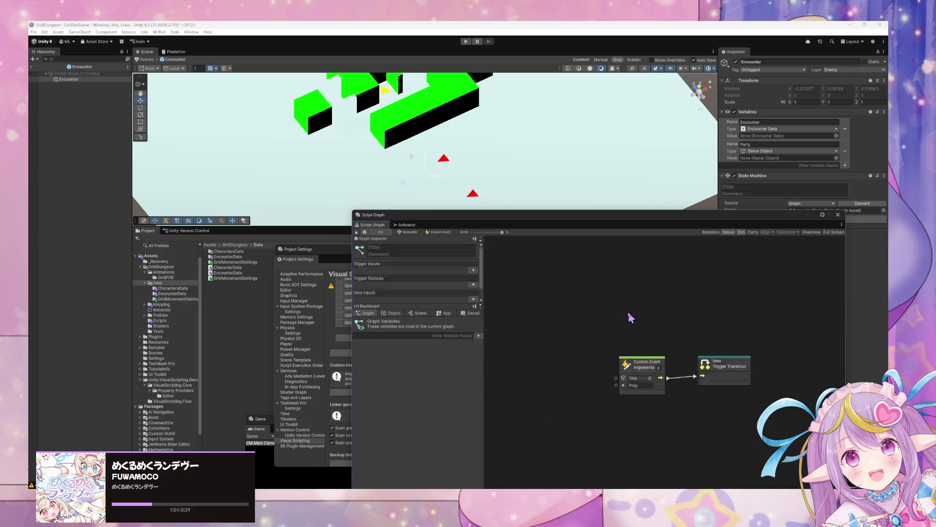
pyautogui.click(410, 232)
pyautogui.click(630, 282)
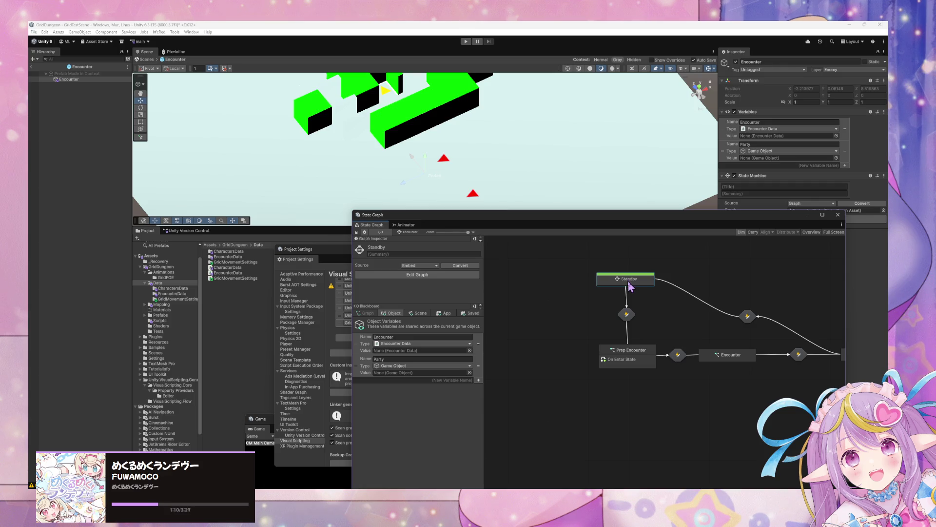
pyautogui.doubleClick(628, 315)
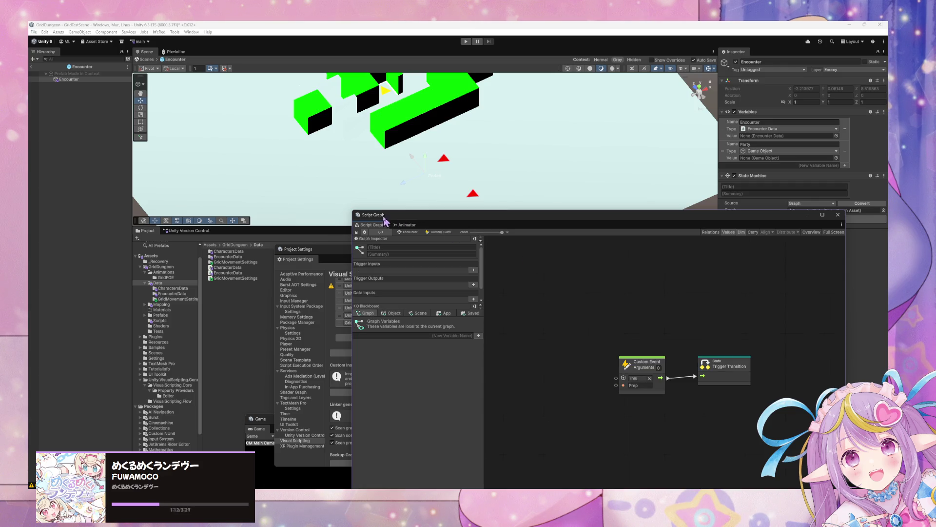
pyautogui.click(408, 232)
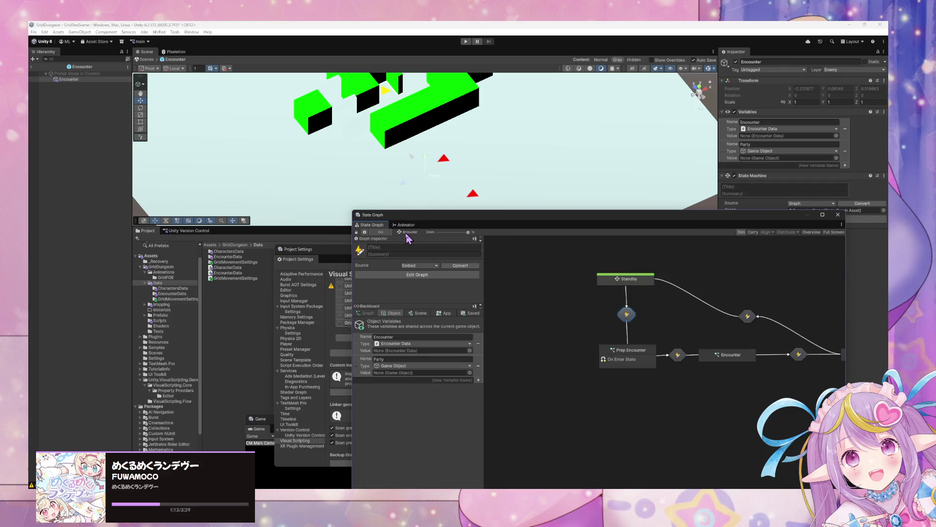
# Step: Reposition the Standby node and inspect the Prep Encounter state's script graph
pyautogui.click(635, 352)
pyautogui.click(630, 282)
pyautogui.moveTo(631, 283); pyautogui.dragTo(632, 284)
pyautogui.click(647, 361)
pyautogui.moveTo(628, 282); pyautogui.dragTo(625, 279)
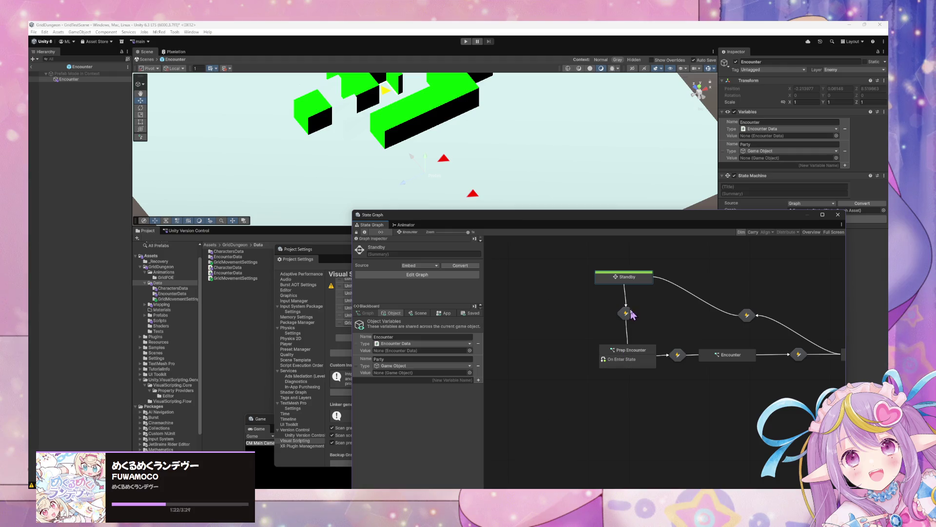
pyautogui.doubleClick(629, 358)
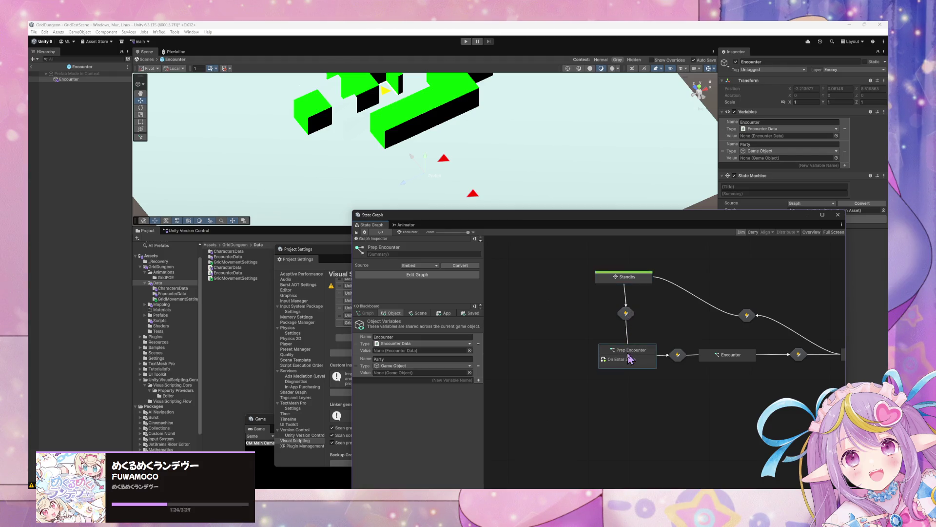
pyautogui.click(410, 232)
# Step: Retitle the Prep Encounter state to Initialize and pan to reveal End Encounter
pyautogui.click(422, 246)
pyautogui.write('Initialize')
pyautogui.click(628, 281)
pyautogui.click(712, 360)
pyautogui.moveTo(772, 385)
pyautogui.mouseDown()
pyautogui.moveTo(697, 371)
pyautogui.moveTo(726, 353)
pyautogui.mouseUp()
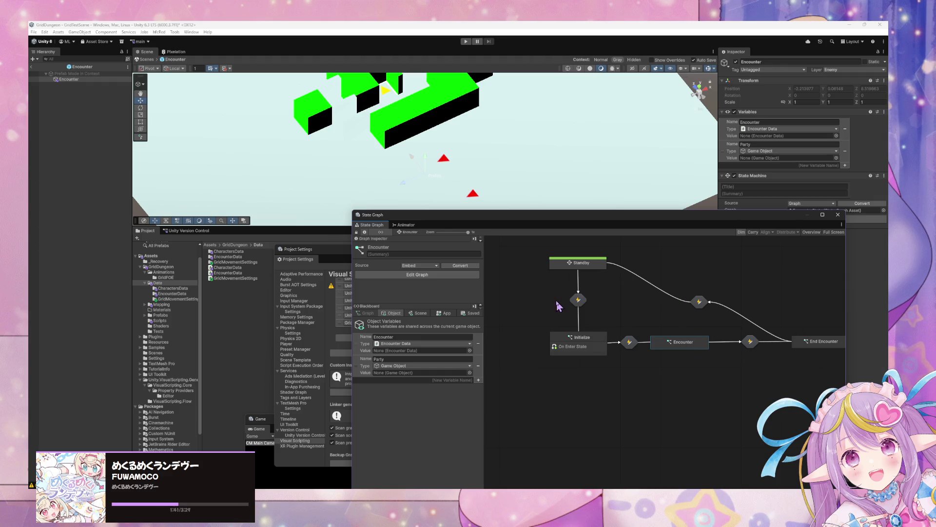
# Step: Retype the Initialize-to-Encounter transition's Custom Event name, replacing StartEncounter
pyautogui.doubleClick(629, 342)
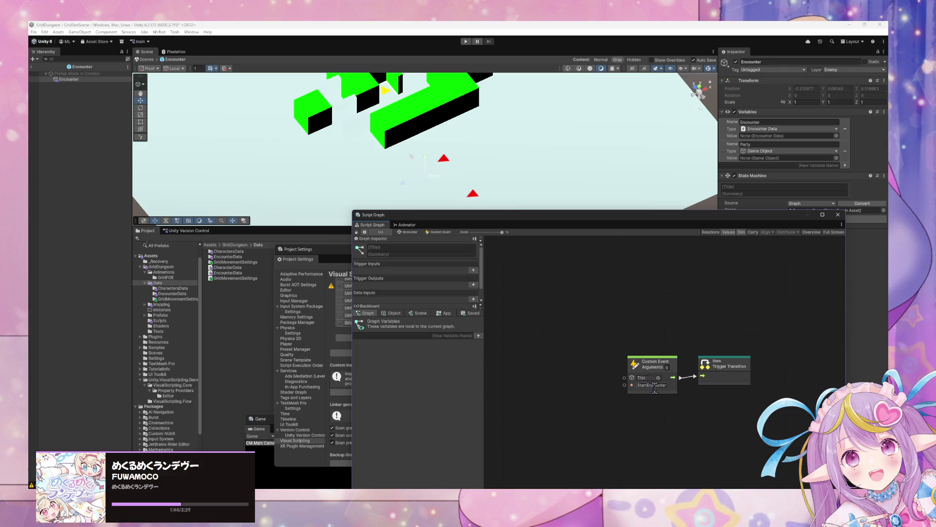
pyautogui.click(656, 386)
pyautogui.write('Rea')
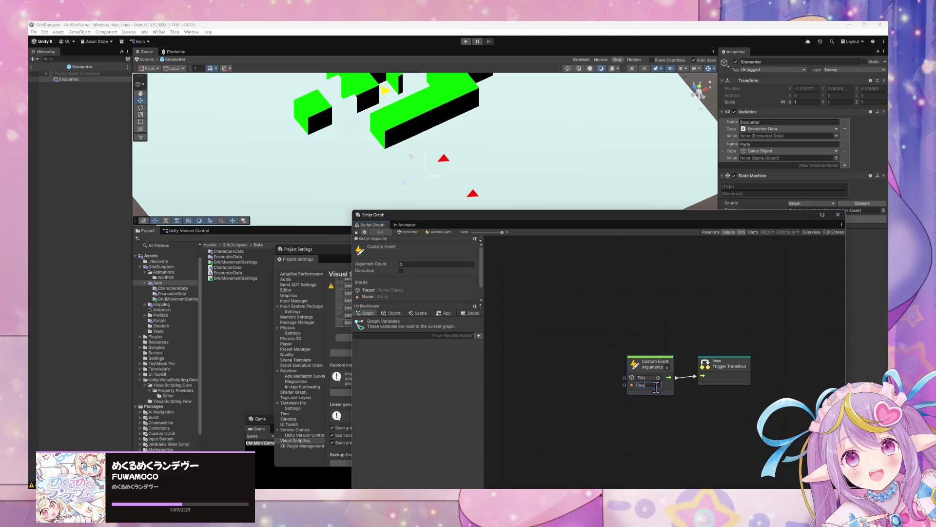
pyautogui.press('BackSpace')
pyautogui.press('BackSpace')
pyautogui.press('BackSpace')
pyautogui.write('Prep')
pyautogui.click(593, 311)
pyautogui.click(646, 386)
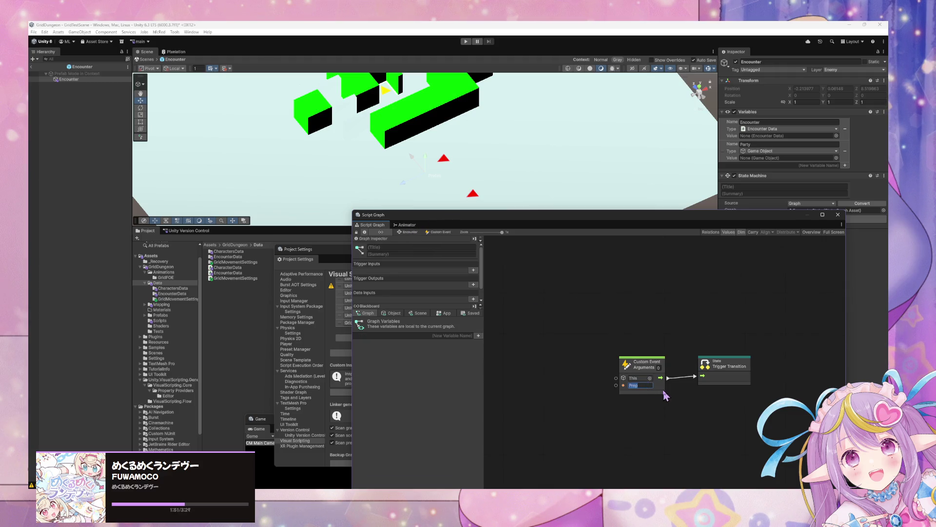
pyautogui.click(407, 233)
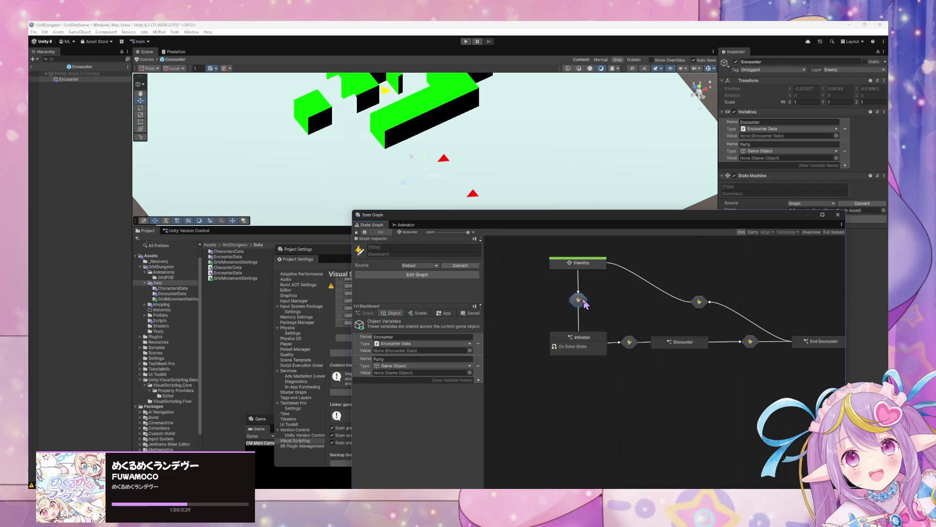
# Step: Check the Encounter-to-End Encounter transition and recheck the Initialize-to-Encounter event name
pyautogui.doubleClick(751, 341)
pyautogui.click(409, 232)
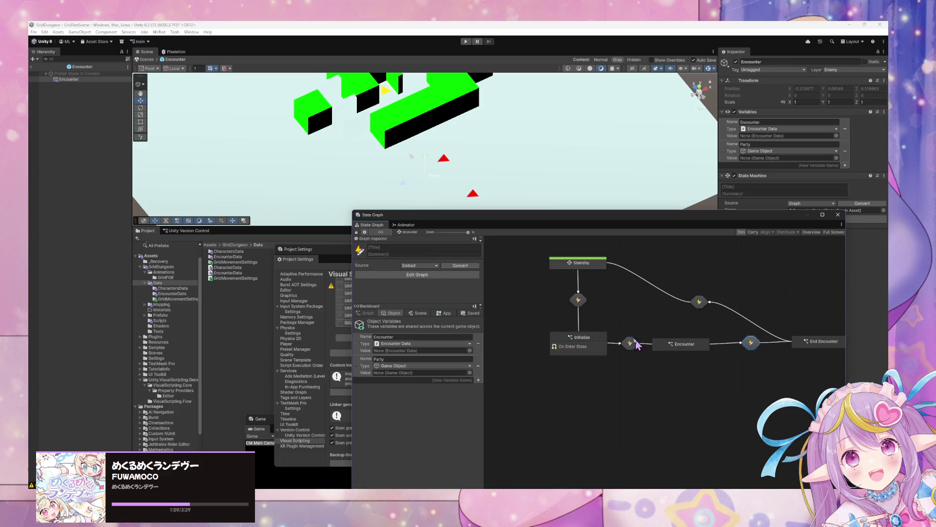
pyautogui.doubleClick(578, 300)
pyautogui.click(640, 385)
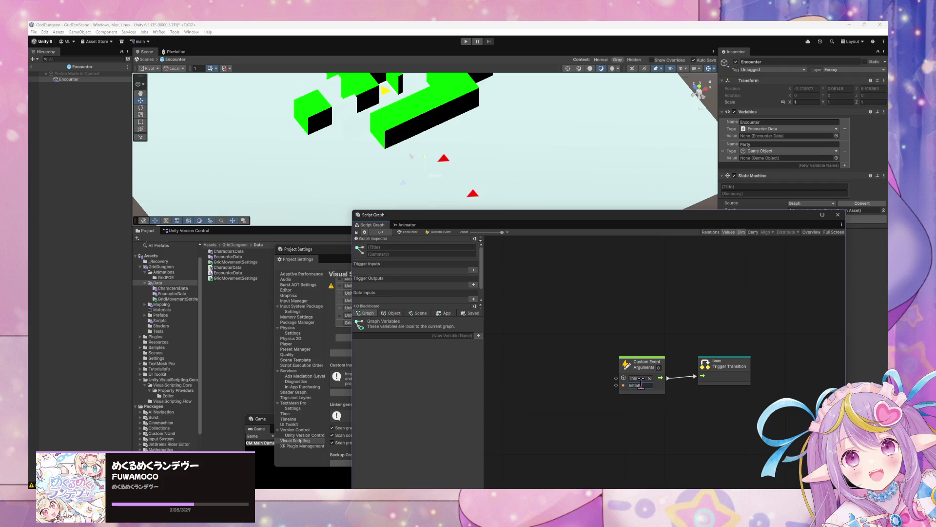
pyautogui.click(410, 232)
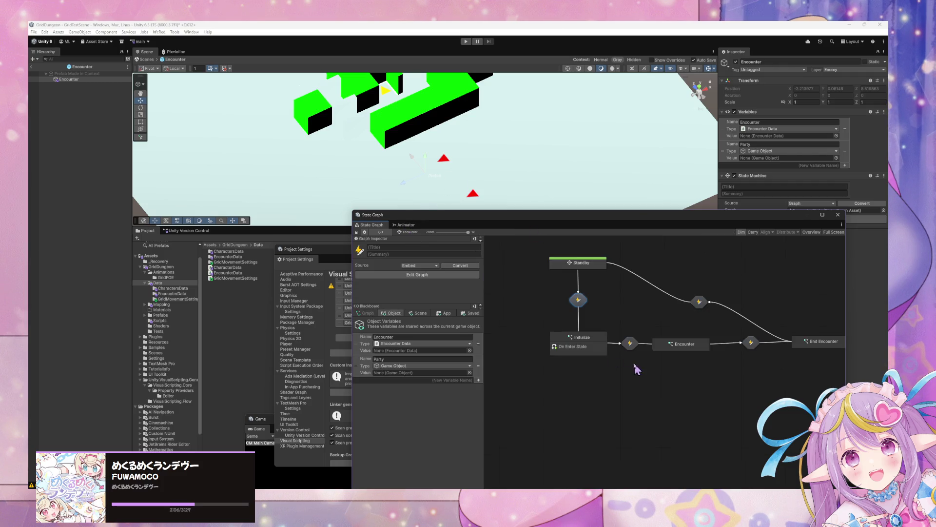
pyautogui.click(579, 300)
pyautogui.click(587, 266)
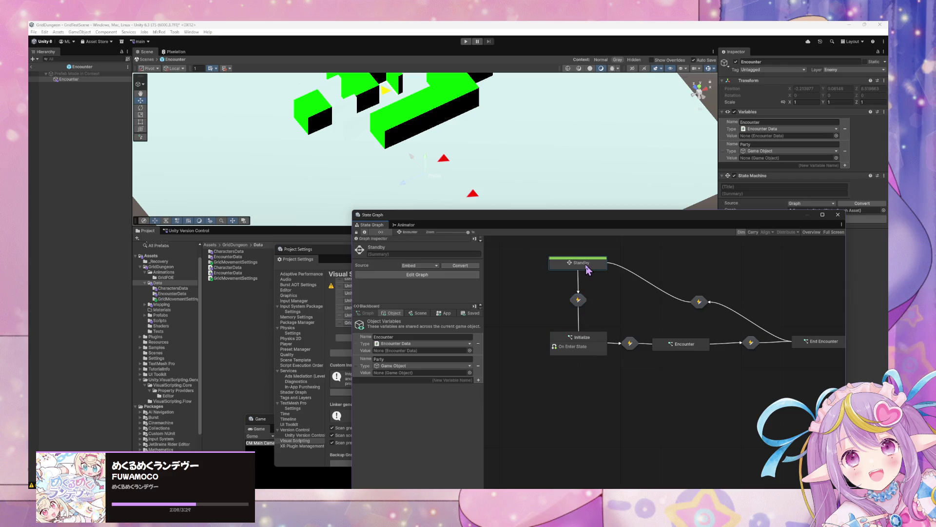
# Step: Look inside the Standby state's nested graph
pyautogui.doubleClick(587, 266)
pyautogui.click(605, 326)
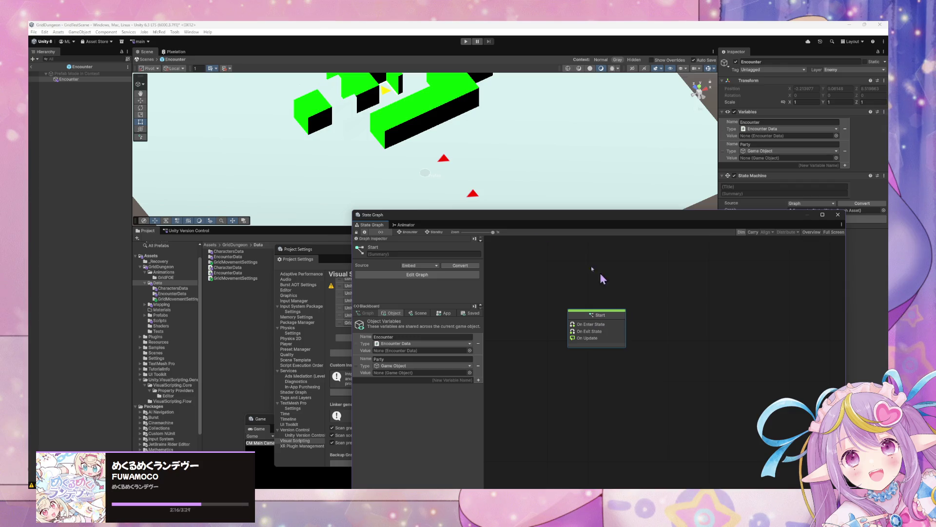
pyautogui.click(415, 232)
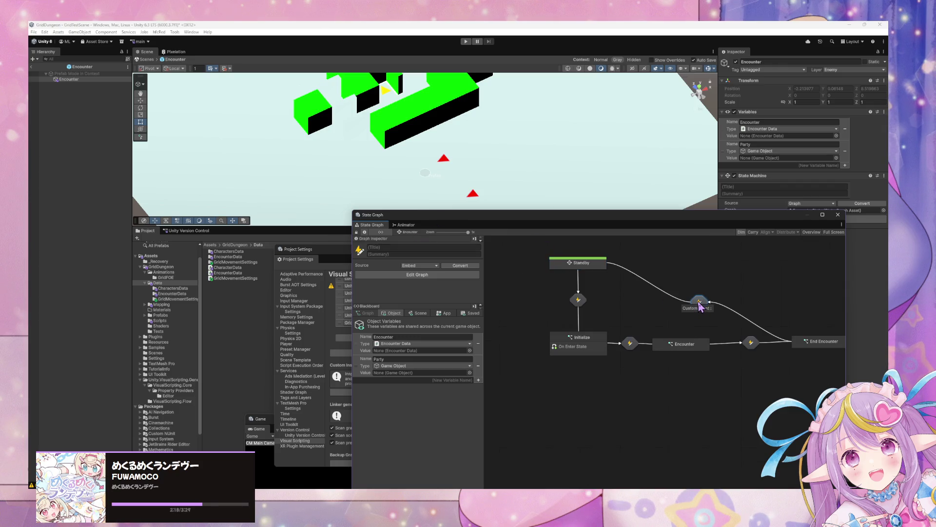
# Step: Delete the Standby-to-End Encounter transition and recheck Standby's nested graph
pyautogui.press('Delete')
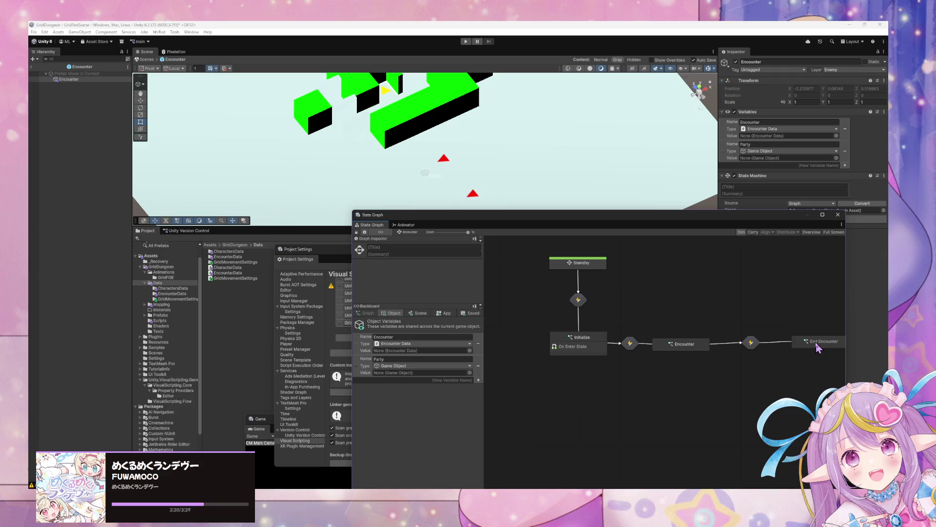
pyautogui.rightClick(816, 344)
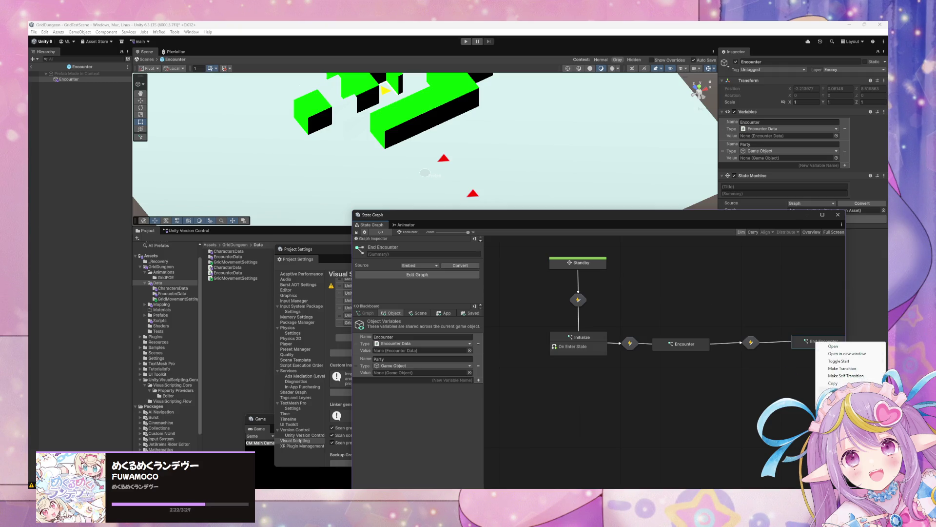
pyautogui.click(701, 361)
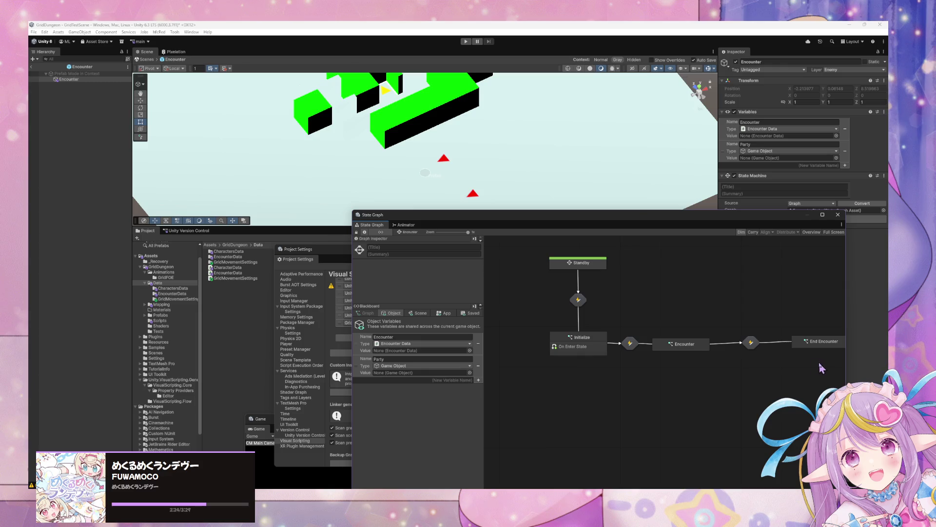
pyautogui.moveTo(819, 342); pyautogui.dragTo(822, 346)
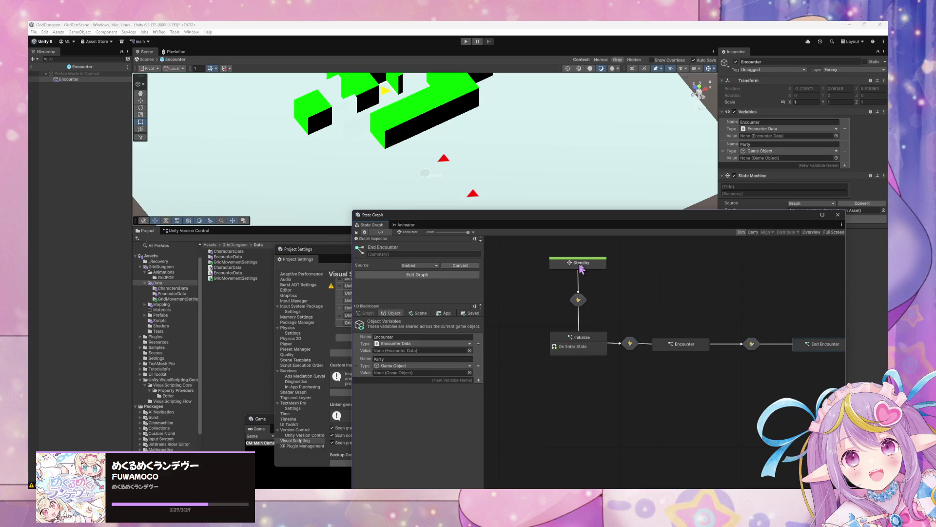
pyautogui.click(579, 300)
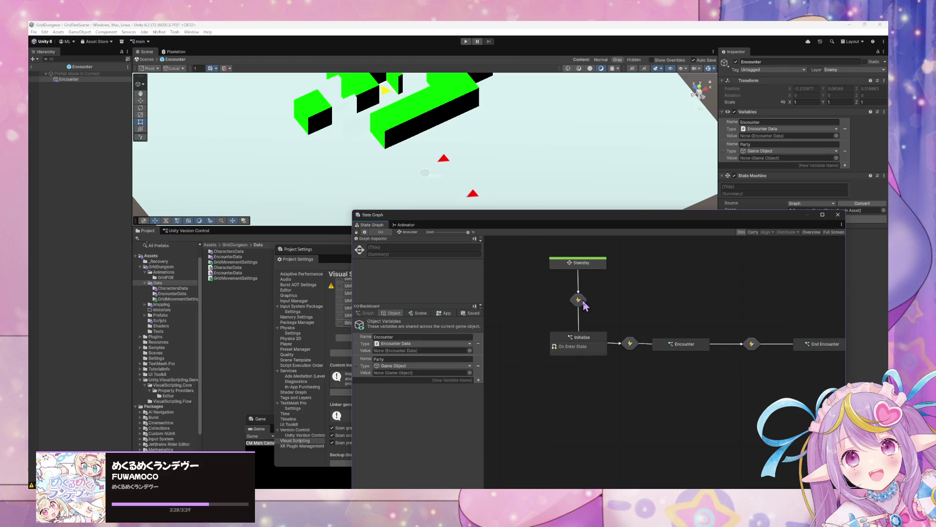
pyautogui.doubleClick(588, 265)
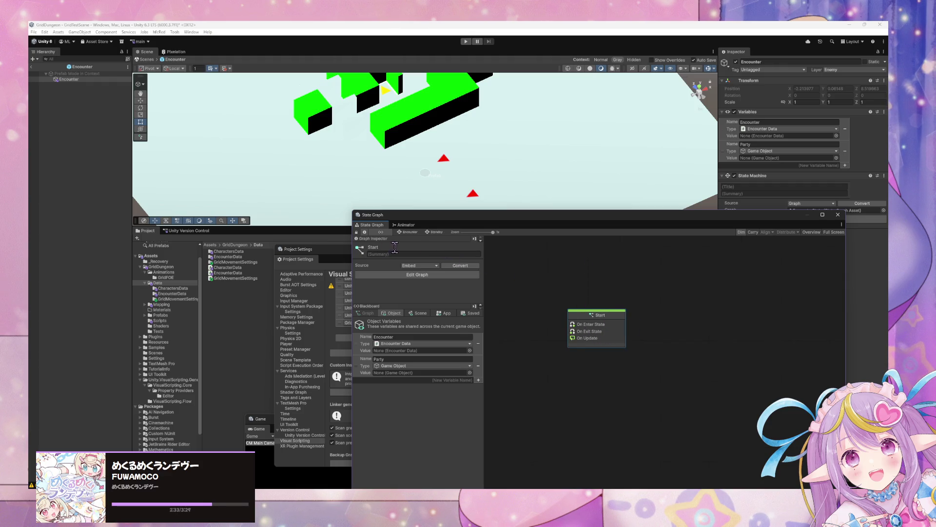
pyautogui.click(403, 232)
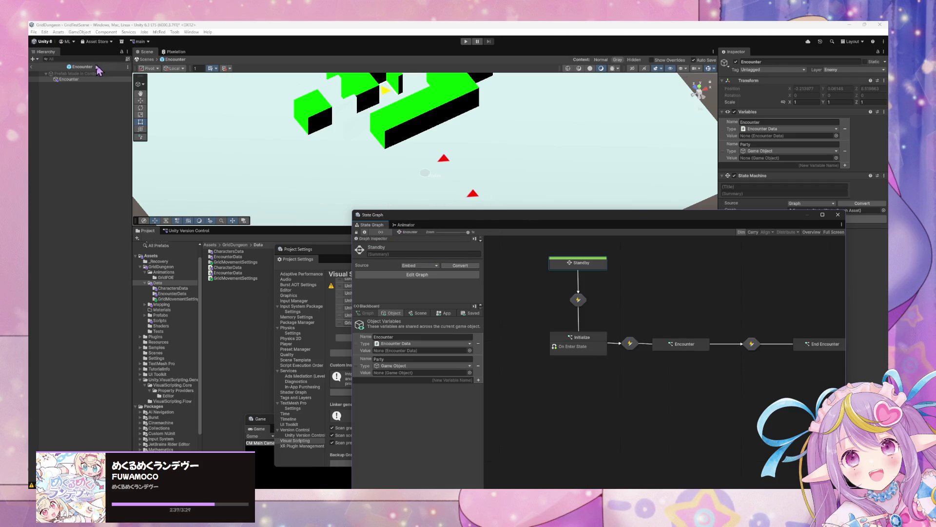
# Step: Exit prefab mode to GridTestScene and select the Encounter object in the Hierarchy
pyautogui.click(147, 60)
pyautogui.click(149, 61)
pyautogui.click(149, 61)
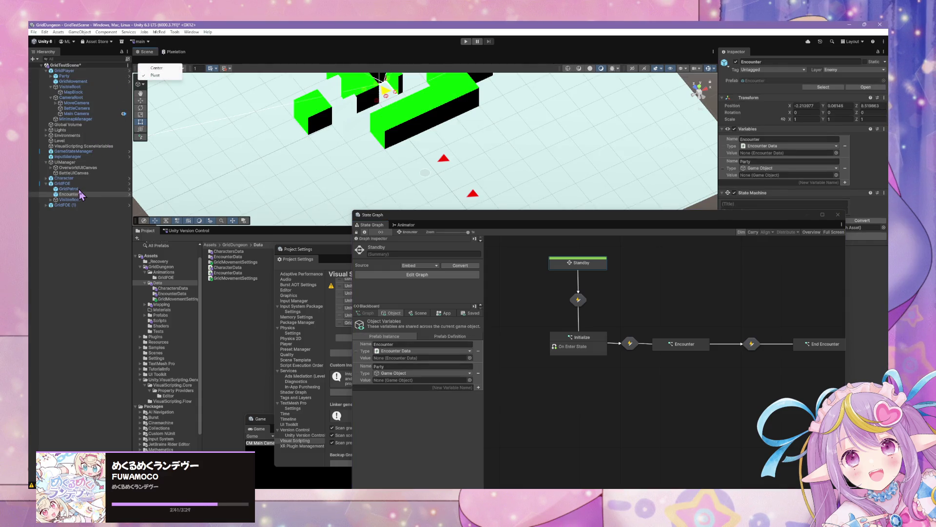
pyautogui.click(74, 82)
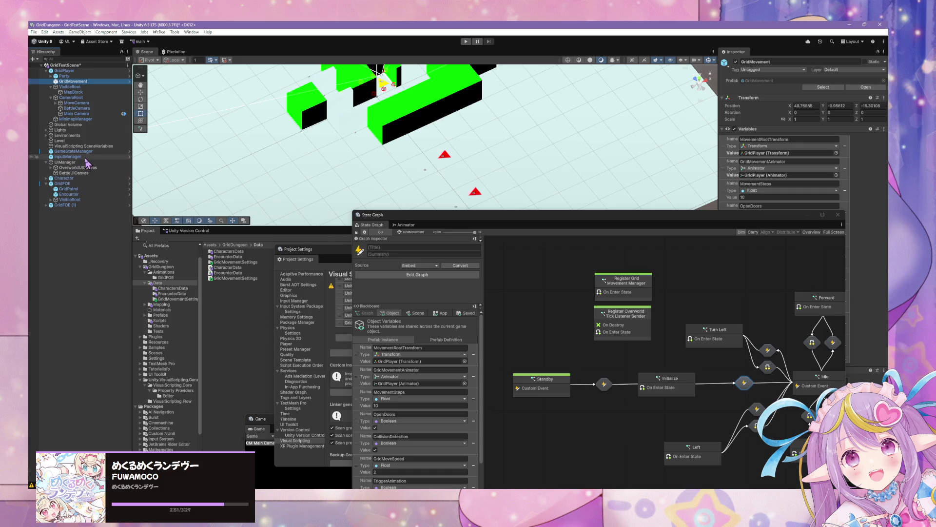
pyautogui.click(78, 195)
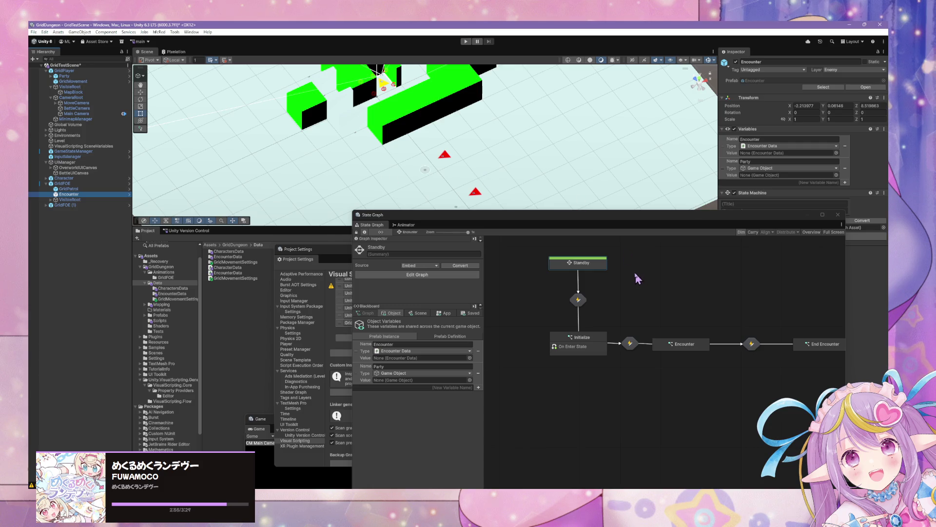
# Step: Replace Standby with a new script state set as start state and titled Standby
pyautogui.click(599, 269)
pyautogui.press('Delete')
pyautogui.rightClick(599, 264)
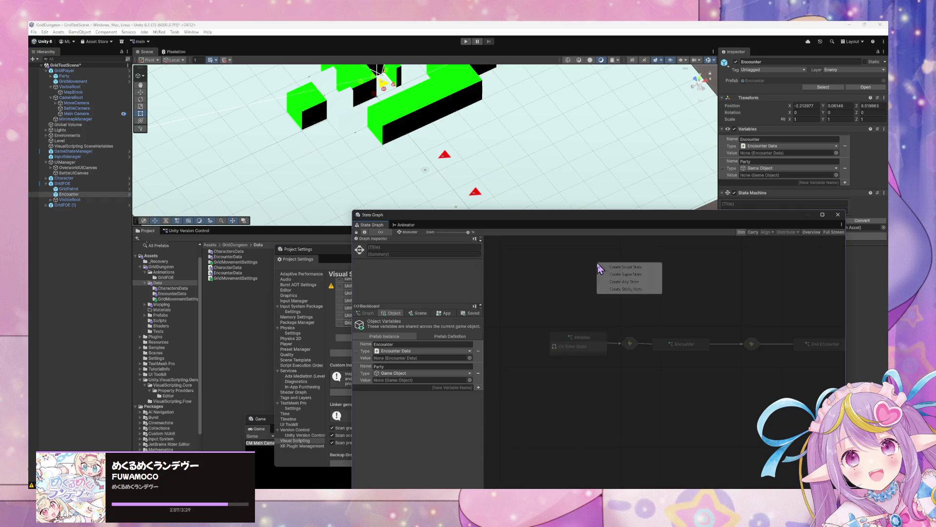
pyautogui.click(645, 268)
pyautogui.moveTo(634, 263); pyautogui.dragTo(578, 264)
pyautogui.rightClick(575, 267)
pyautogui.click(613, 285)
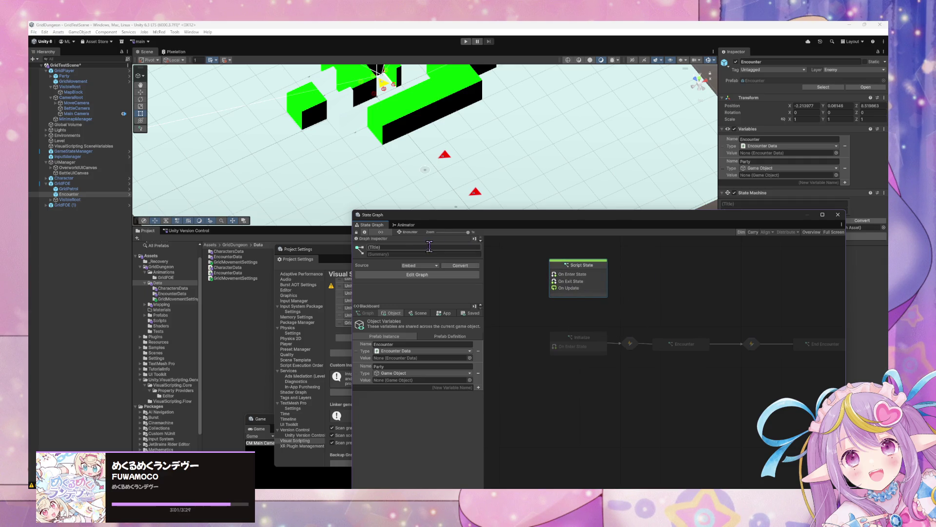
pyautogui.write('Standby')
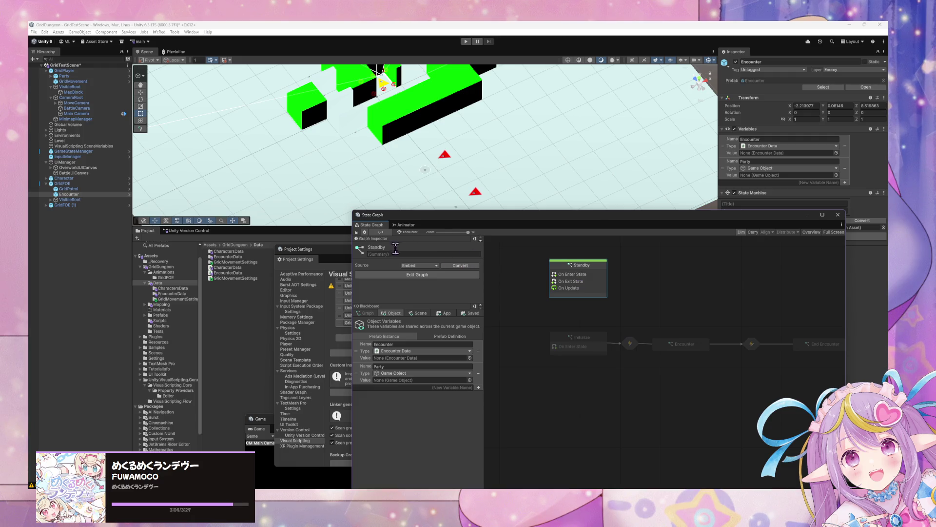
# Step: Remove the On Update and On Exit State nodes from the new Standby script graph
pyautogui.doubleClick(588, 289)
pyautogui.moveTo(561, 344); pyautogui.dragTo(578, 370)
pyautogui.press('Delete')
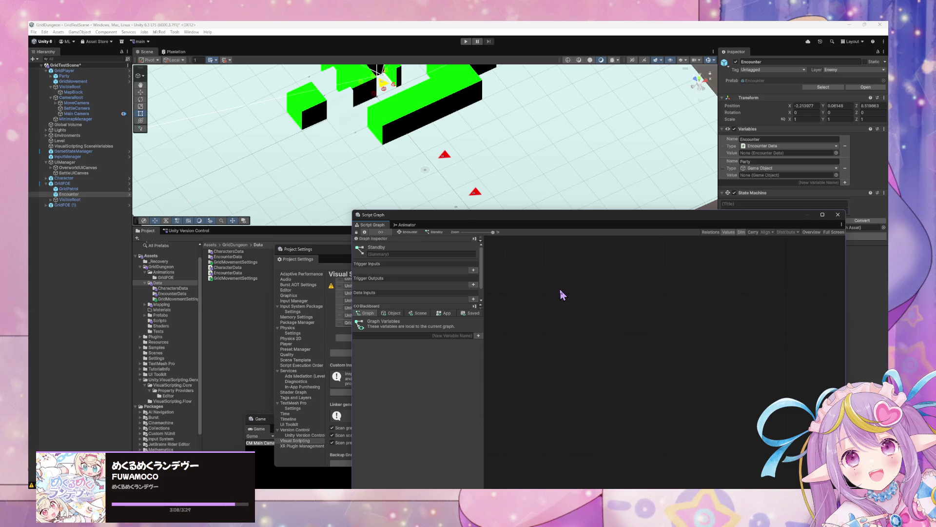
pyautogui.click(404, 225)
pyautogui.click(373, 225)
pyautogui.click(401, 232)
# Step: Link Standby to Initialize with a transition triggered by a Custom Event node
pyautogui.rightClick(596, 269)
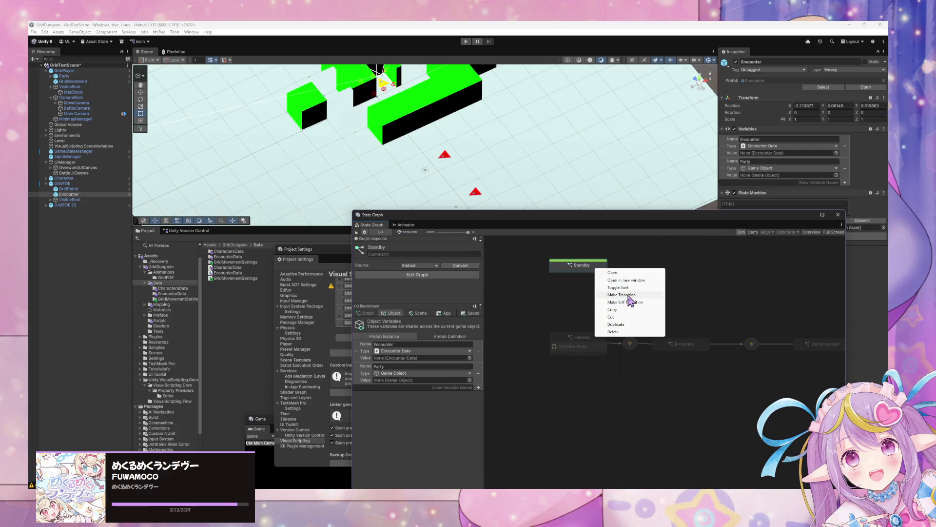
pyautogui.click(629, 295)
pyautogui.click(590, 341)
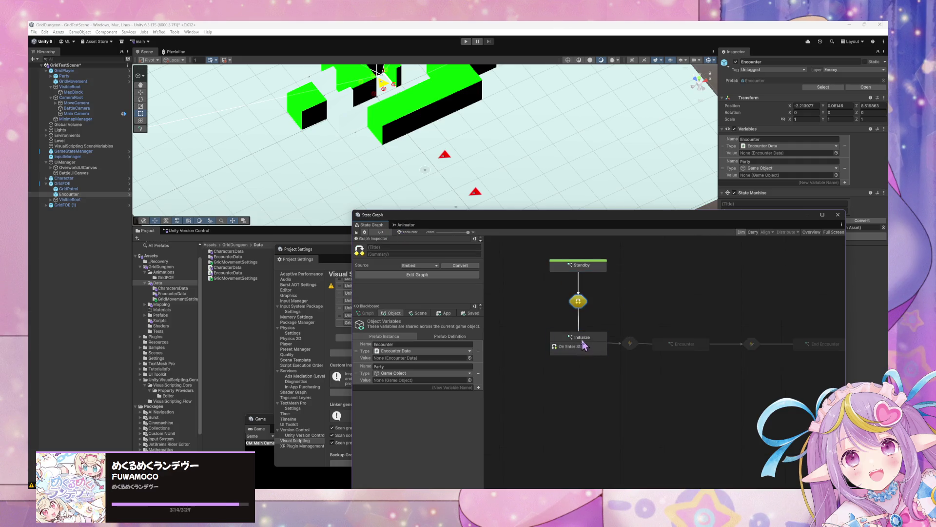
pyautogui.doubleClick(584, 302)
pyautogui.moveTo(701, 376); pyautogui.dragTo(637, 374)
pyautogui.write('custom event')
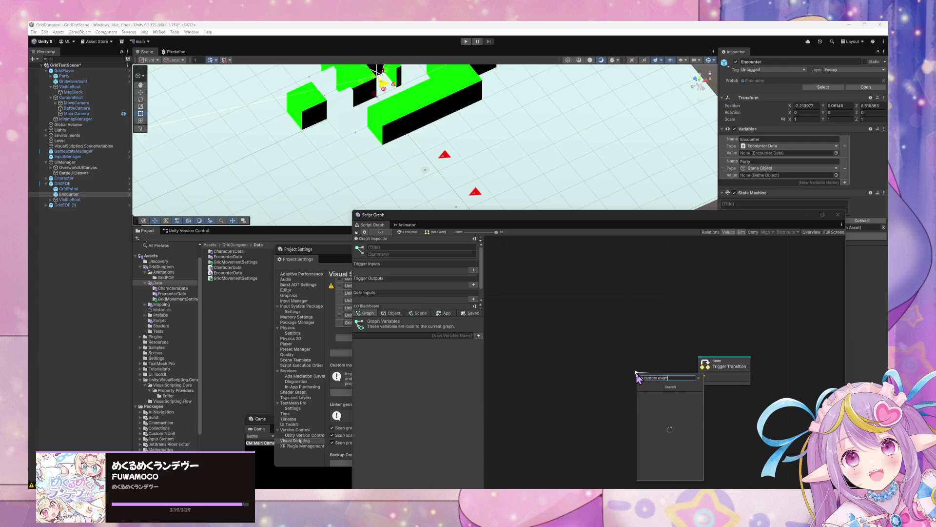
pyautogui.press('Return')
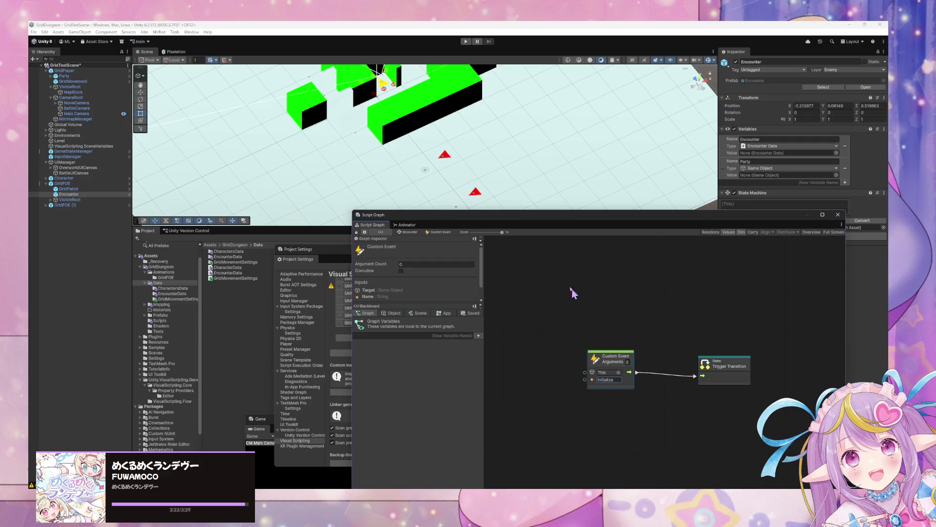
pyautogui.click(408, 232)
pyautogui.click(583, 267)
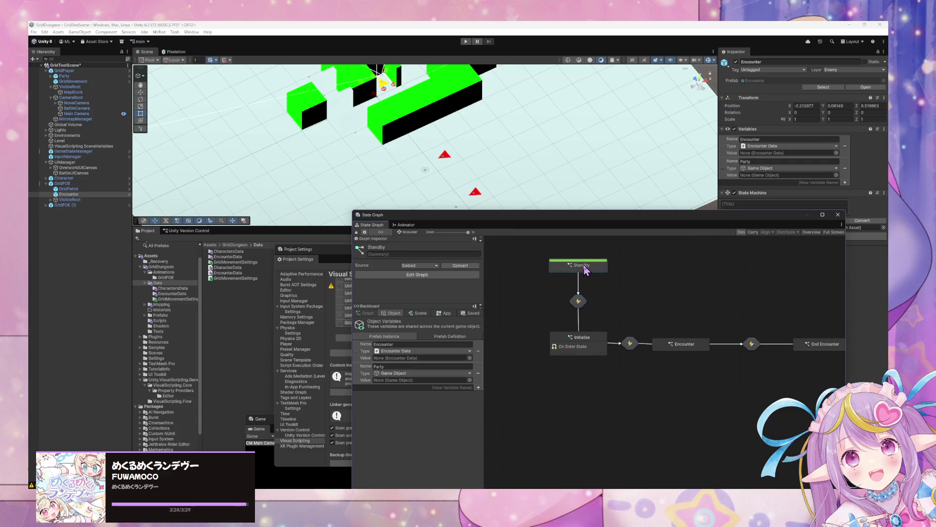
# Step: Open and look over the Initialize state's script graph
pyautogui.click(588, 340)
pyautogui.doubleClick(589, 348)
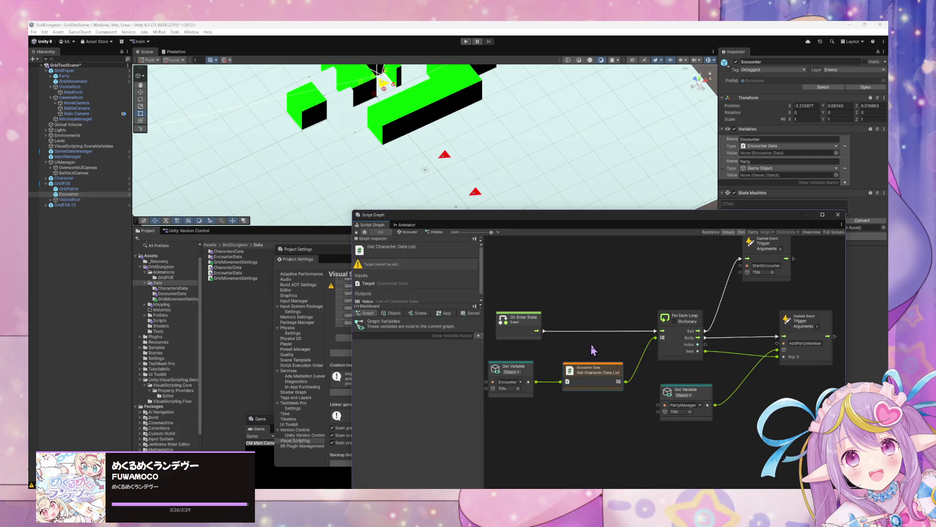
pyautogui.scroll(-3, 690, 320)
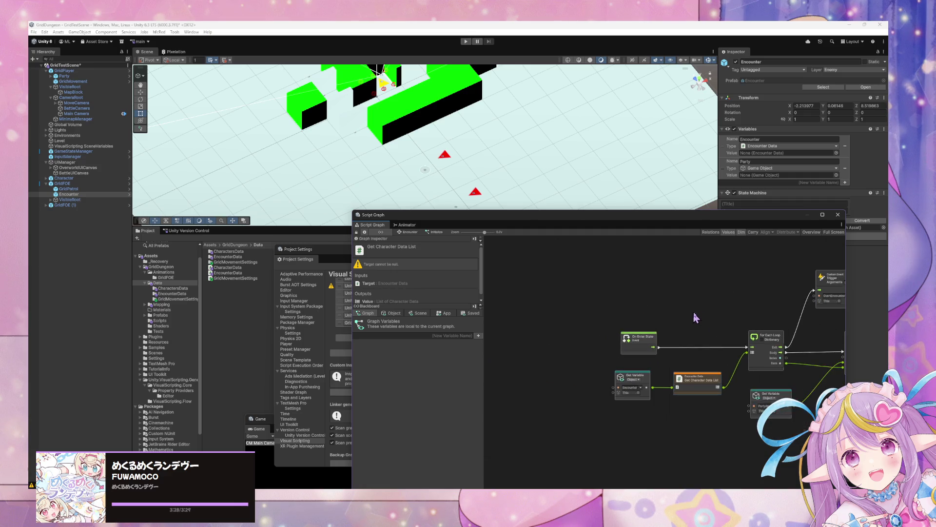
pyautogui.scroll(3, 625, 287)
pyautogui.scroll(-3, 634, 287)
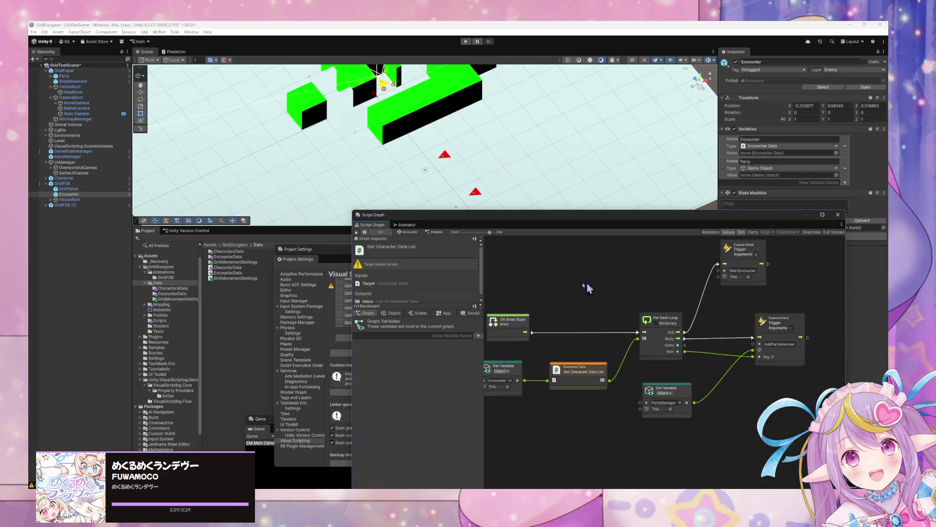
pyautogui.scroll(1, 566, 286)
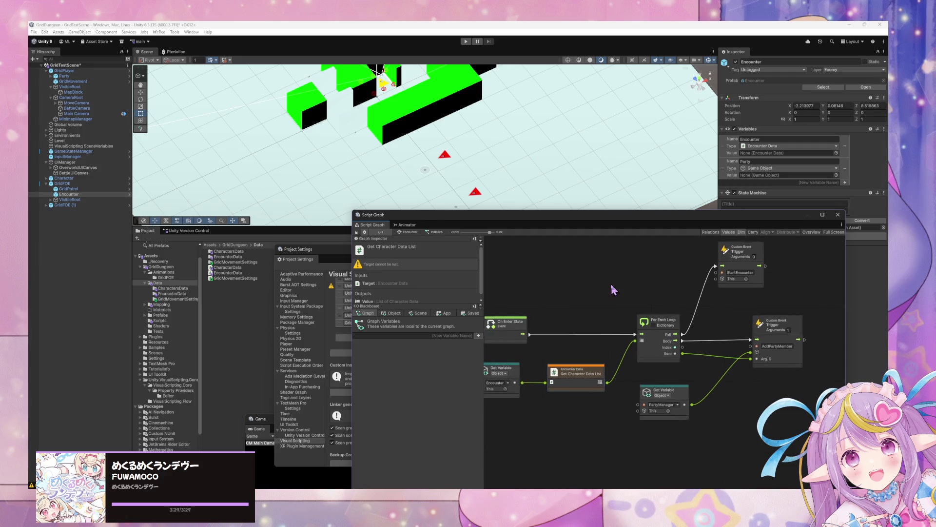
pyautogui.click(709, 322)
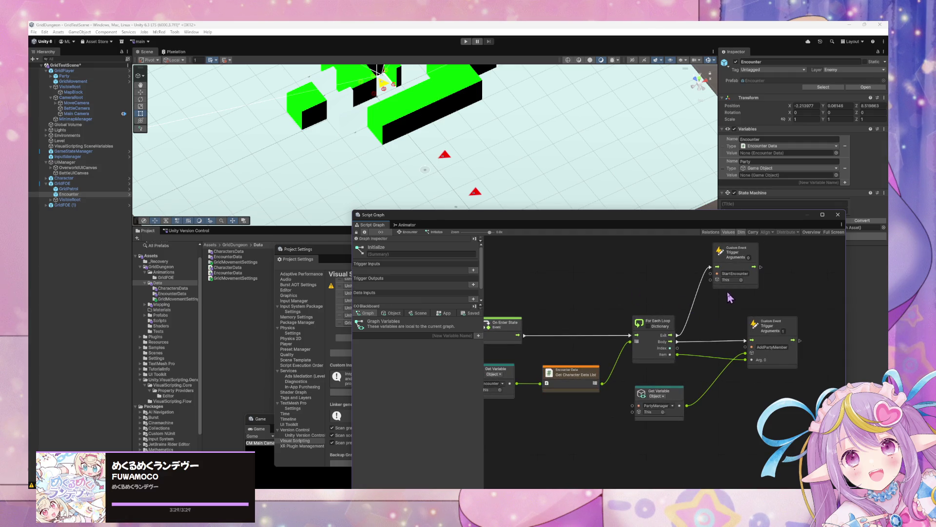
# Step: Move the StartEncounter event node, then open Standby's empty script graph
pyautogui.moveTo(737, 284); pyautogui.dragTo(777, 294)
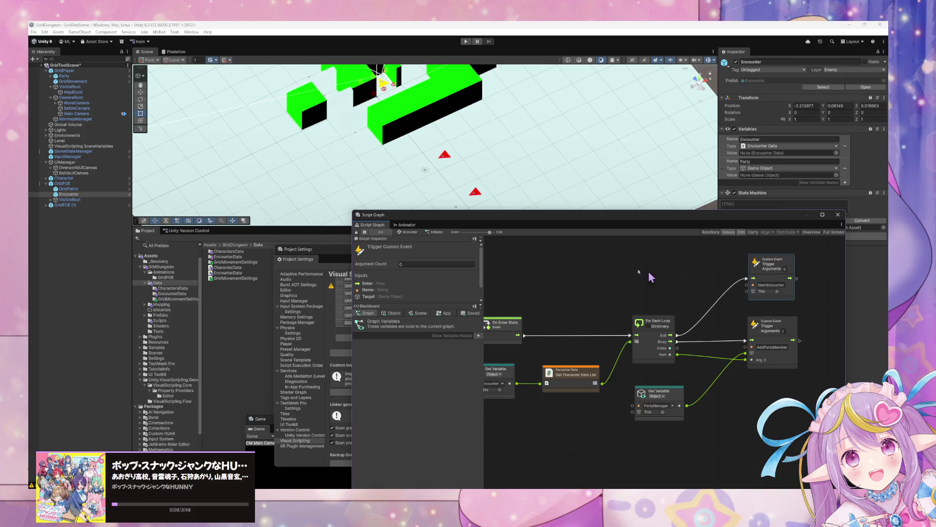
pyautogui.click(408, 233)
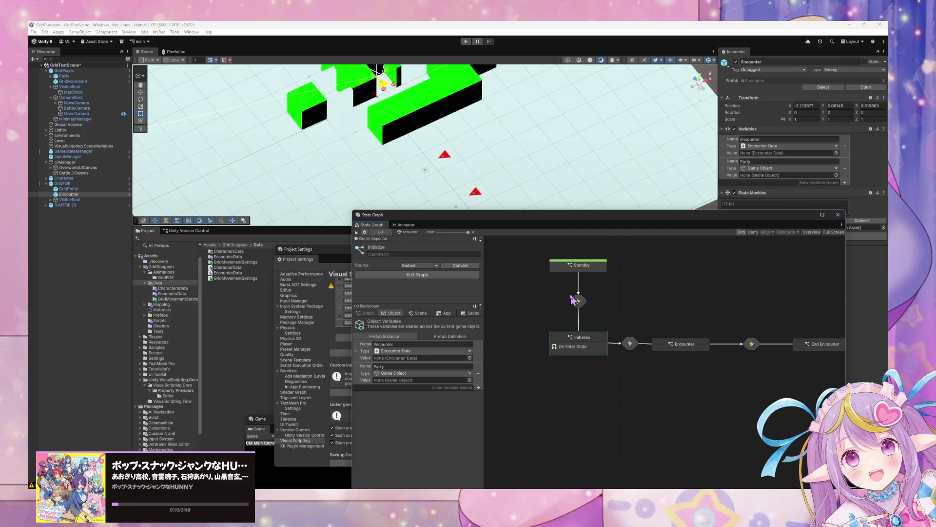
pyautogui.doubleClick(585, 268)
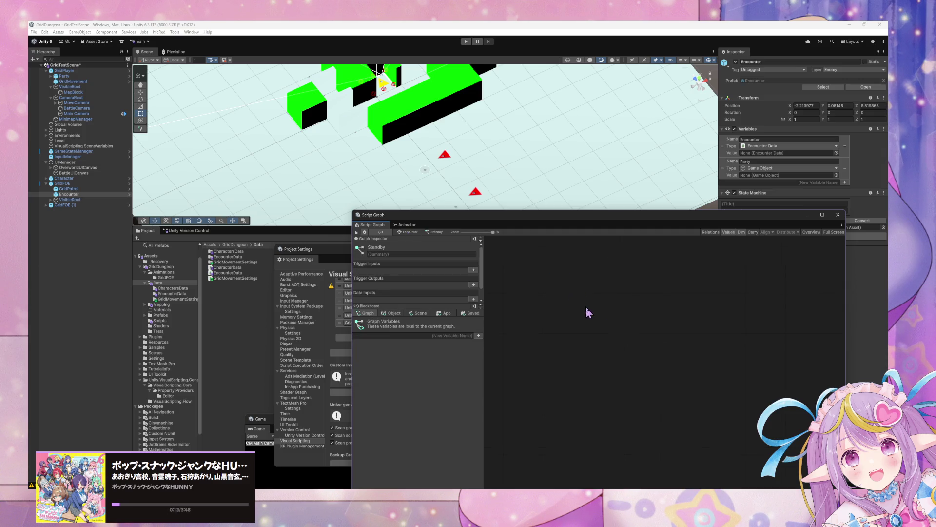
# Step: Add a Custom Event node to the Standby script graph
pyautogui.rightClick(586, 308)
pyautogui.write('custom event')
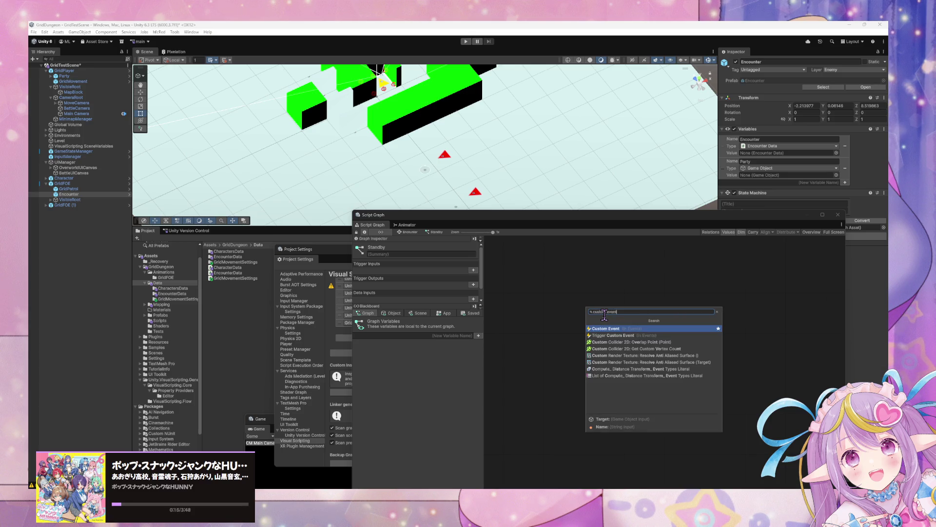
pyautogui.press('Return')
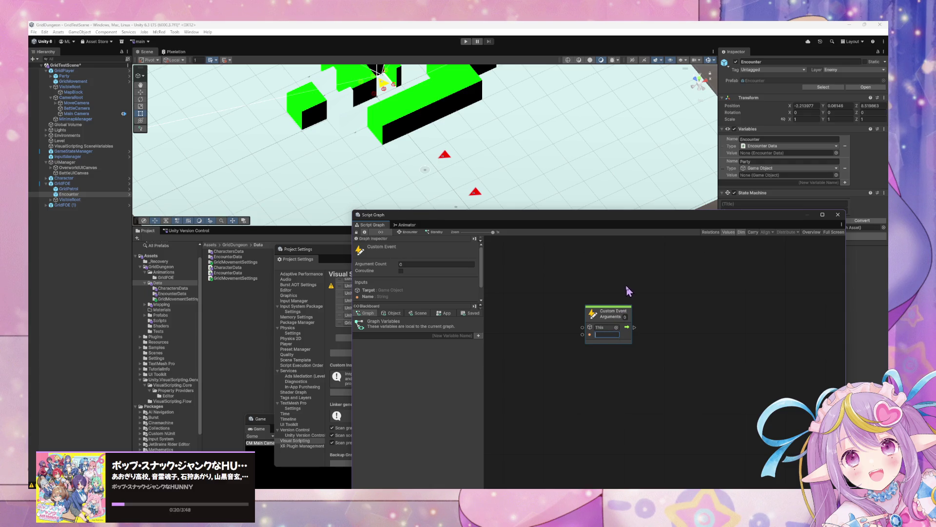
pyautogui.click(413, 232)
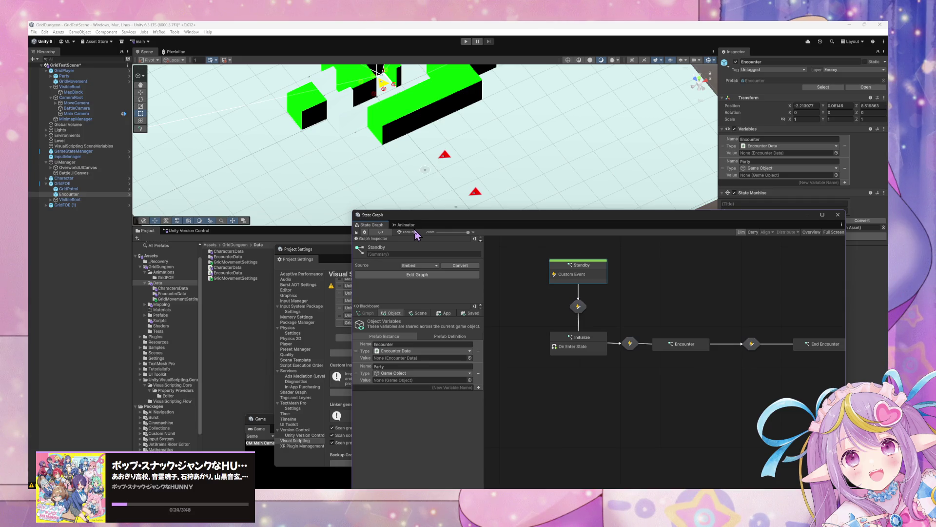
pyautogui.doubleClick(594, 273)
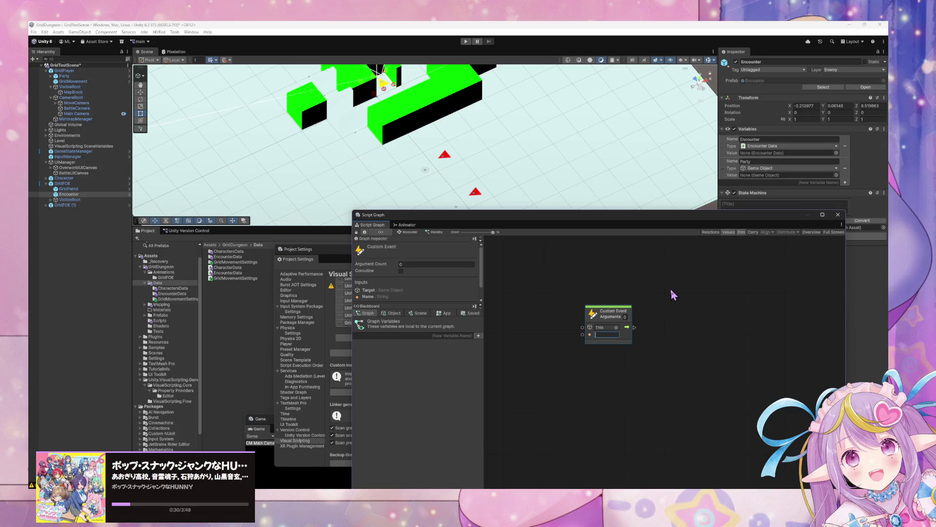
# Step: Name the custom event Activate and give it 1 argument
pyautogui.write('ustom')
pyautogui.press('BackSpace')
pyautogui.press('BackSpace')
pyautogui.press('BackSpace')
pyautogui.write('Activate')
pyautogui.click(392, 313)
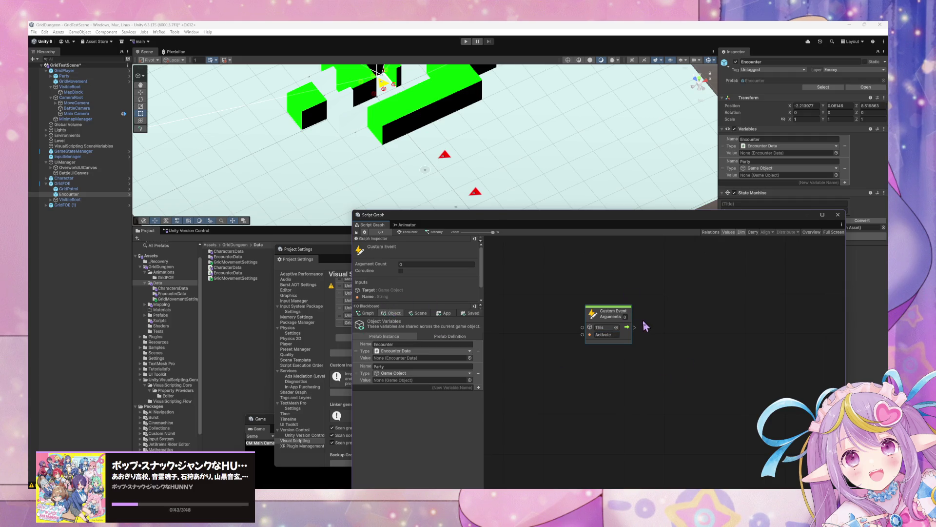
pyautogui.moveTo(635, 327); pyautogui.dragTo(679, 327)
pyautogui.click(625, 317)
pyautogui.write('1')
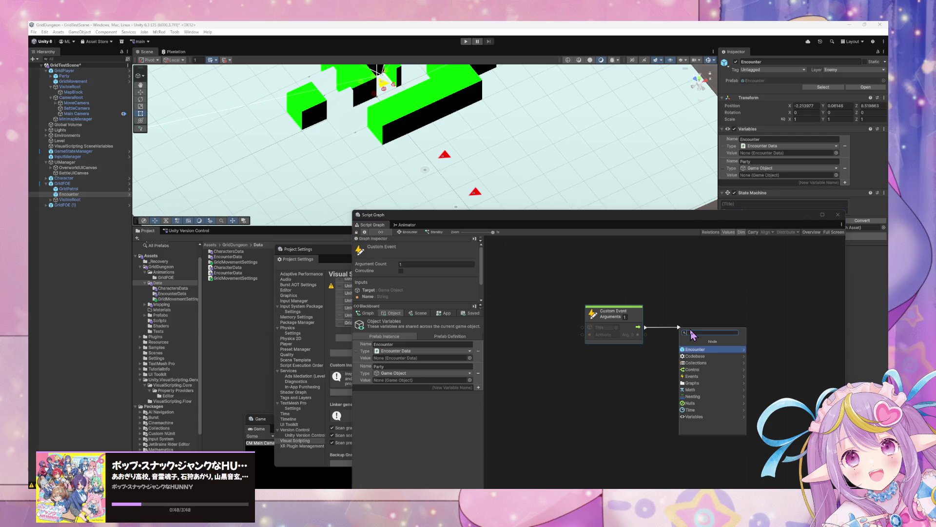
pyautogui.write('set')
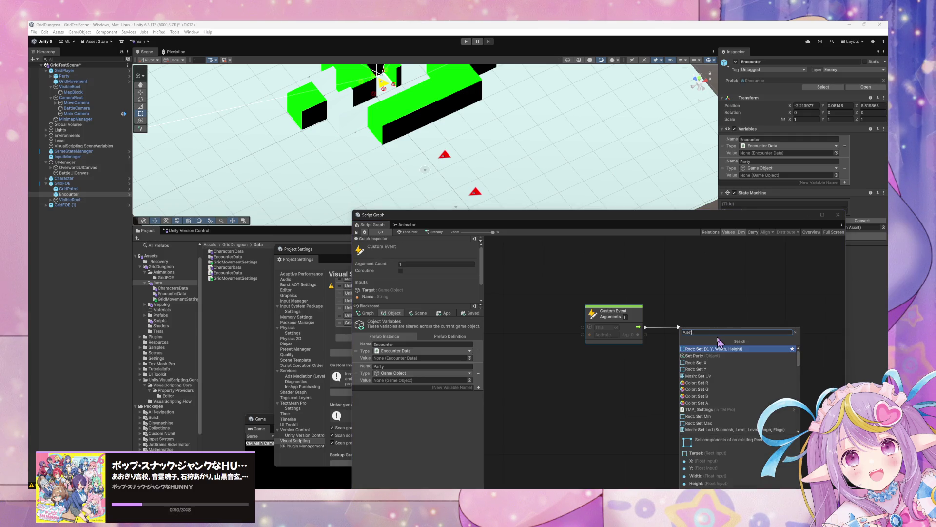
pyautogui.write(' nc')
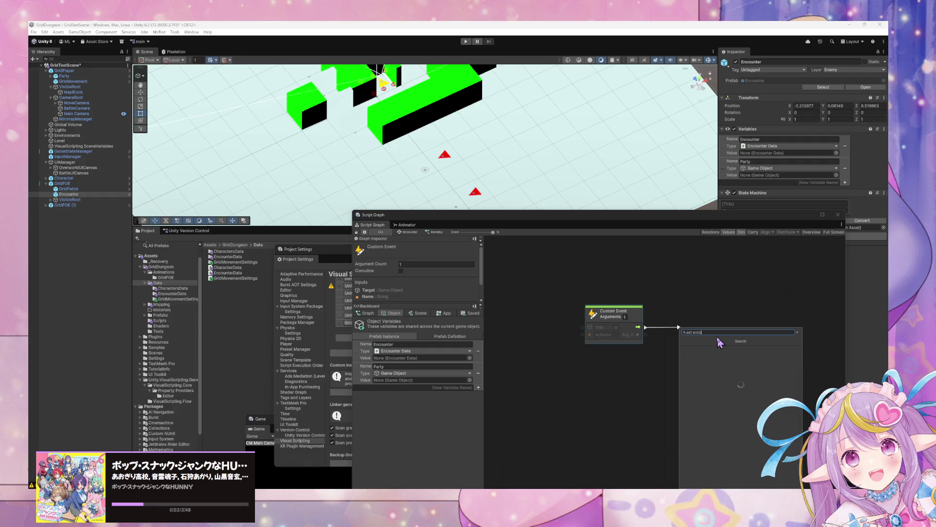
# Step: Add Set Variable and Null Check nodes beside the Activate event
pyautogui.press('Return')
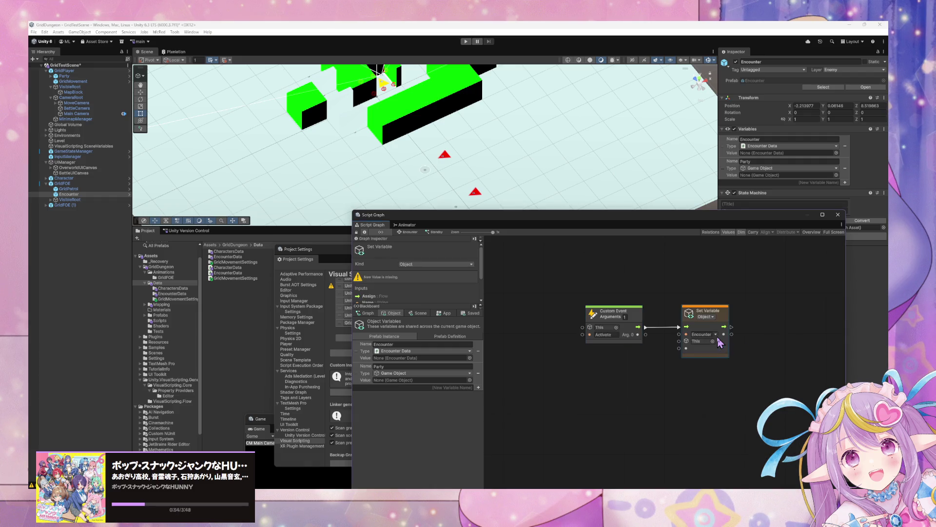
pyautogui.moveTo(637, 315); pyautogui.dragTo(588, 315)
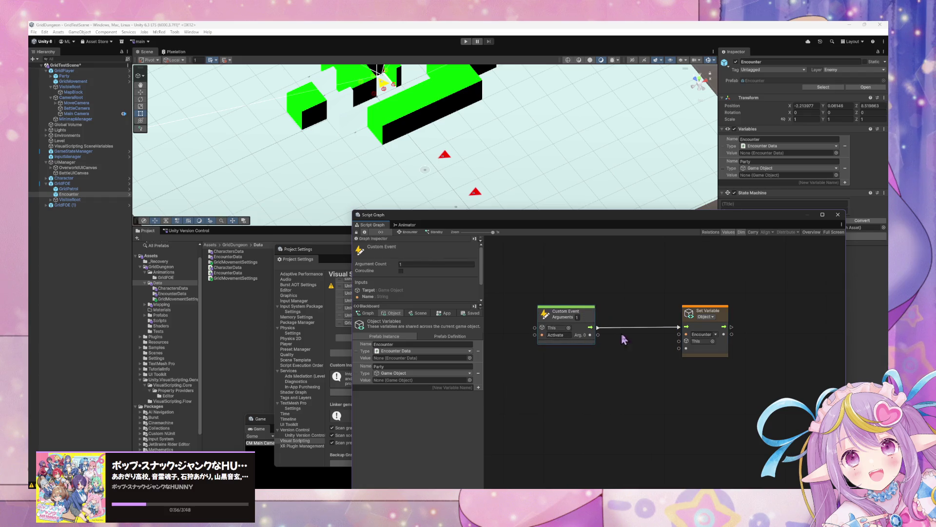
pyautogui.rightClick(632, 341)
pyautogui.click(656, 344)
pyautogui.write('if')
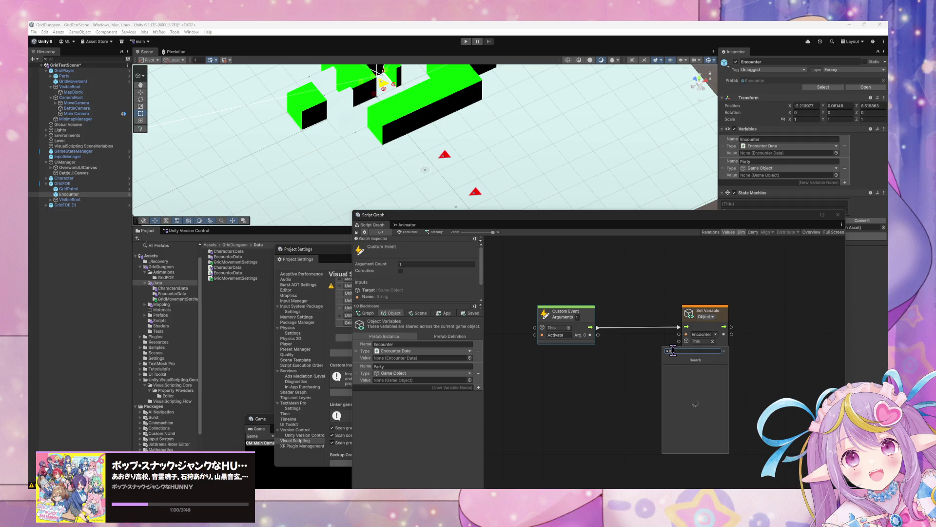
pyautogui.press('BackSpace')
pyautogui.press('BackSpace')
pyautogui.write('q')
pyautogui.press('Return')
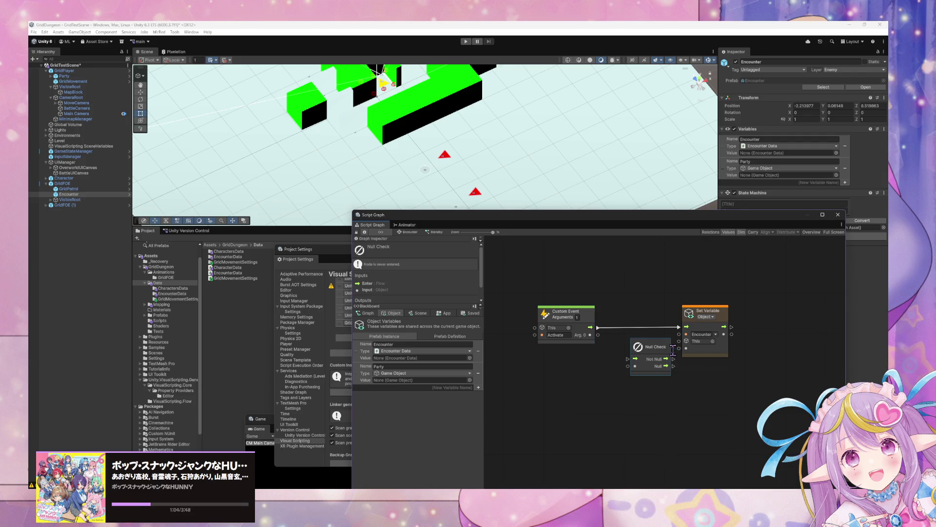
pyautogui.moveTo(665, 353); pyautogui.dragTo(651, 318)
# Step: Wire Activate through Null Check's Not Null into Set Variable, feeding Arg. 0 as value
pyautogui.moveTo(590, 327); pyautogui.dragTo(615, 328)
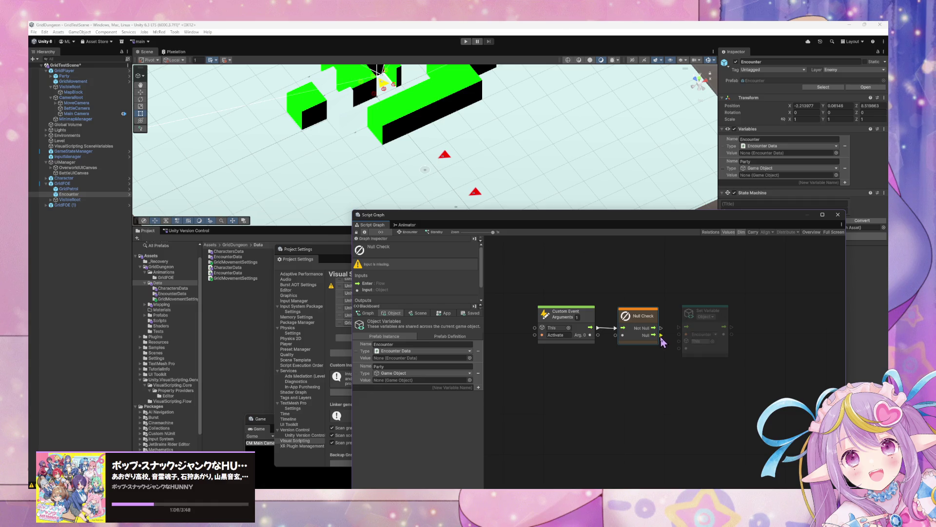
pyautogui.moveTo(662, 328); pyautogui.dragTo(678, 327)
pyautogui.moveTo(591, 335)
pyautogui.mouseDown()
pyautogui.moveTo(686, 349)
pyautogui.moveTo(724, 337)
pyautogui.mouseUp()
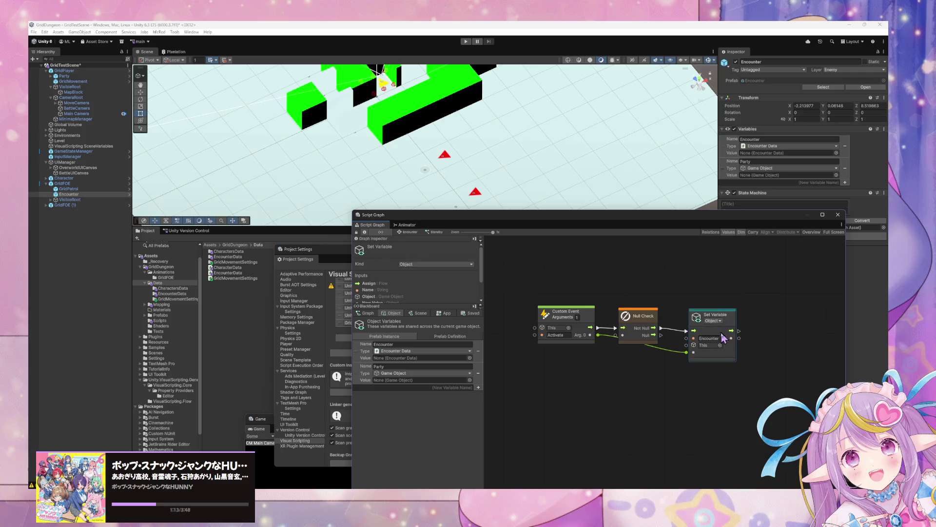
pyautogui.click(724, 338)
pyautogui.click(625, 390)
# Step: Rename the Encounter variable to EncounterData and tidy the Null Check and Set Variable nodes
pyautogui.click(396, 345)
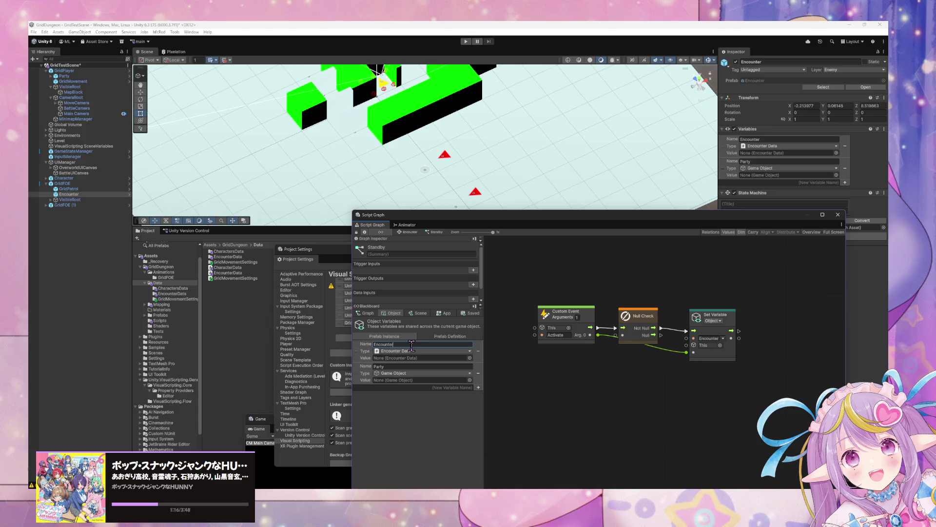
pyautogui.write('Dat')
pyautogui.press('Return')
pyautogui.moveTo(711, 319); pyautogui.dragTo(714, 312)
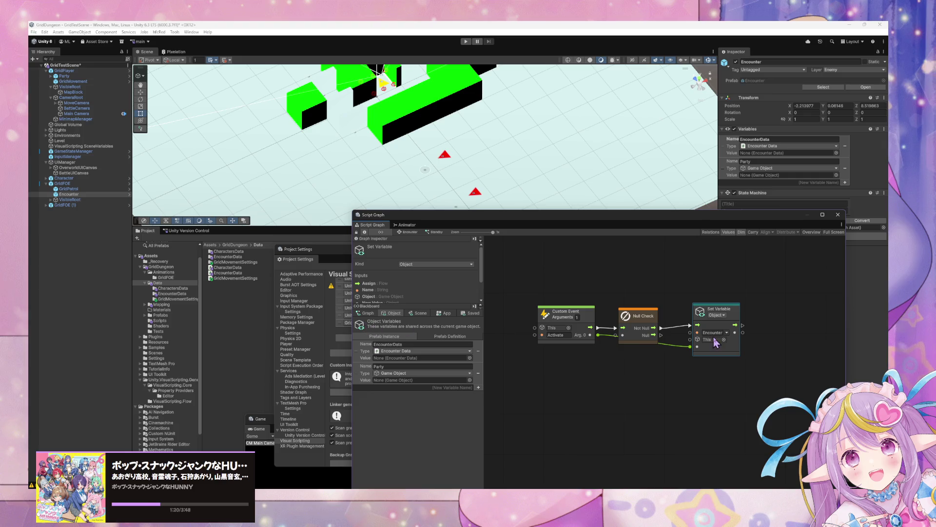
pyautogui.moveTo(653, 314); pyautogui.dragTo(653, 304)
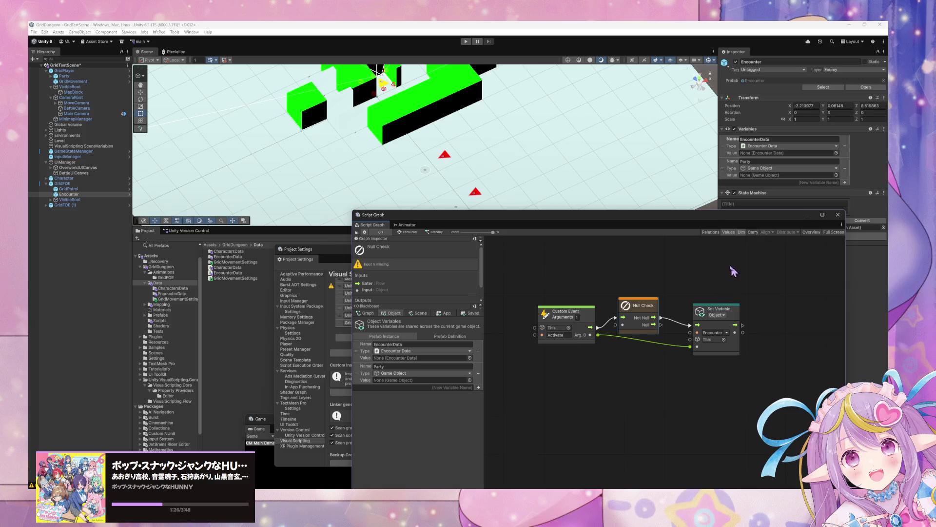
pyautogui.moveTo(664, 323); pyautogui.dragTo(675, 377)
pyautogui.write('thro')
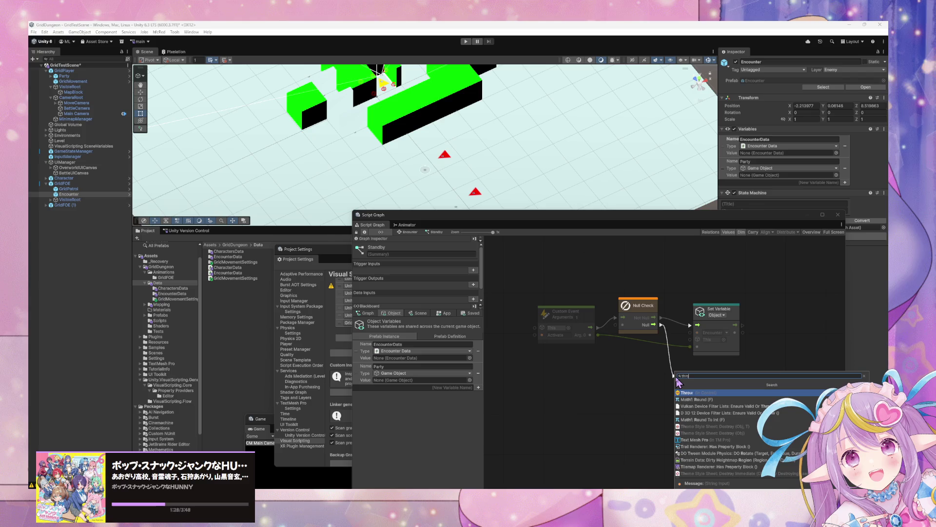
# Step: Add a Throw node on the Null branch plus a String Literal node for its message
pyautogui.press('Return')
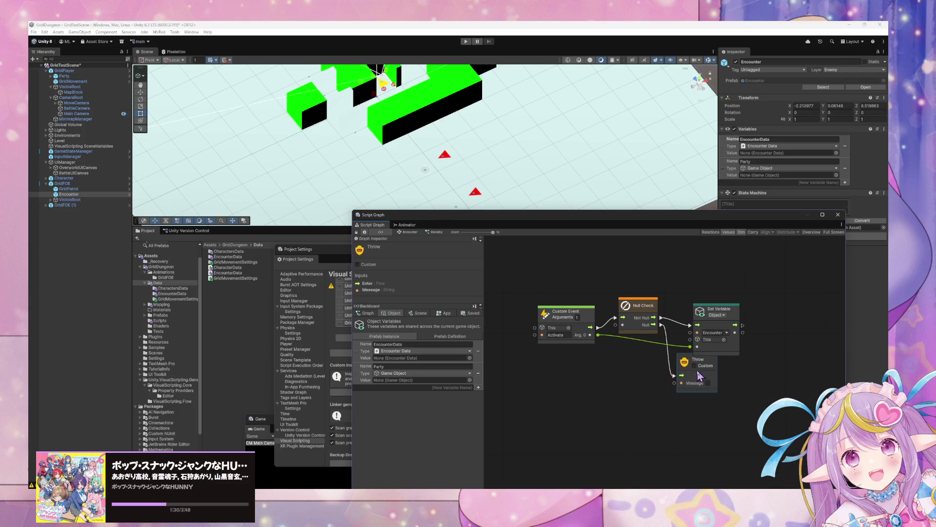
pyautogui.click(694, 365)
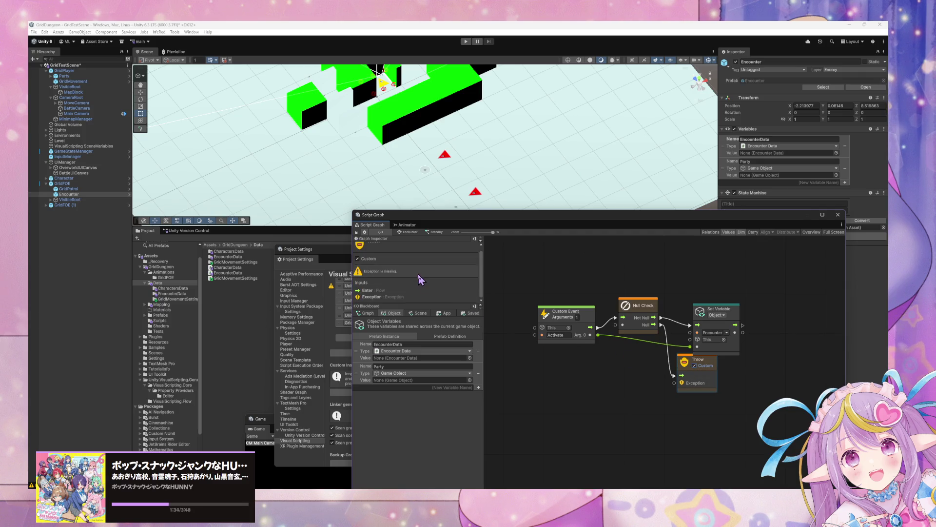
pyautogui.click(695, 365)
pyautogui.rightClick(617, 387)
pyautogui.click(645, 391)
pyautogui.write('string')
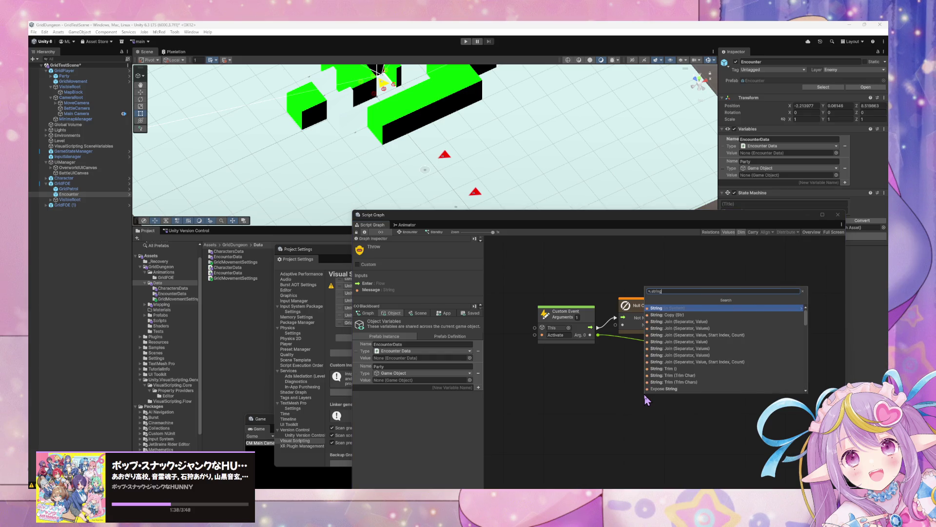
pyautogui.press('Return')
pyautogui.click(653, 411)
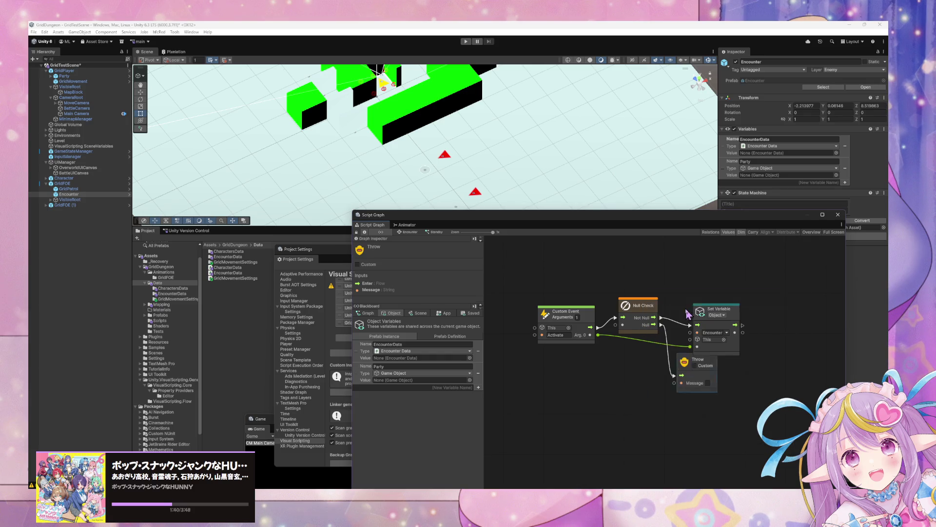
# Step: Feed the string 'Encounter Data Missing!' into Throw's message and arrange the nodes
pyautogui.moveTo(649, 408); pyautogui.dragTo(675, 383)
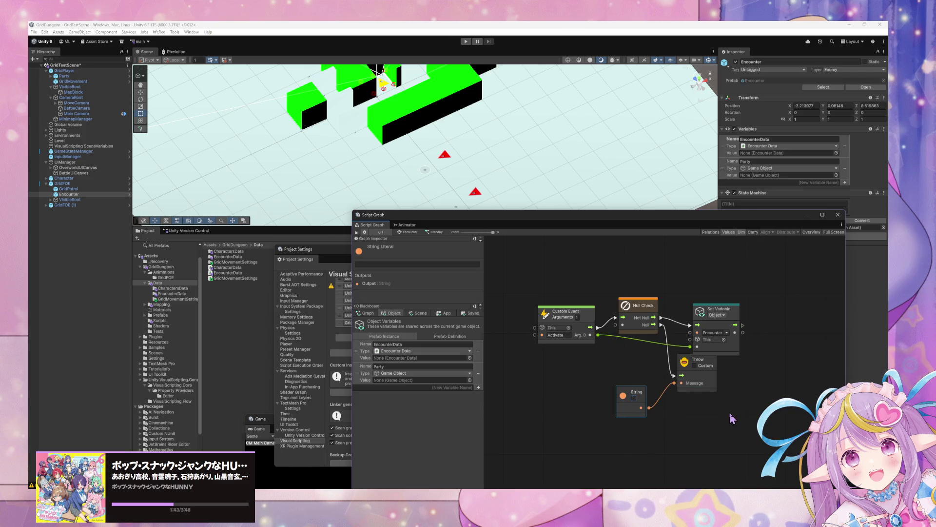
pyautogui.write('Encounter Data Missing!')
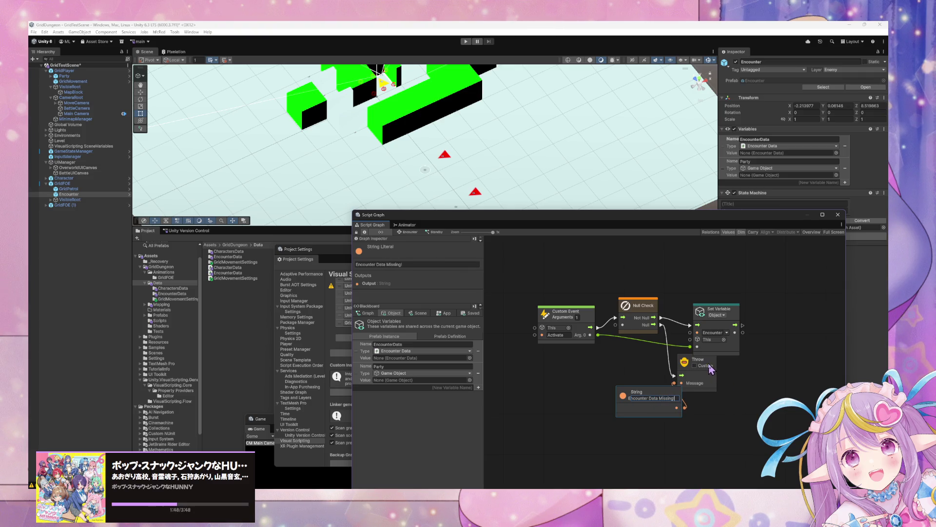
pyautogui.moveTo(715, 362); pyautogui.dragTo(718, 380)
pyautogui.moveTo(656, 396); pyautogui.dragTo(617, 395)
pyautogui.moveTo(720, 380); pyautogui.dragTo(726, 381)
# Step: Add a Trigger Custom Event node after Set Variable and return to the Encounter state graph
pyautogui.moveTo(735, 314); pyautogui.dragTo(736, 310)
pyautogui.rightClick(779, 322)
pyautogui.write('d')
pyautogui.write('ustom')
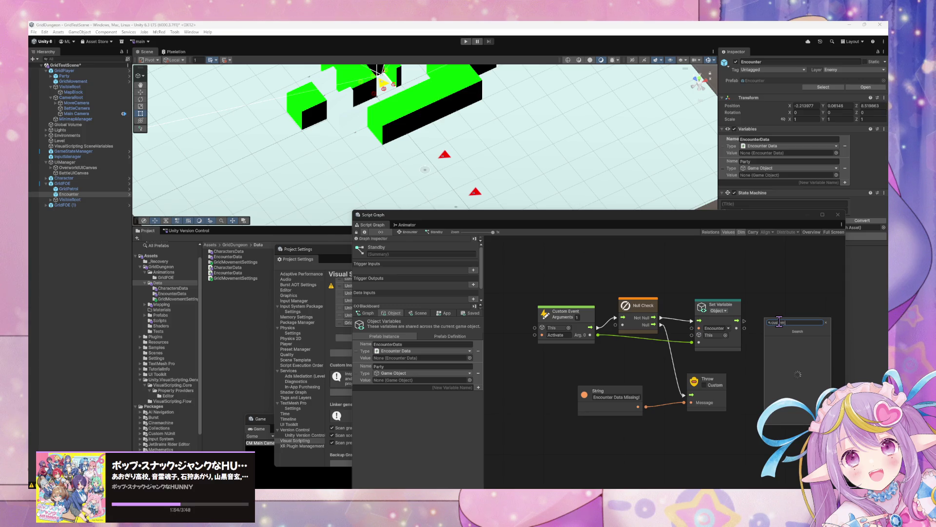
pyautogui.press('BackSpace')
pyautogui.press('BackSpace')
pyautogui.press('BackSpace')
pyautogui.write('th')
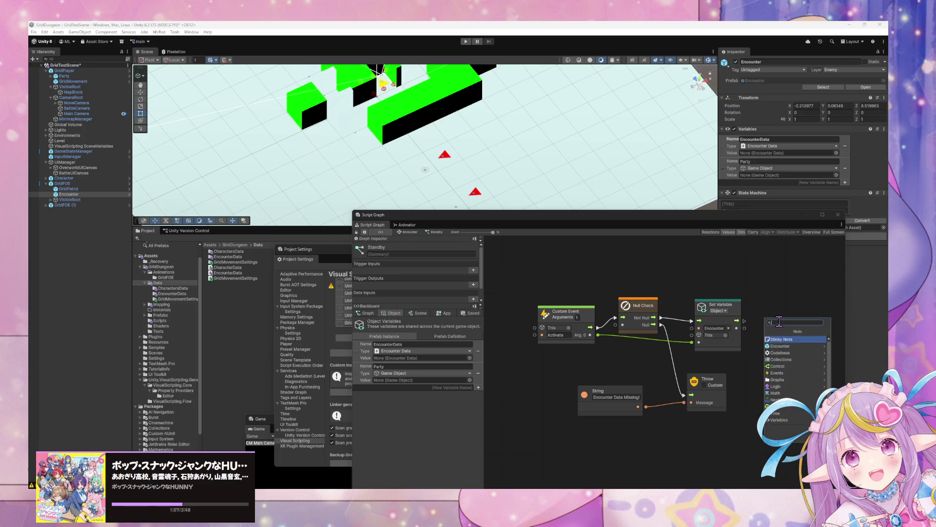
pyautogui.press('Return')
pyautogui.write('Initialize')
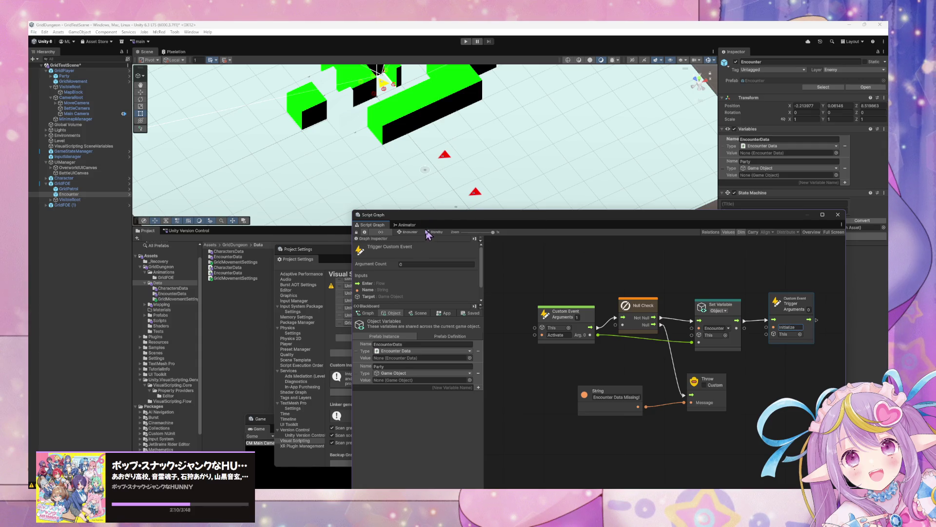
pyautogui.click(409, 232)
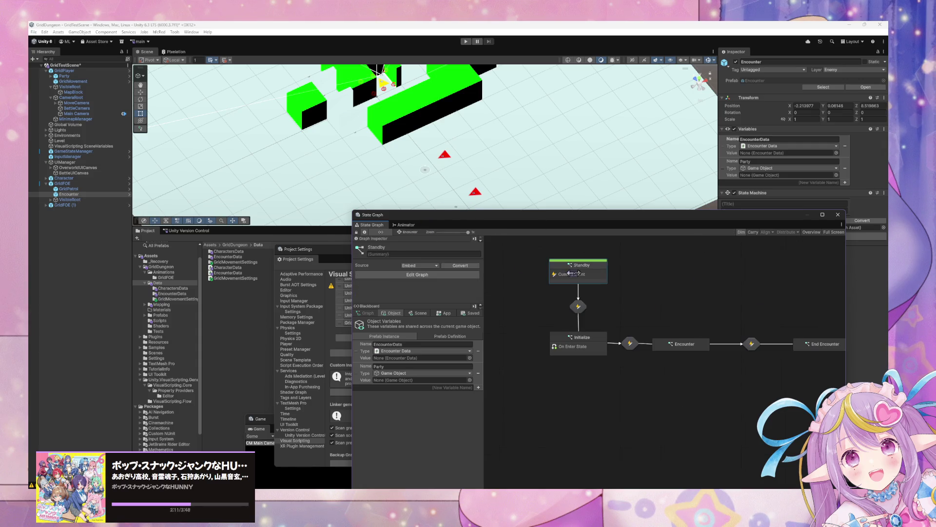
# Step: Open the Initialize state's script graph and rename the StartEncounter trigger to Ready
pyautogui.doubleClick(578, 307)
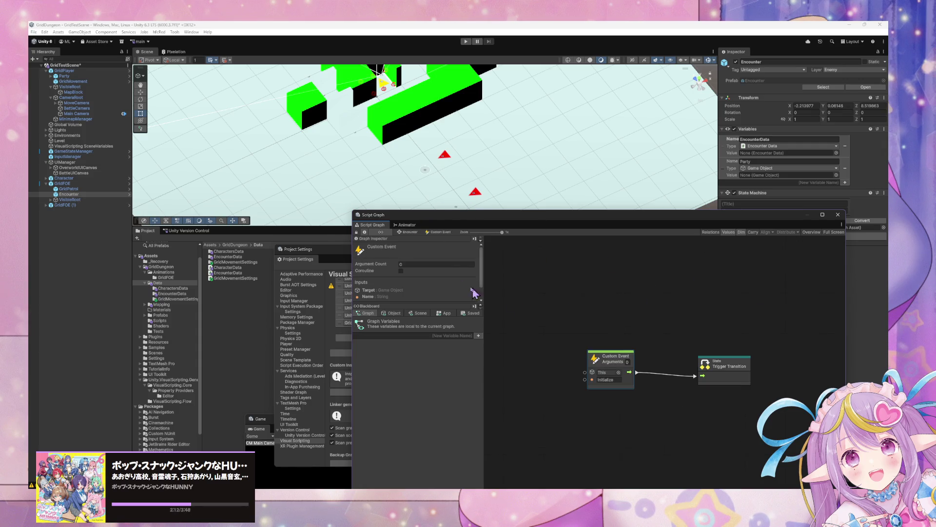
pyautogui.click(401, 232)
pyautogui.doubleClick(571, 340)
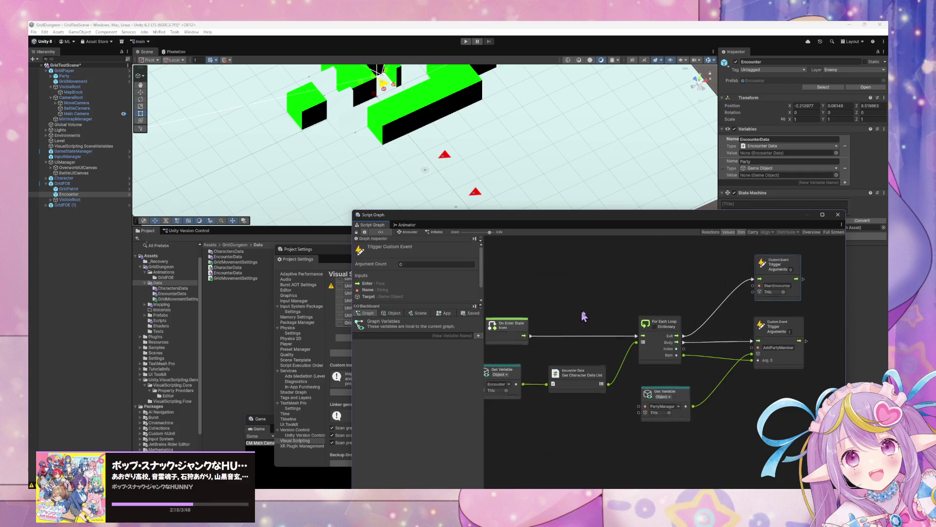
pyautogui.moveTo(556, 333); pyautogui.dragTo(543, 333)
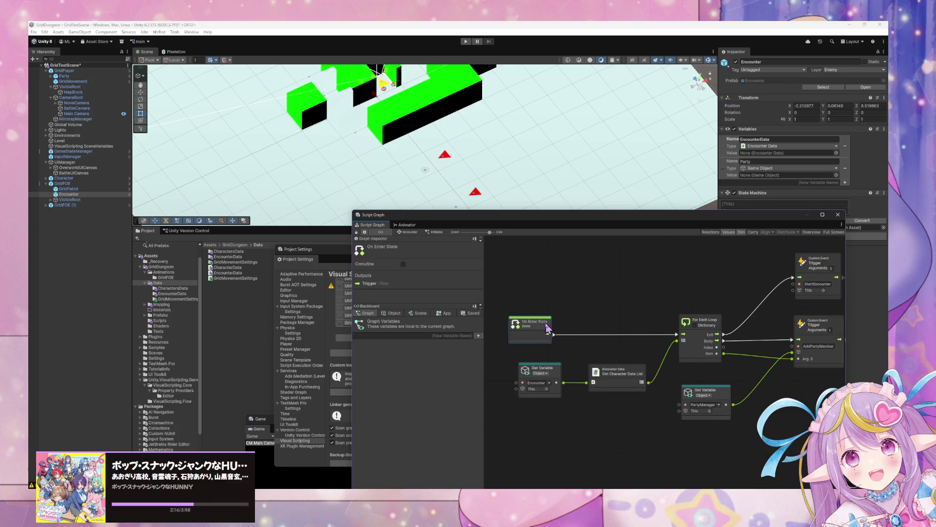
pyautogui.moveTo(712, 307); pyautogui.dragTo(629, 308)
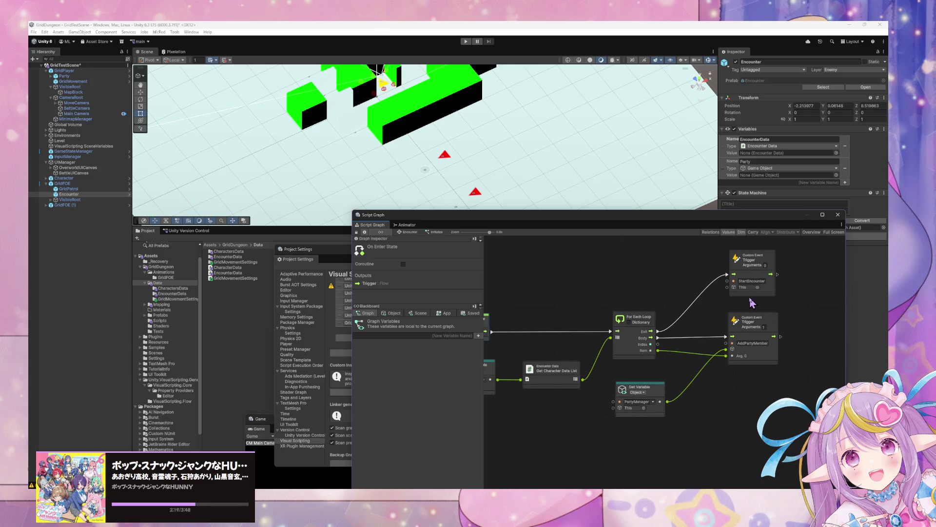
pyautogui.click(764, 282)
pyautogui.write('Ready')
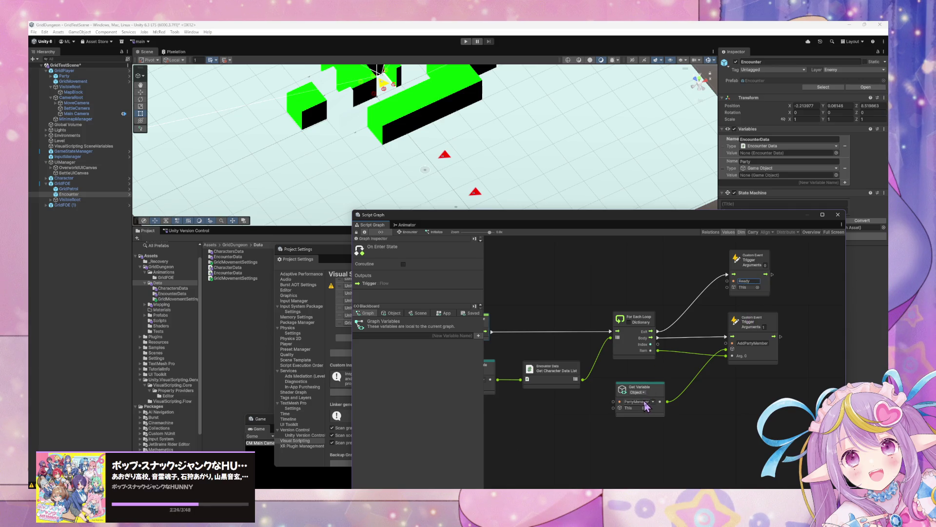
# Step: Rename the PartyManager object variable to Party
pyautogui.click(392, 313)
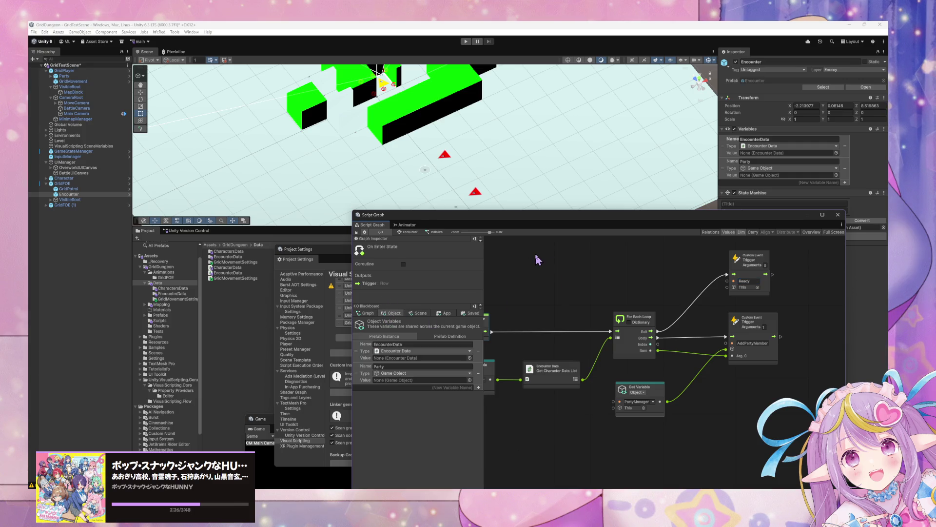
pyautogui.moveTo(536, 252); pyautogui.dragTo(628, 253)
pyautogui.moveTo(563, 325); pyautogui.dragTo(494, 320)
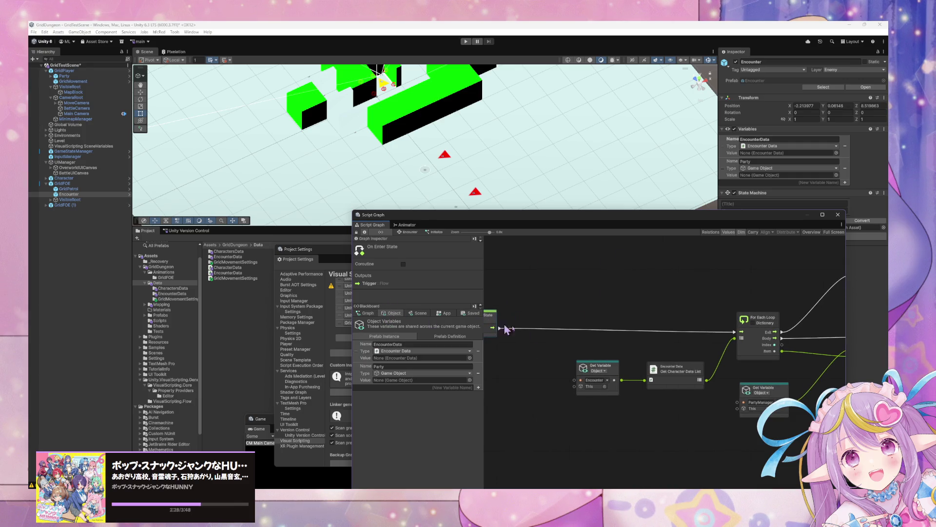
pyautogui.doubleClick(774, 401)
pyautogui.write('P')
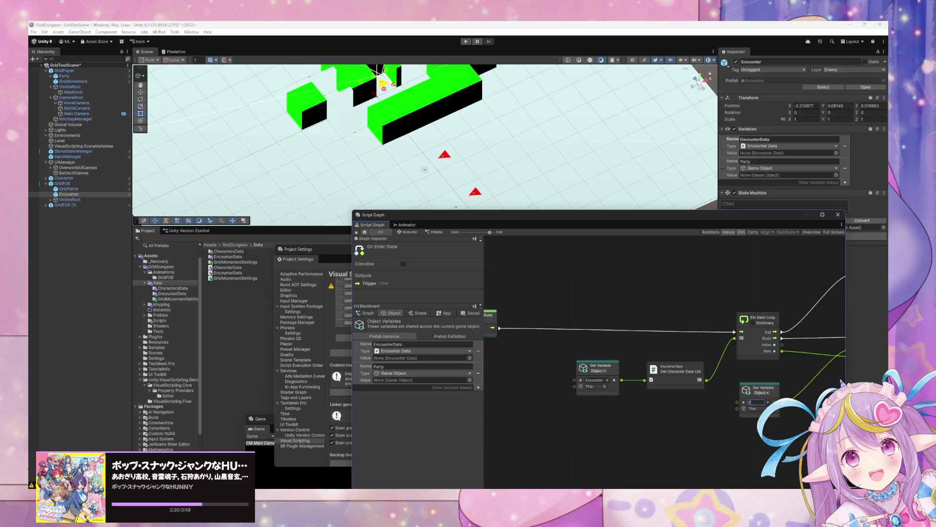
pyautogui.doubleClick(762, 404)
pyautogui.click(637, 310)
# Step: Add a Game Object Instantiate node wired between On Enter State and the For Each Loop
pyautogui.hscroll(5, 619, 312)
pyautogui.hscroll(-4, 681, 307)
pyautogui.hscroll(3, 649, 265)
pyautogui.hscroll(-3, 649, 265)
pyautogui.rightClick(539, 323)
pyautogui.click(559, 327)
pyautogui.write('gameobject ins')
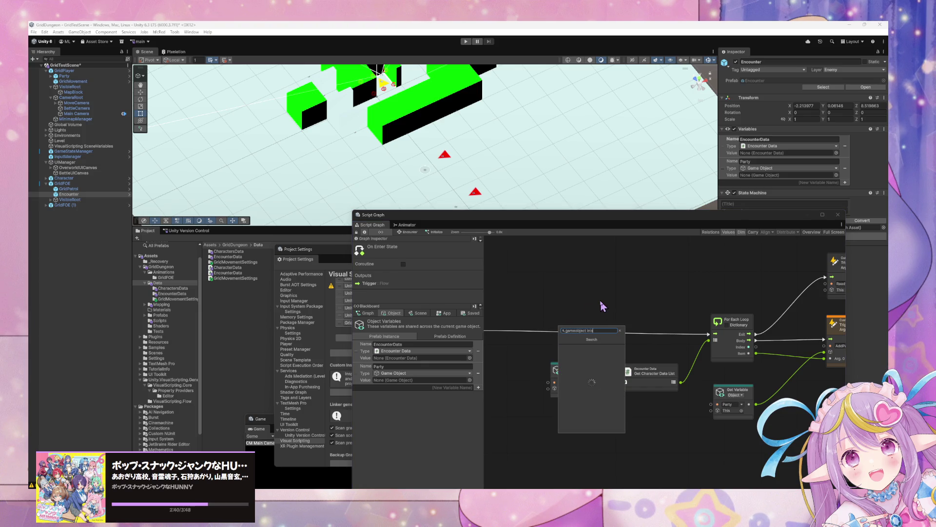
pyautogui.press('BackSpace')
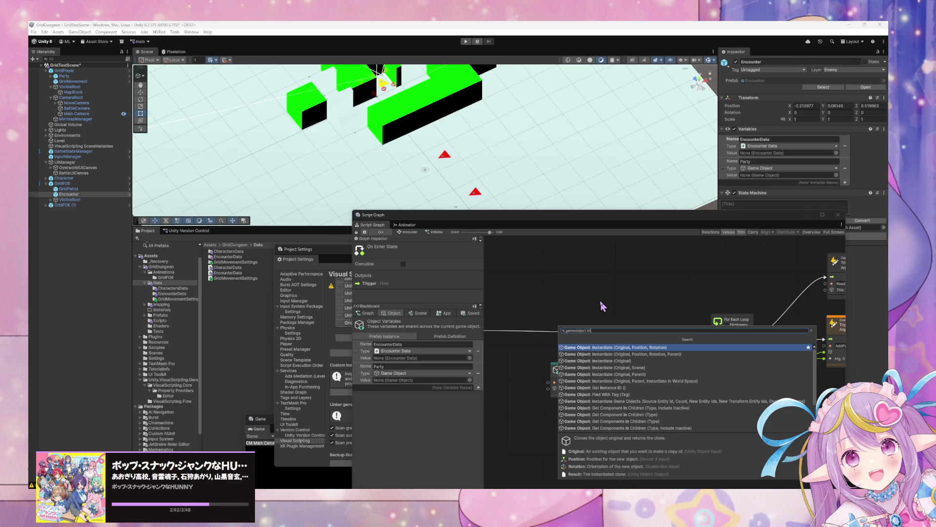
pyautogui.press('Down')
pyautogui.press('Down')
pyautogui.press('Down')
pyautogui.press('Return')
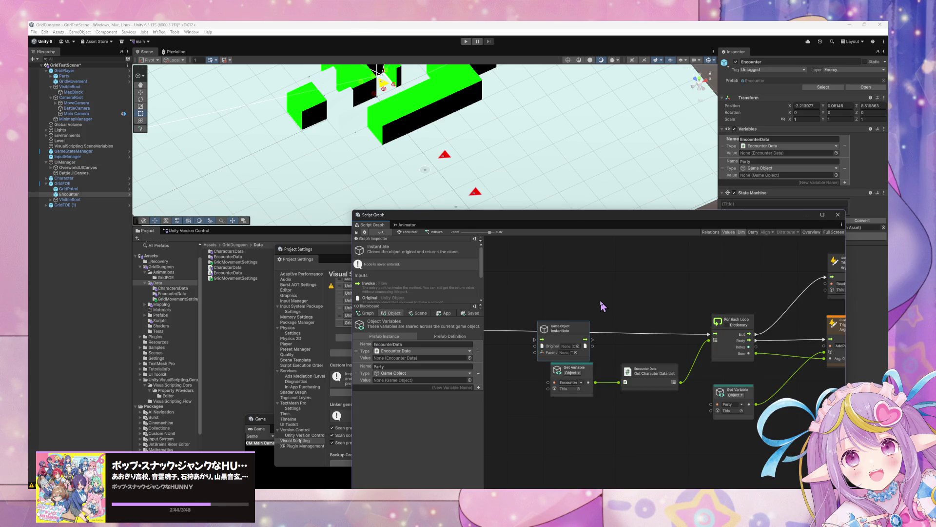
pyautogui.moveTo(561, 328)
pyautogui.mouseDown()
pyautogui.moveTo(536, 314)
pyautogui.moveTo(569, 312)
pyautogui.moveTo(515, 301)
pyautogui.mouseUp()
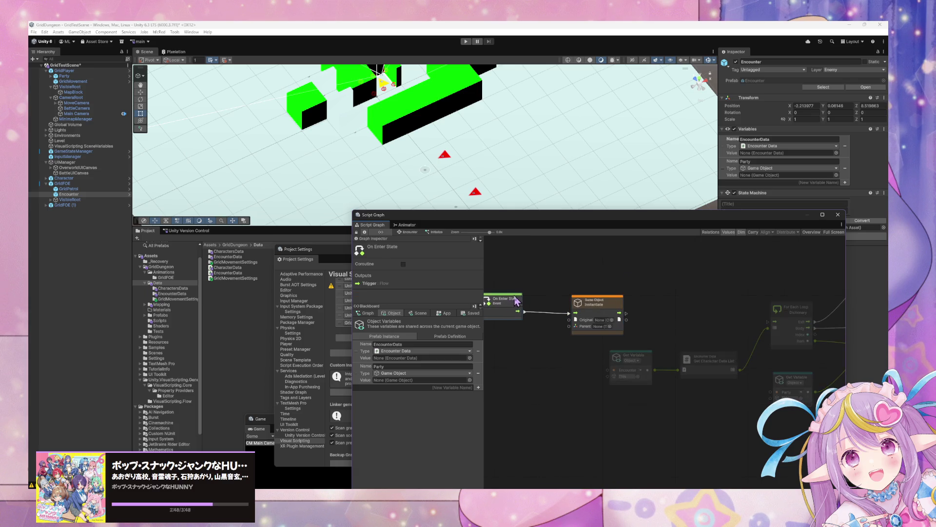
pyautogui.moveTo(626, 313); pyautogui.dragTo(771, 326)
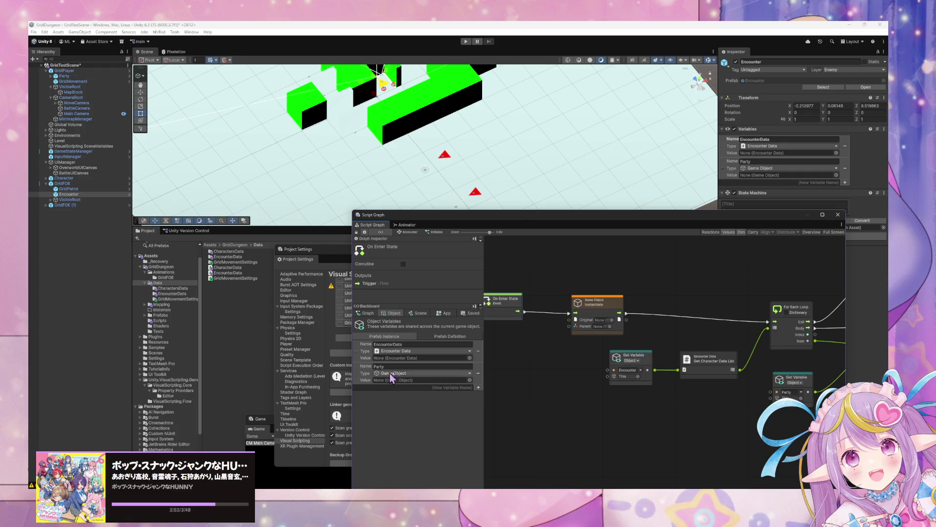
# Step: Set Instantiate's original to the Party prefab and its parent to a This node
pyautogui.click(612, 320)
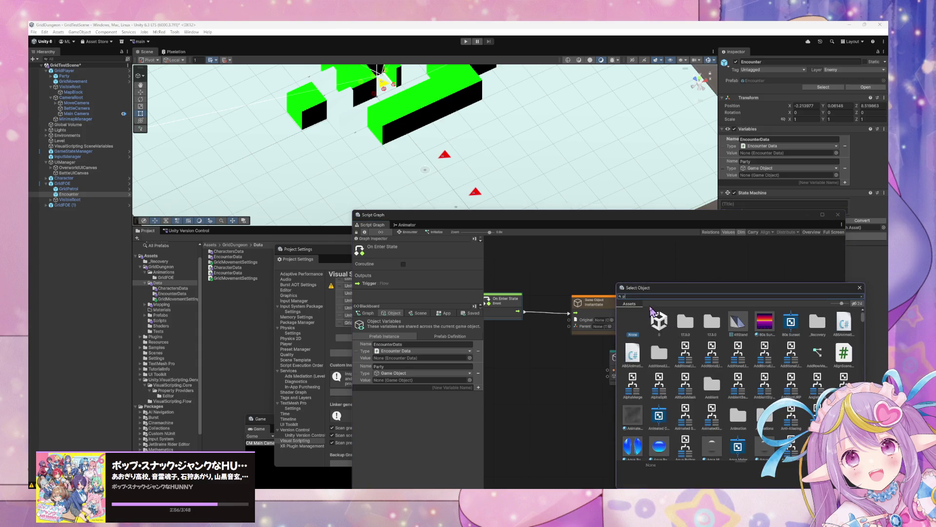
pyautogui.write('party')
pyautogui.doubleClick(658, 322)
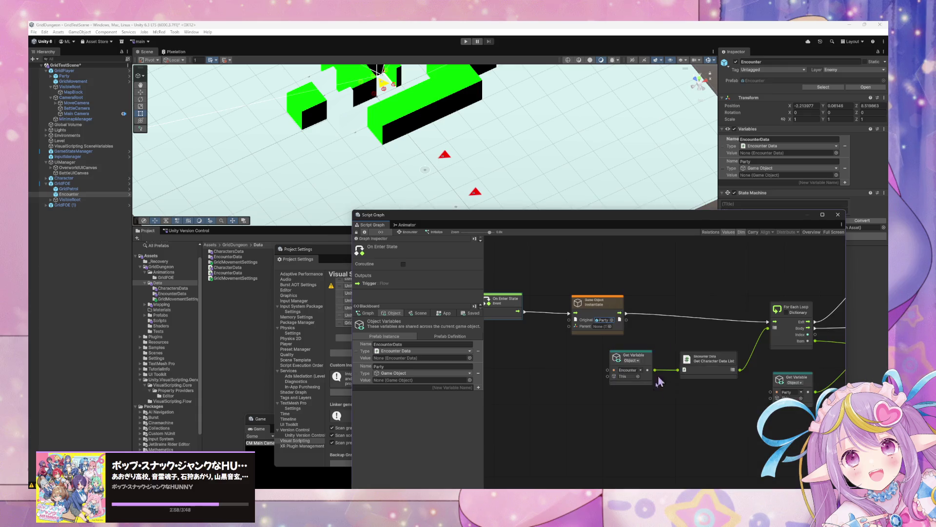
pyautogui.rightClick(532, 346)
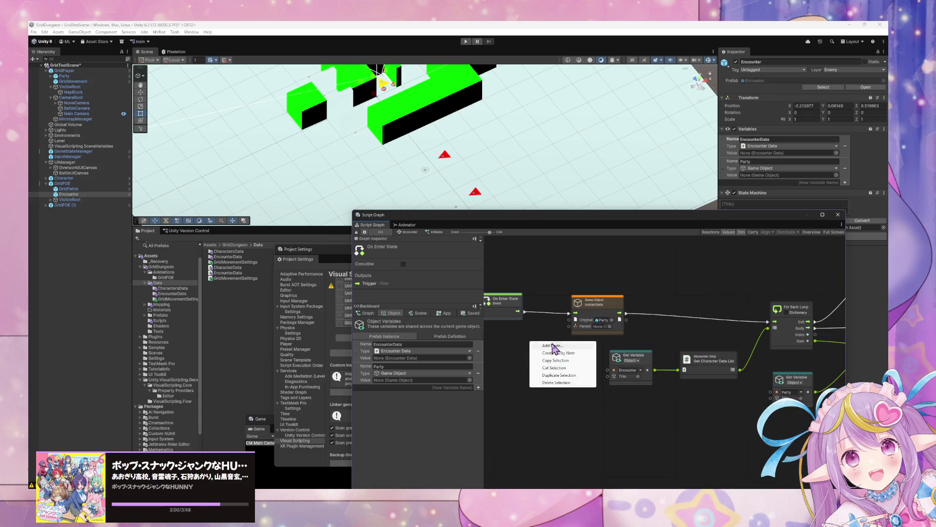
pyautogui.click(556, 349)
pyautogui.write('this')
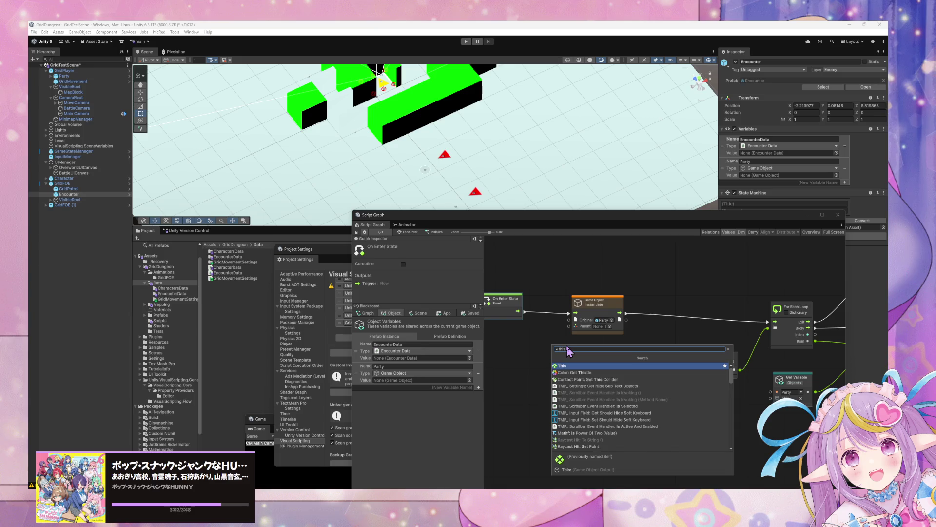
pyautogui.press('Return')
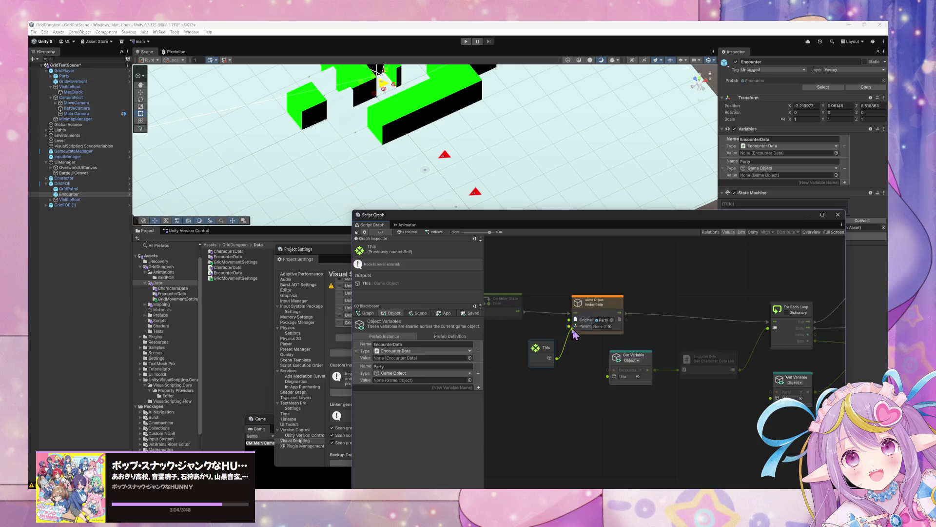
# Step: Insert a Set Variable Party node into the flow before For Each, then return to Encounter
pyautogui.rightClick(702, 298)
pyautogui.write('set')
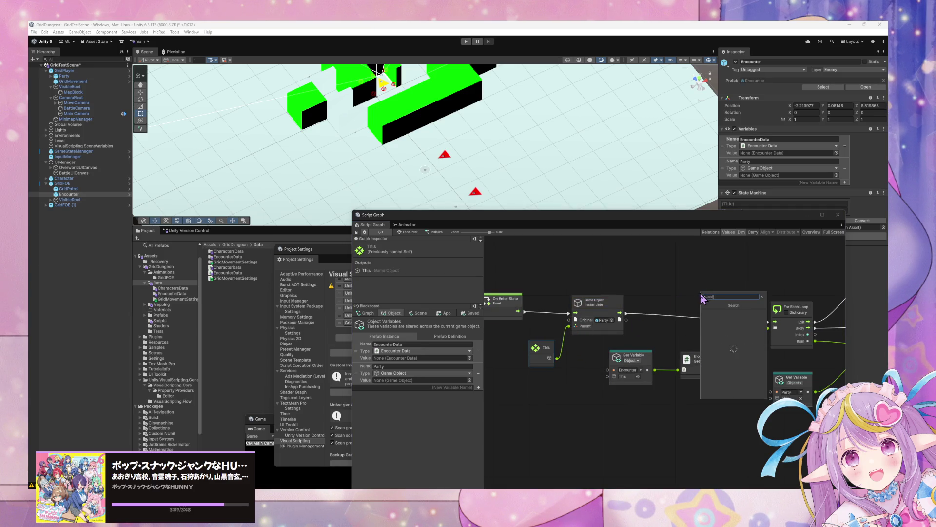
pyautogui.write(' party')
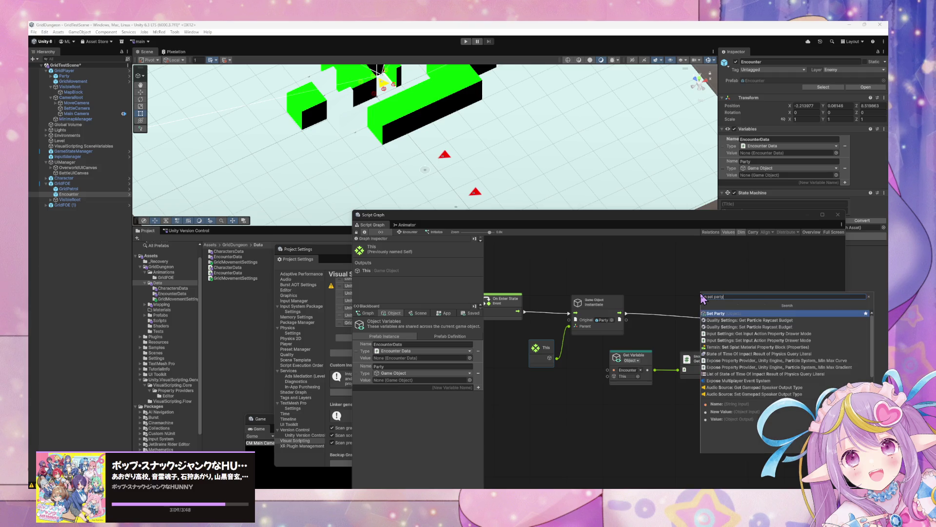
pyautogui.press('Return')
pyautogui.moveTo(619, 313)
pyautogui.mouseDown()
pyautogui.moveTo(682, 307)
pyautogui.moveTo(768, 322)
pyautogui.moveTo(670, 268)
pyautogui.moveTo(627, 259)
pyautogui.mouseUp()
pyautogui.moveTo(790, 295); pyautogui.dragTo(797, 325)
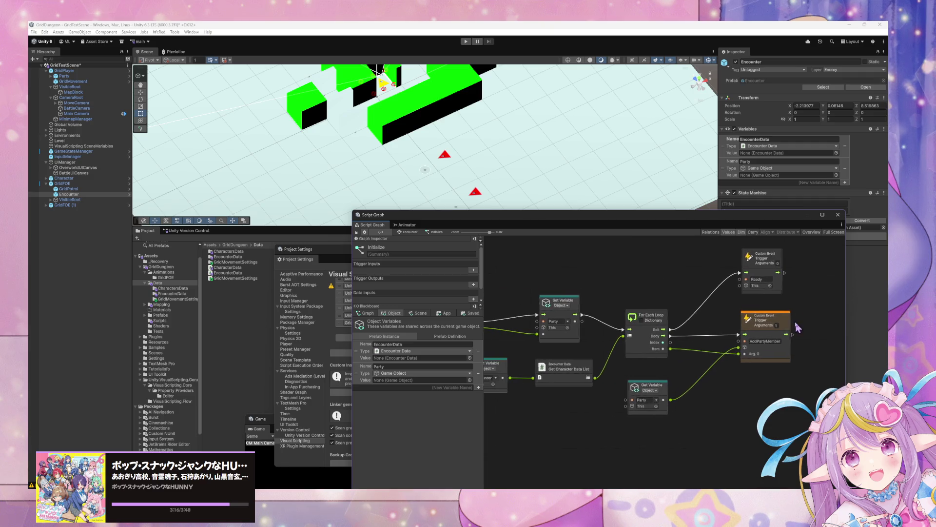
pyautogui.click(561, 307)
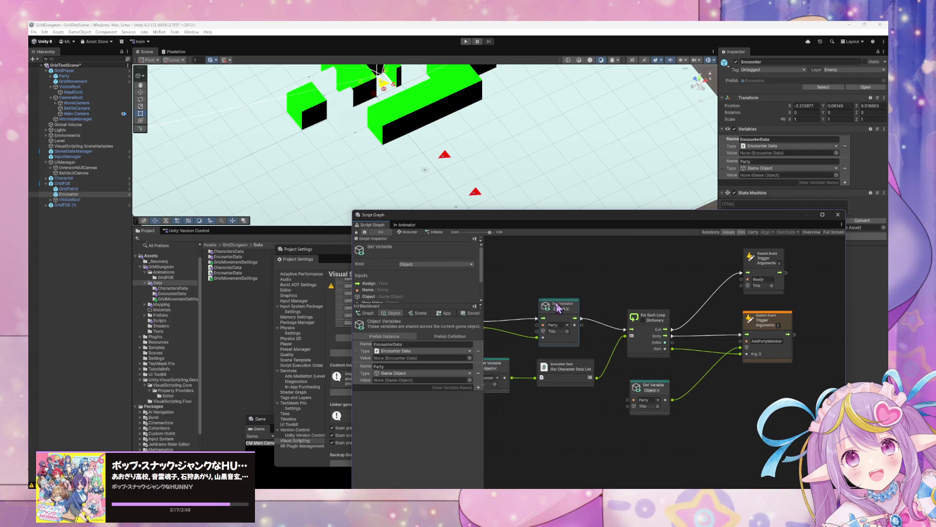
pyautogui.click(410, 232)
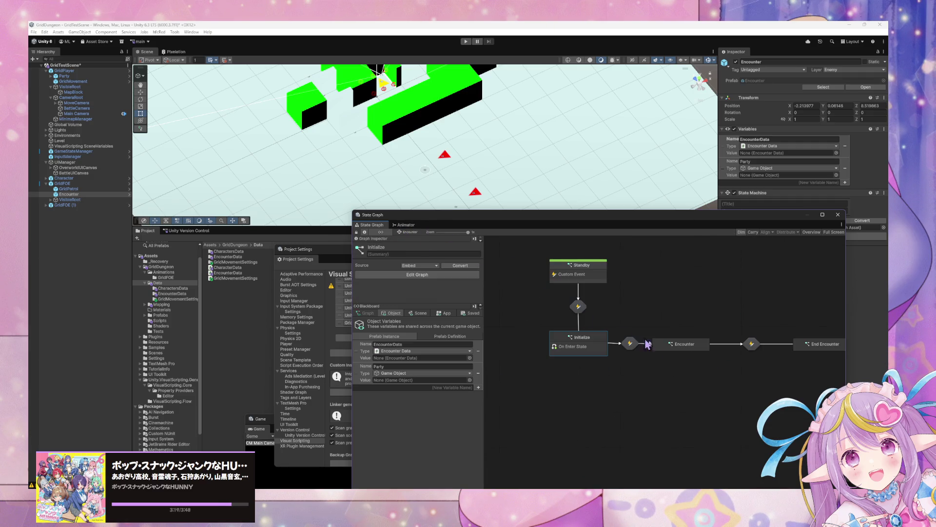
# Step: Peek into Initialize's graph, then rearrange the graph and Project Settings windows
pyautogui.doubleClick(594, 347)
pyautogui.click(407, 233)
pyautogui.rightClick(608, 362)
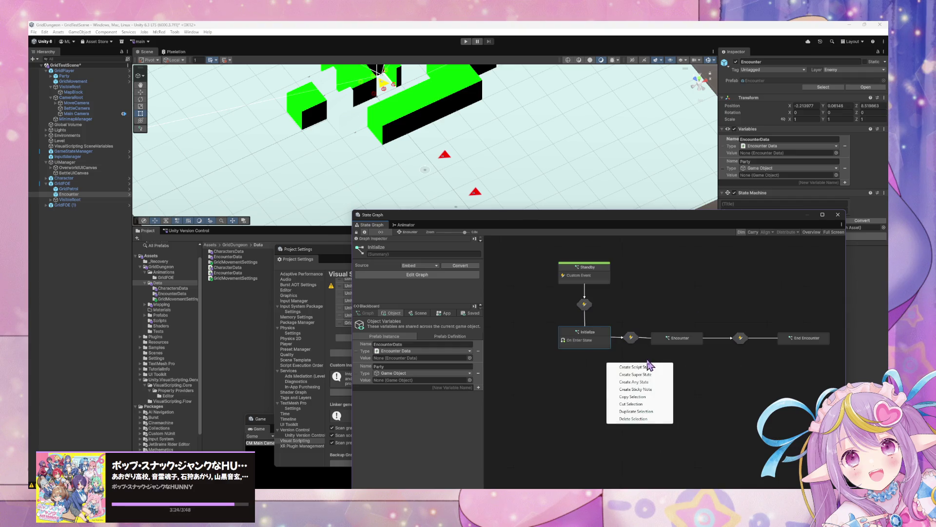
pyautogui.click(629, 383)
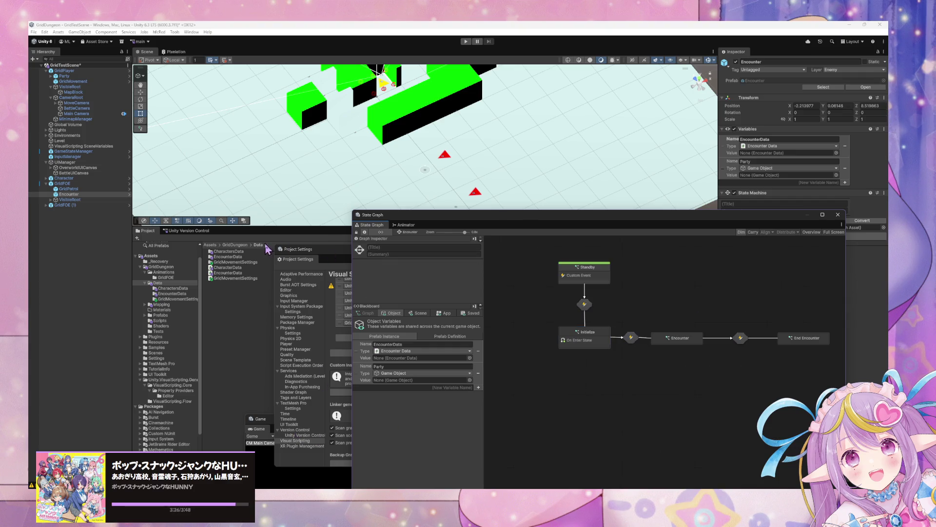
pyautogui.moveTo(434, 224); pyautogui.dragTo(460, 299)
pyautogui.write('add part')
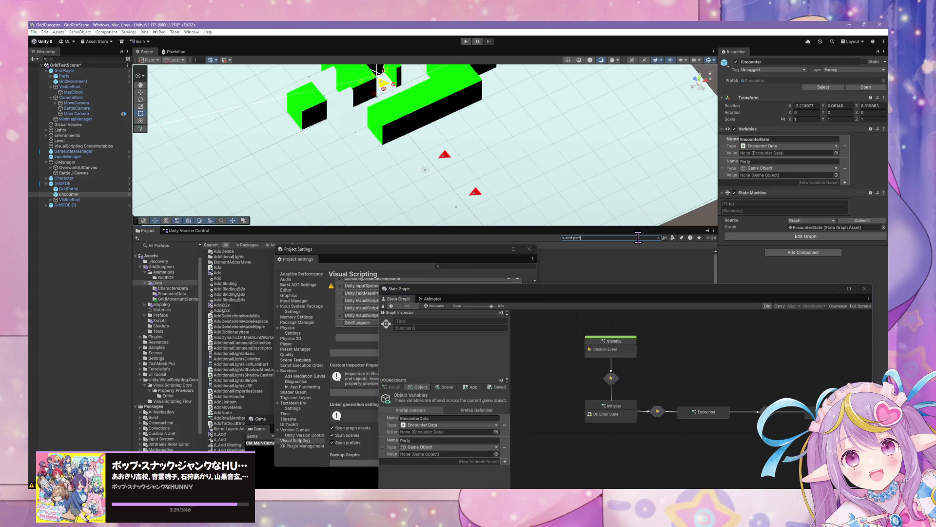
pyautogui.write('y')
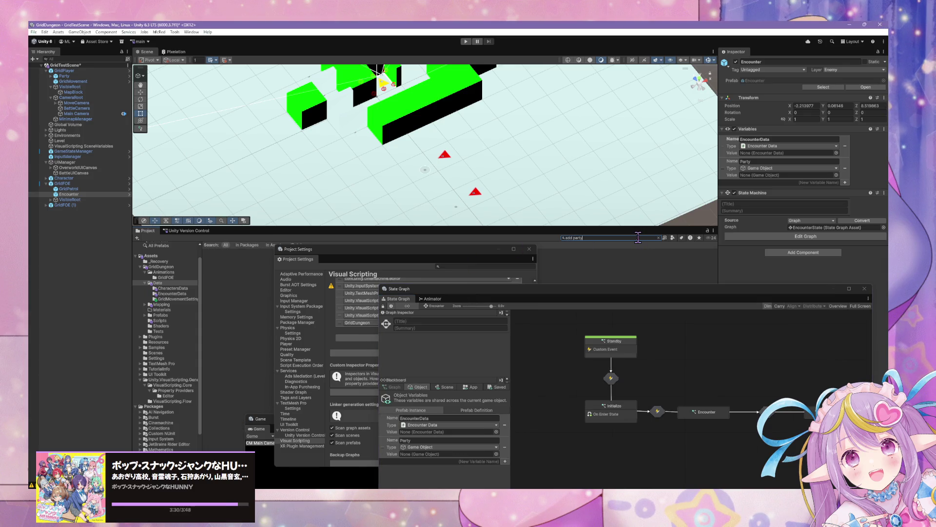
pyautogui.moveTo(371, 255)
pyautogui.mouseDown()
pyautogui.moveTo(480, 293)
pyautogui.moveTo(300, 282)
pyautogui.mouseUp()
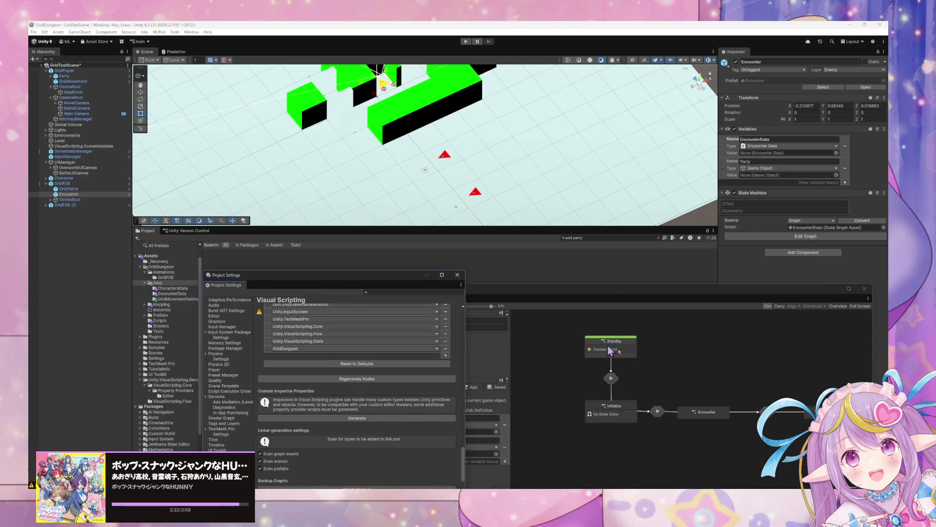
pyautogui.moveTo(655, 297)
pyautogui.mouseDown()
pyautogui.moveTo(652, 260)
pyautogui.moveTo(628, 211)
pyautogui.mouseUp()
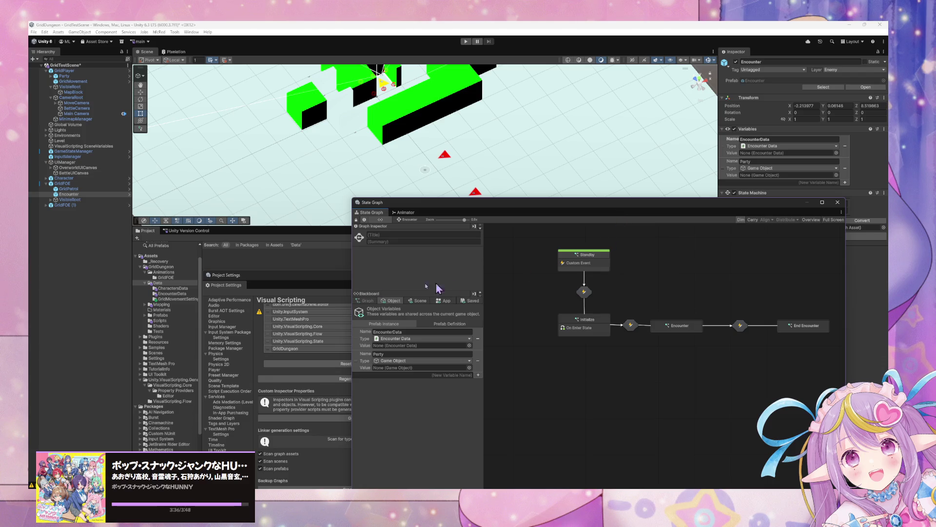
# Step: Reopen Initialize's script graph to review the AddPartyMember loop, then return to Encounter
pyautogui.rightClick(581, 368)
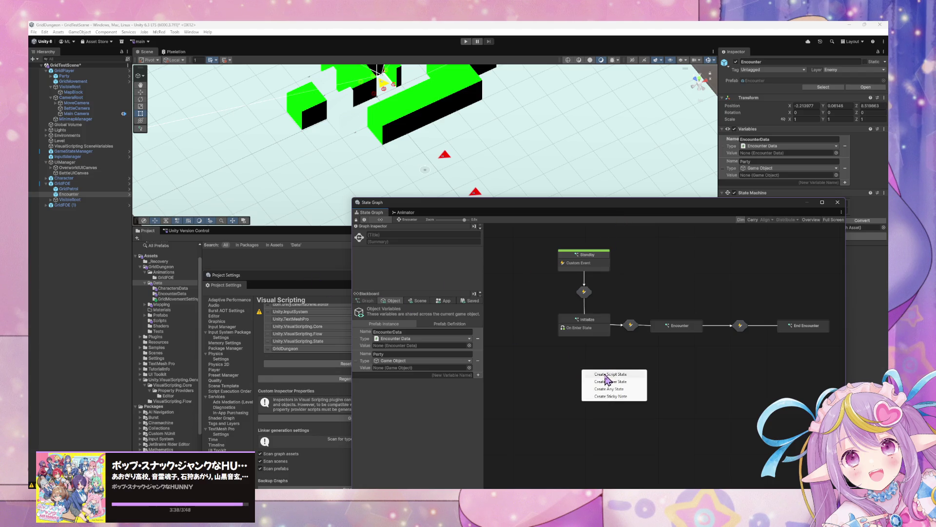
pyautogui.click(551, 339)
pyautogui.click(587, 324)
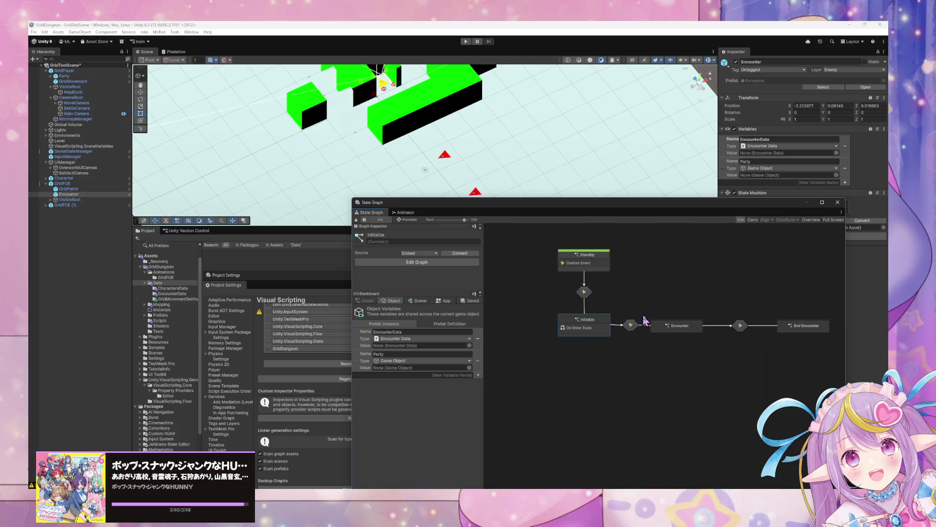
pyautogui.doubleClick(601, 328)
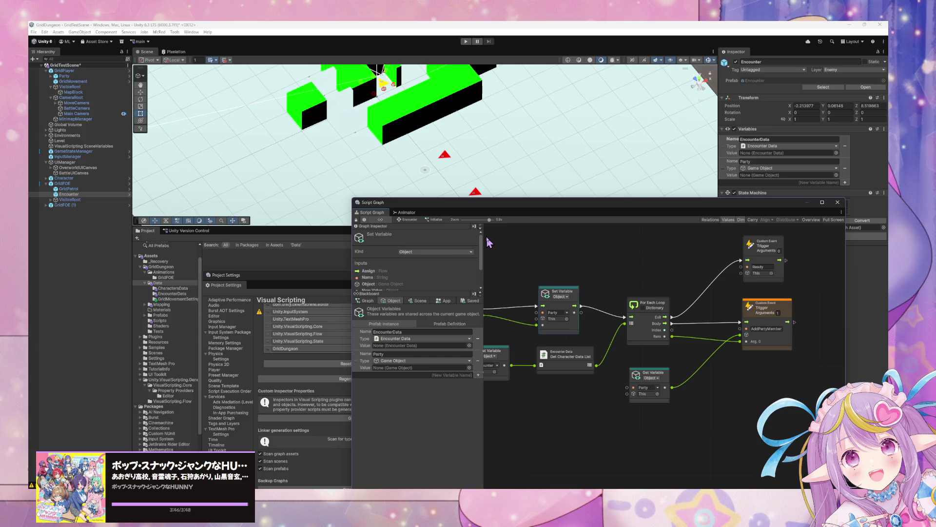
pyautogui.click(411, 219)
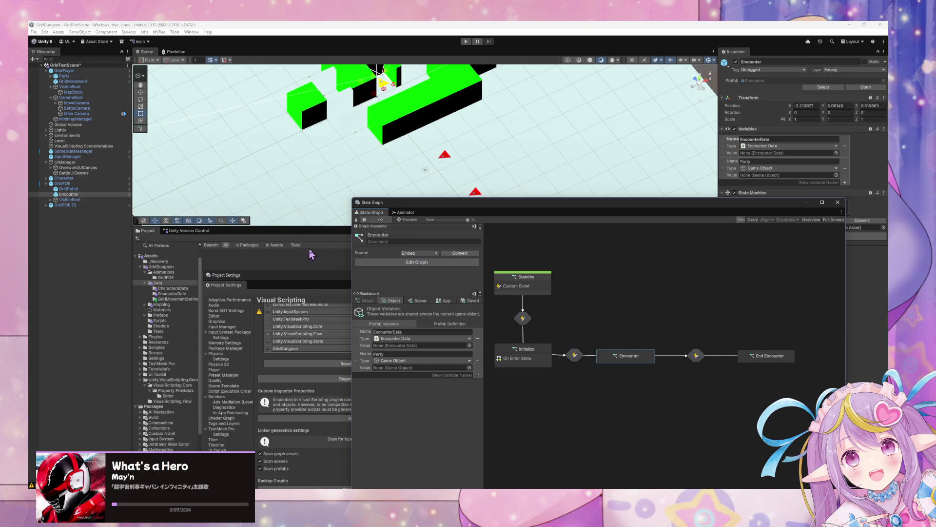
# Step: Close Project Settings and switch the Encounter object's layer from Enemy to Default
pyautogui.click(300, 276)
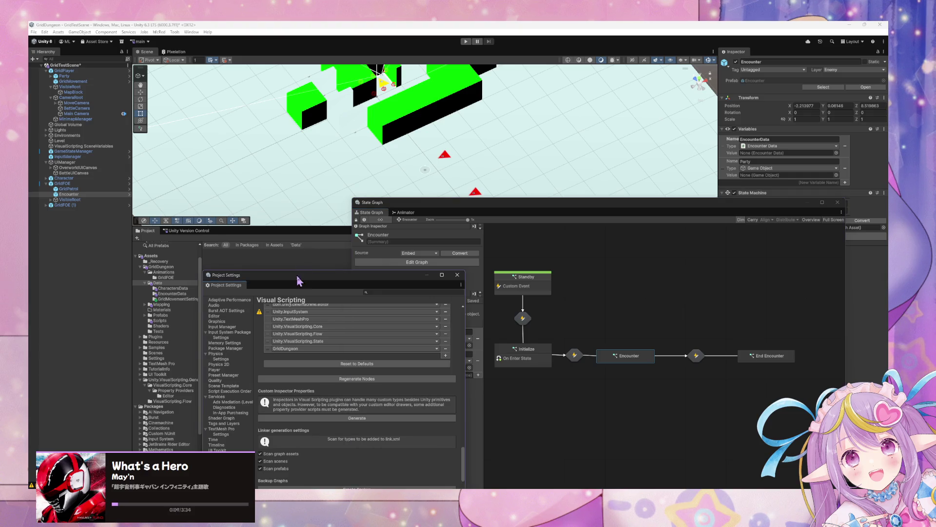
pyautogui.click(457, 275)
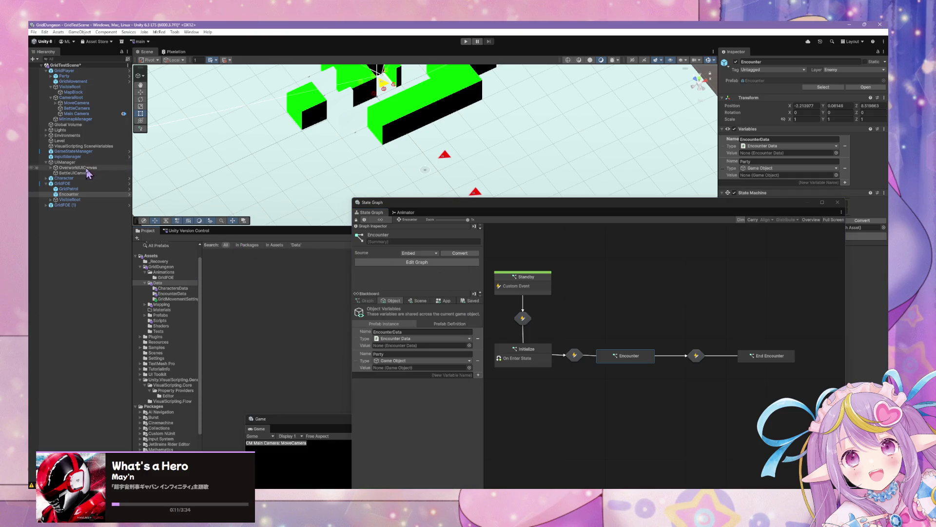
pyautogui.press('Up')
pyautogui.press('Up')
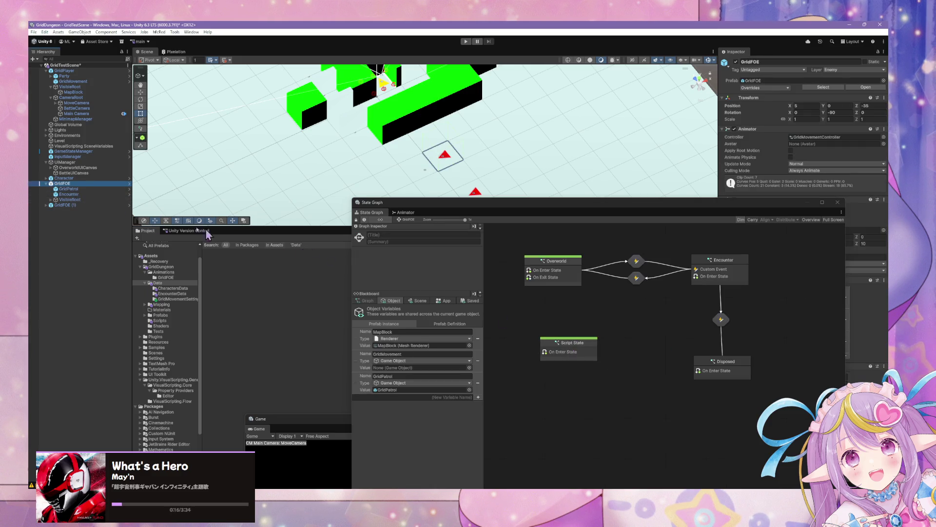
pyautogui.click(69, 195)
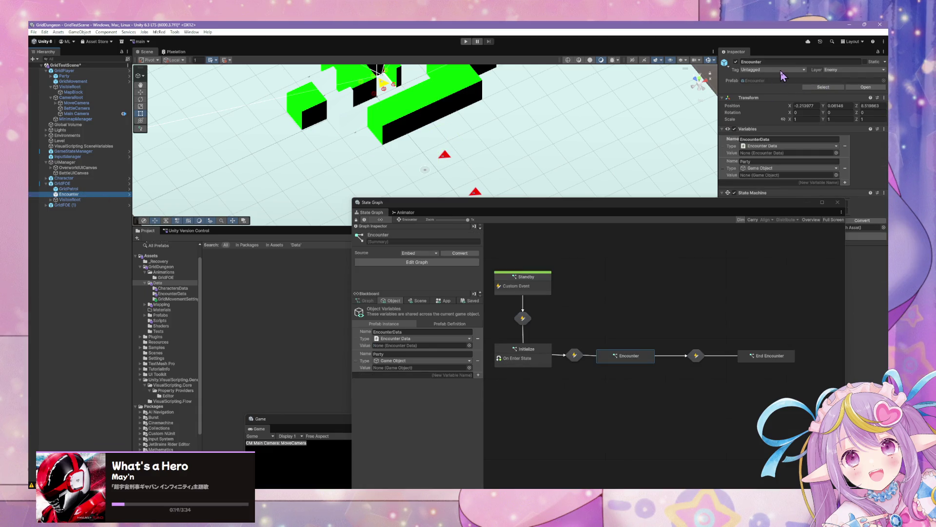
pyautogui.click(852, 70)
pyautogui.click(838, 77)
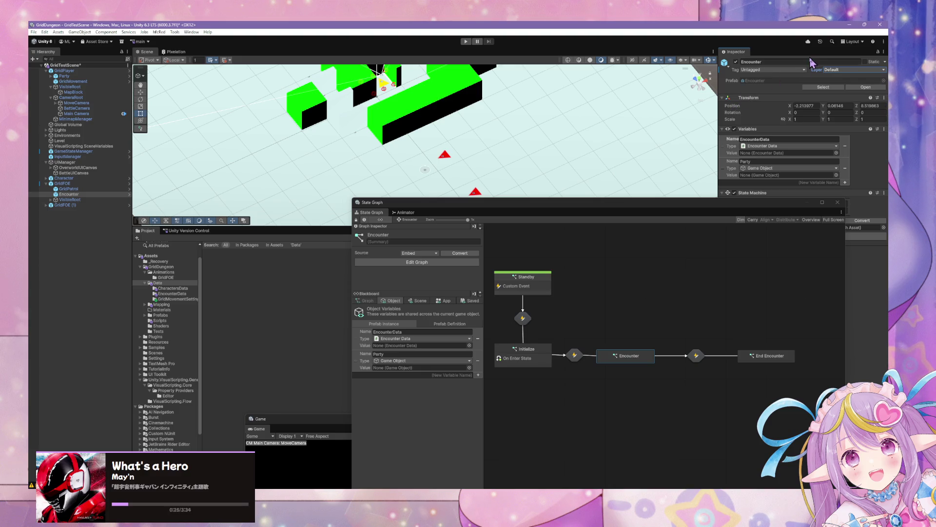
pyautogui.click(839, 71)
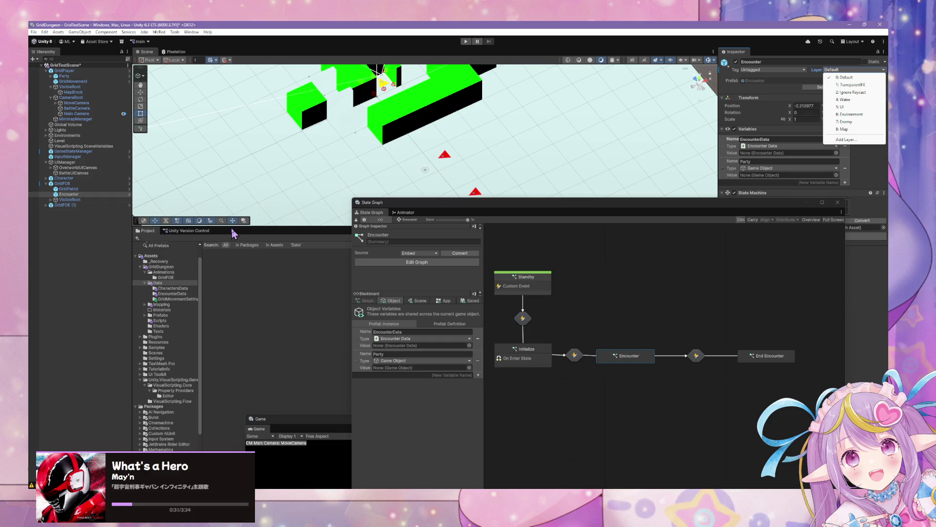
pyautogui.click(69, 194)
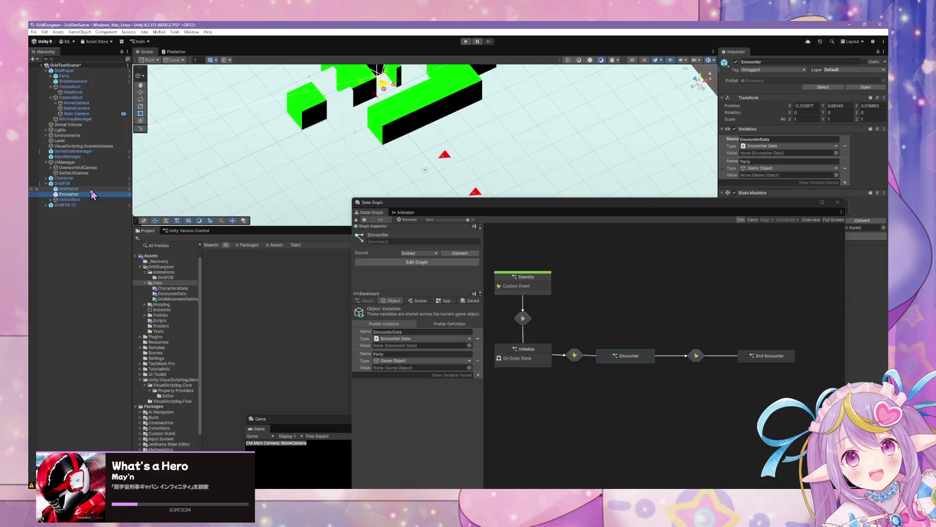
# Step: Open GridPatrol in Prefab Mode and rename the GridMovementManager object variable to GridMovement
pyautogui.click(82, 190)
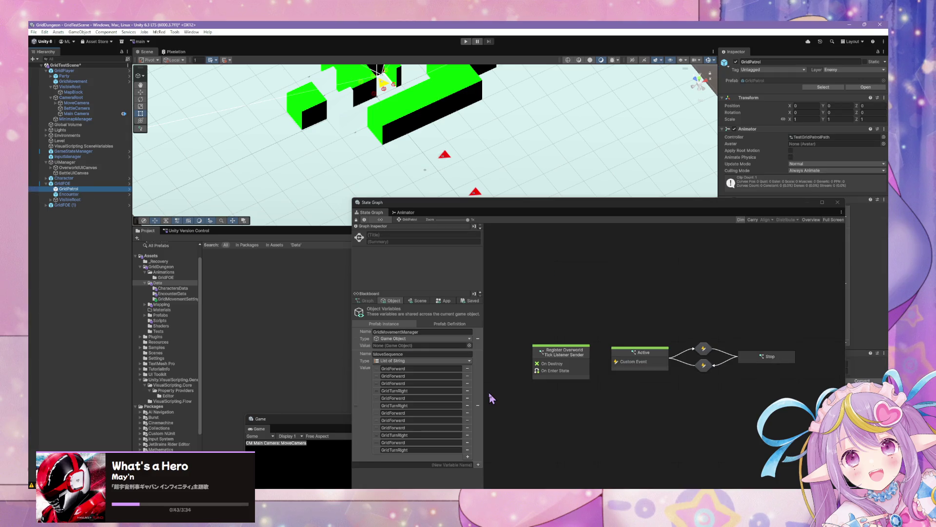
pyautogui.click(866, 87)
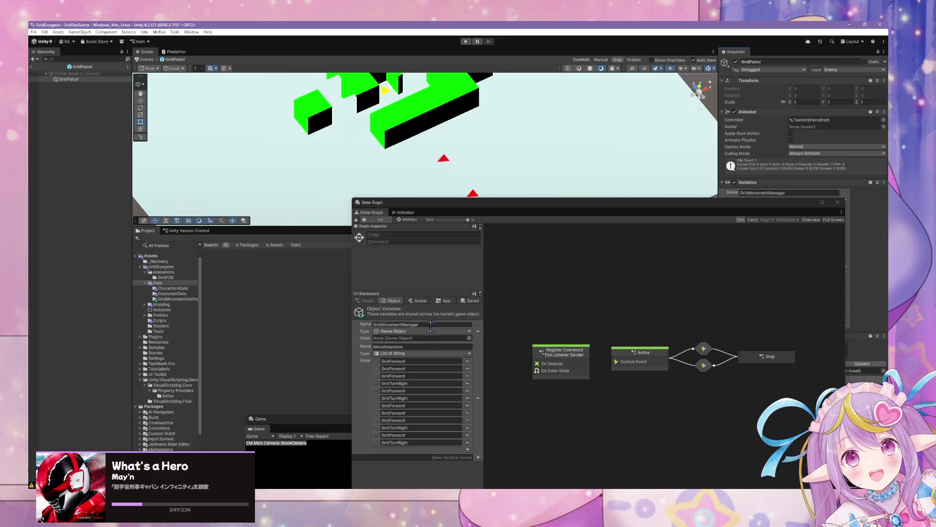
pyautogui.click(430, 326)
pyautogui.click(447, 323)
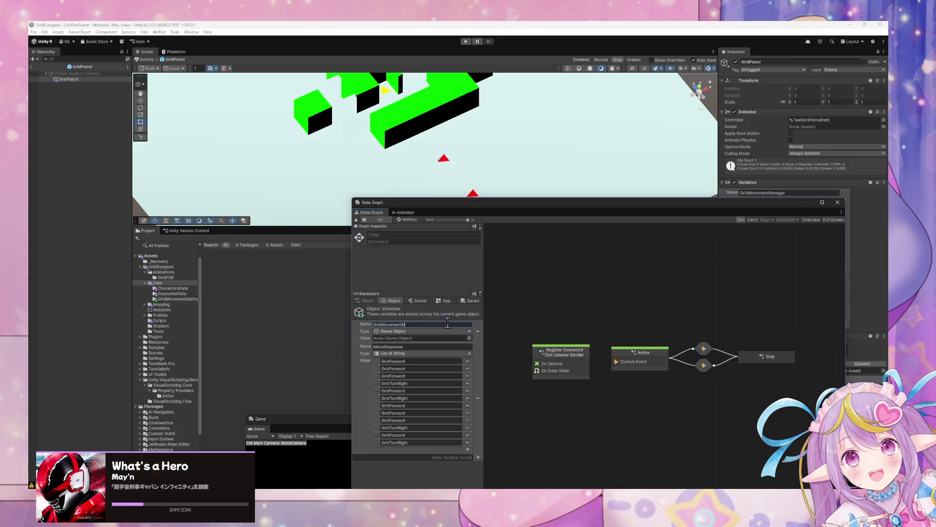
pyautogui.press('Return')
pyautogui.click(643, 353)
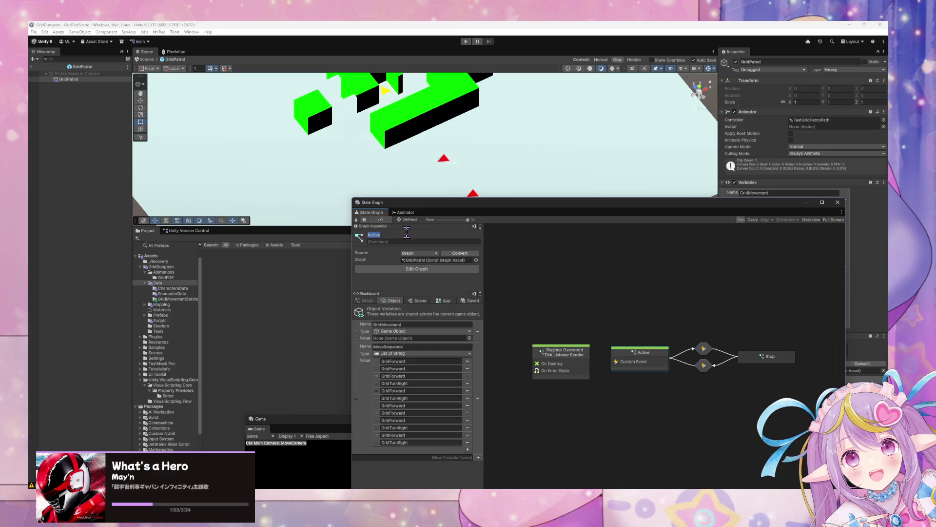
# Step: Rename the Active state 'Movement Enabled' and the Stop state 'Movement Disabled'
pyautogui.write('Move')
pyautogui.write('ment')
pyautogui.write(' Enabled')
pyautogui.click(761, 358)
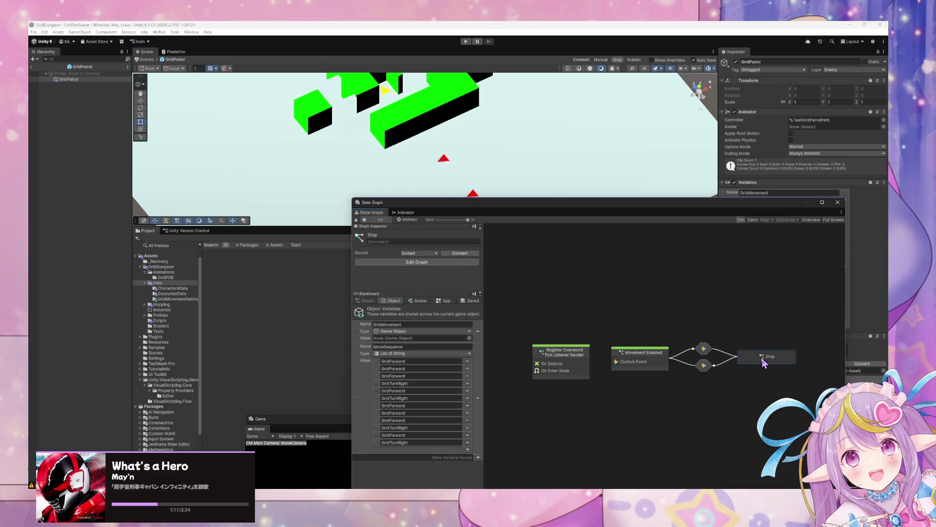
pyautogui.click(389, 234)
pyautogui.write('Movement S')
pyautogui.write('top')
pyautogui.press('BackSpace')
pyautogui.press('BackSpace')
pyautogui.press('BackSpace')
pyautogui.write('Disabled')
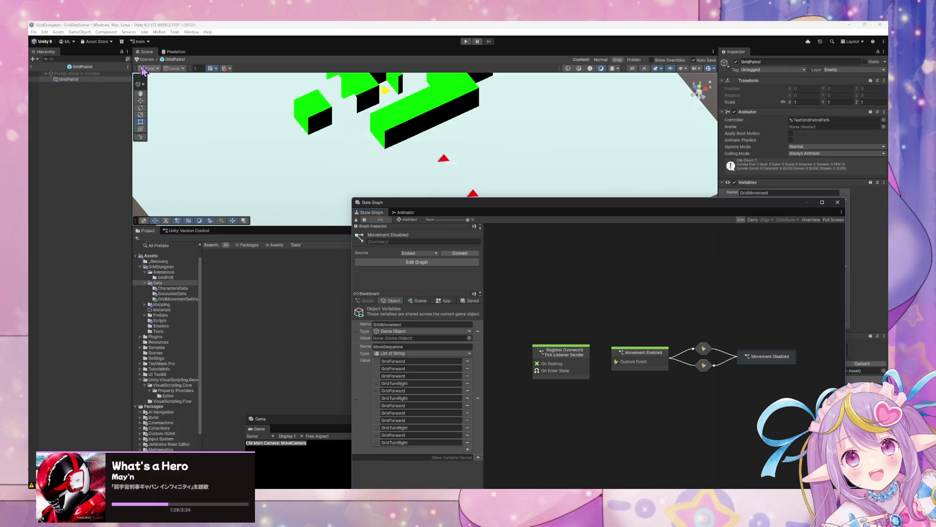
# Step: Browse the GridFOE, generated VisualScripting.Flow and Shaders folders in the Project window
pyautogui.click(181, 278)
pyautogui.scroll(-3, 179, 385)
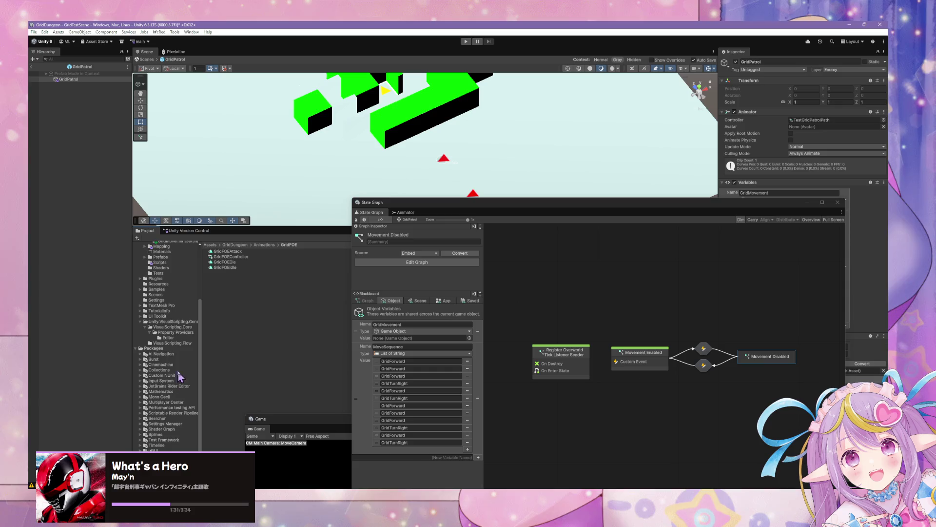
pyautogui.click(167, 322)
pyautogui.click(163, 343)
pyautogui.scroll(3, 165, 344)
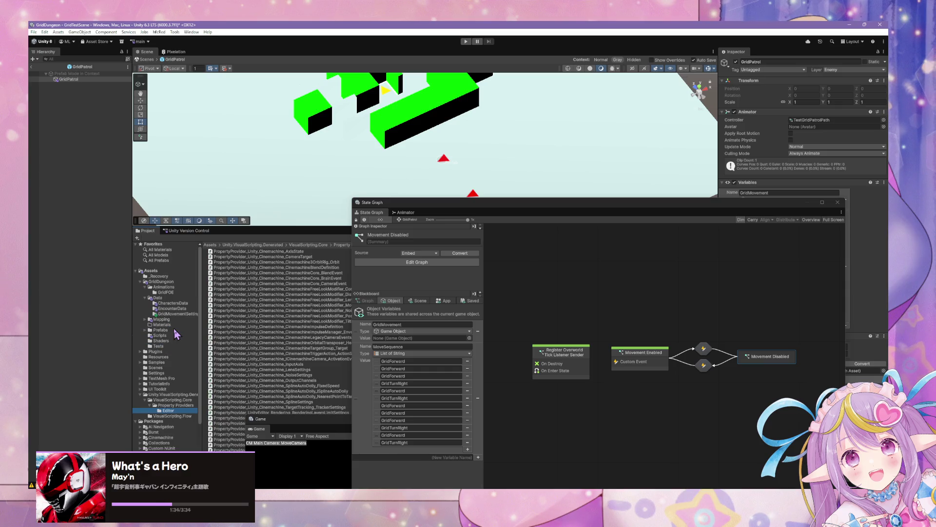
pyautogui.click(168, 341)
pyautogui.click(167, 352)
pyautogui.click(170, 325)
pyautogui.click(174, 294)
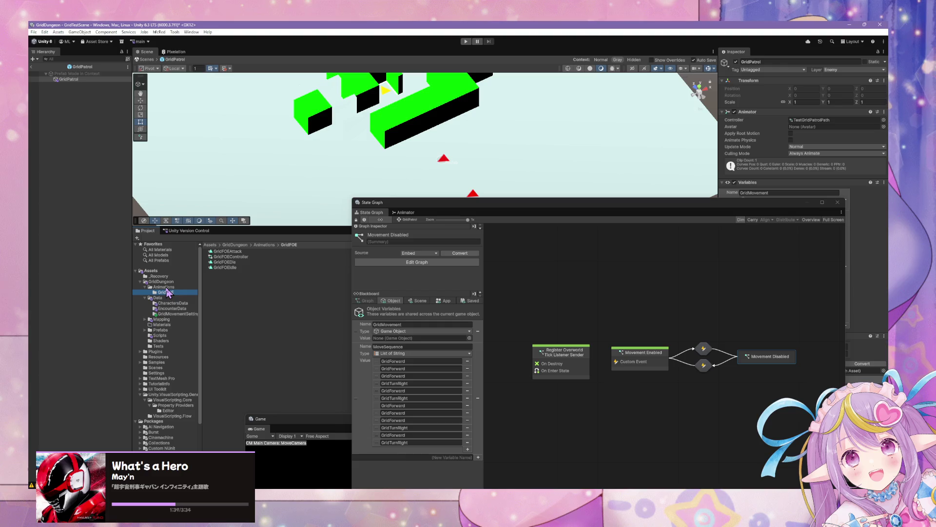
# Step: Check the four GridFOE animation files, then open the GridDungeon Scripts folder
pyautogui.click(167, 287)
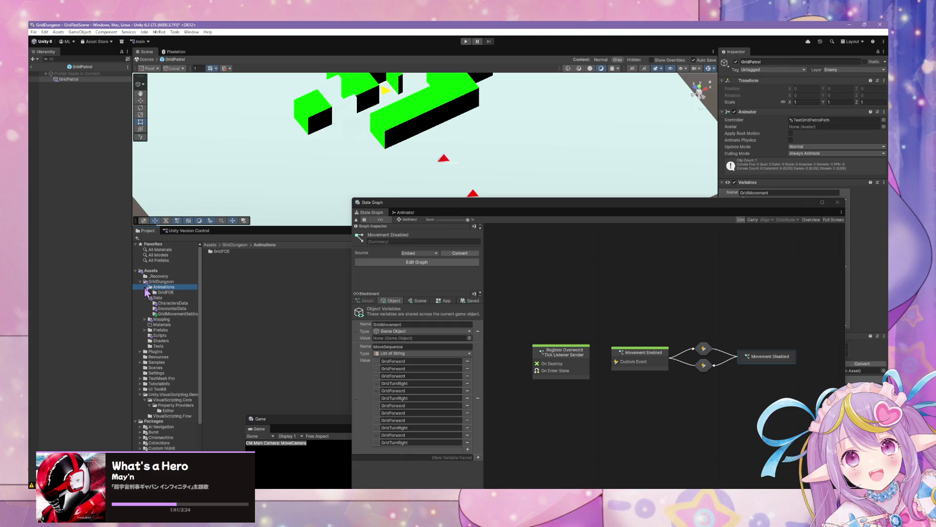
pyautogui.click(168, 292)
pyautogui.click(171, 303)
pyautogui.click(169, 297)
pyautogui.click(168, 287)
pyautogui.click(167, 292)
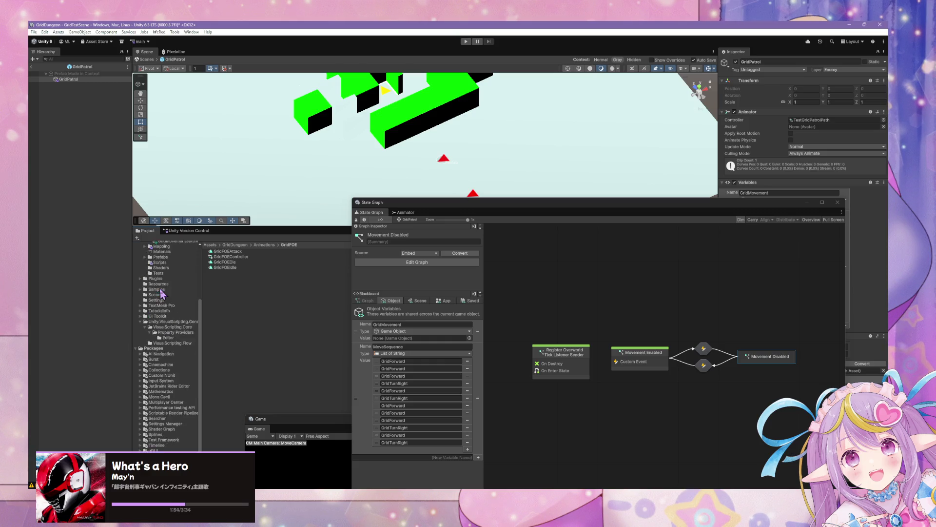
pyautogui.scroll(-3, 174, 385)
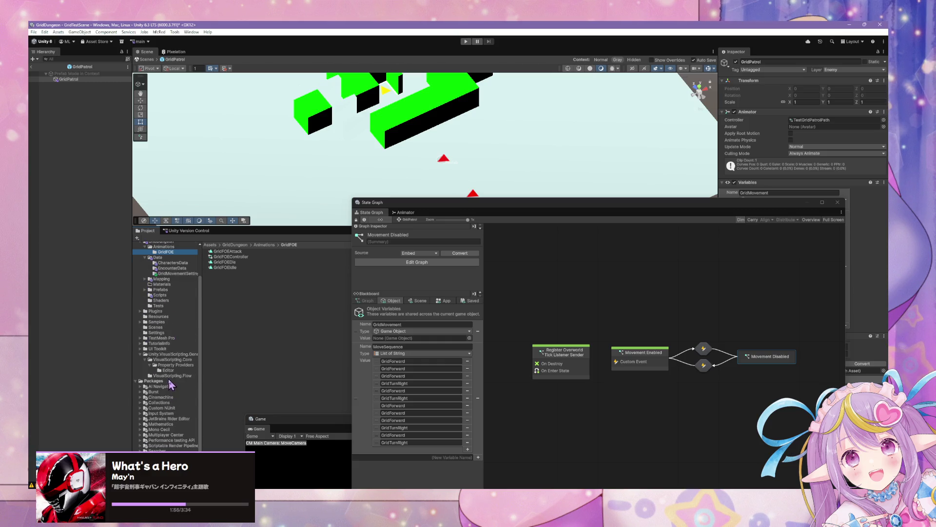
pyautogui.click(165, 290)
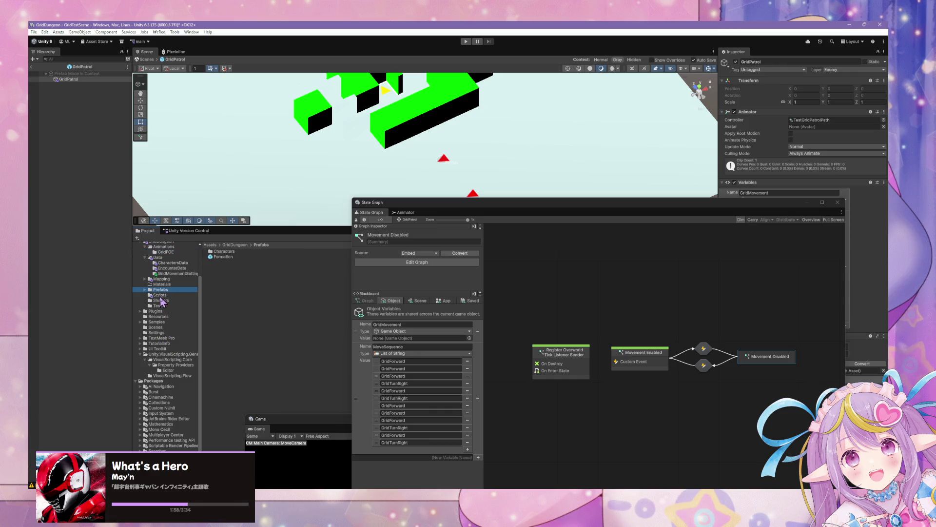
pyautogui.click(165, 295)
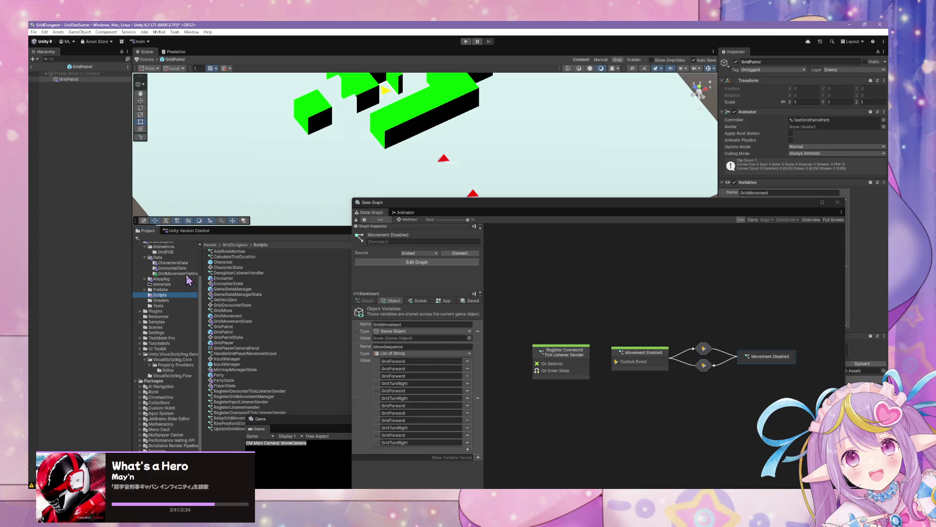
# Step: Browse the Scripts and Prefabs > Characters folders and inspect the TestCharacterModel prefab
pyautogui.click(179, 274)
pyautogui.click(164, 295)
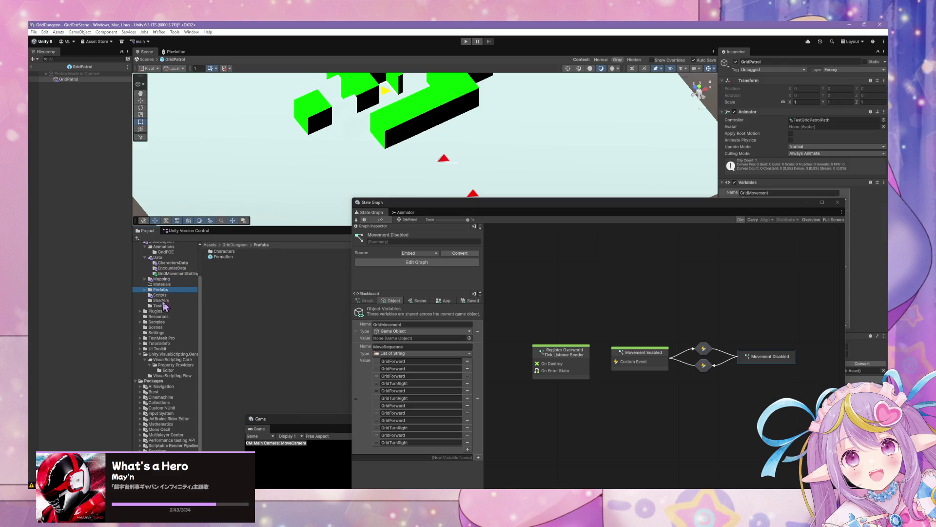
pyautogui.click(165, 289)
pyautogui.doubleClick(233, 253)
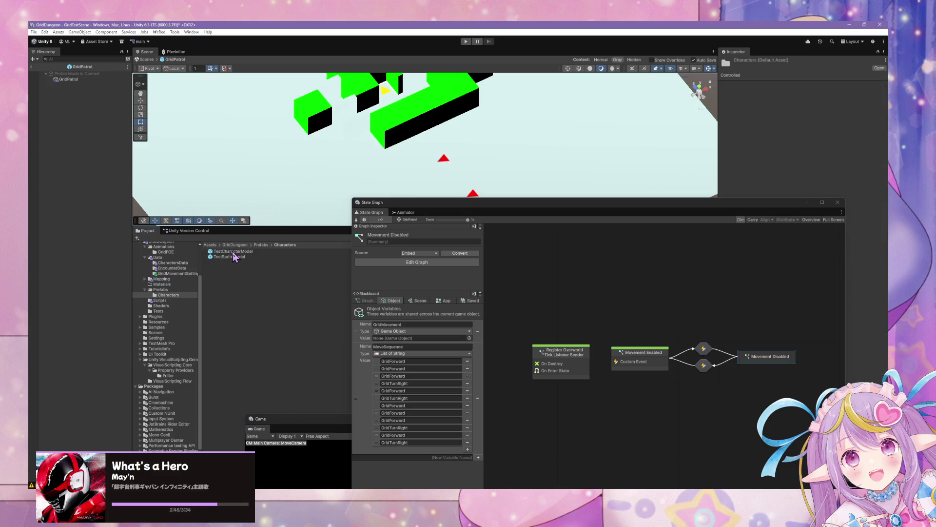
pyautogui.click(240, 251)
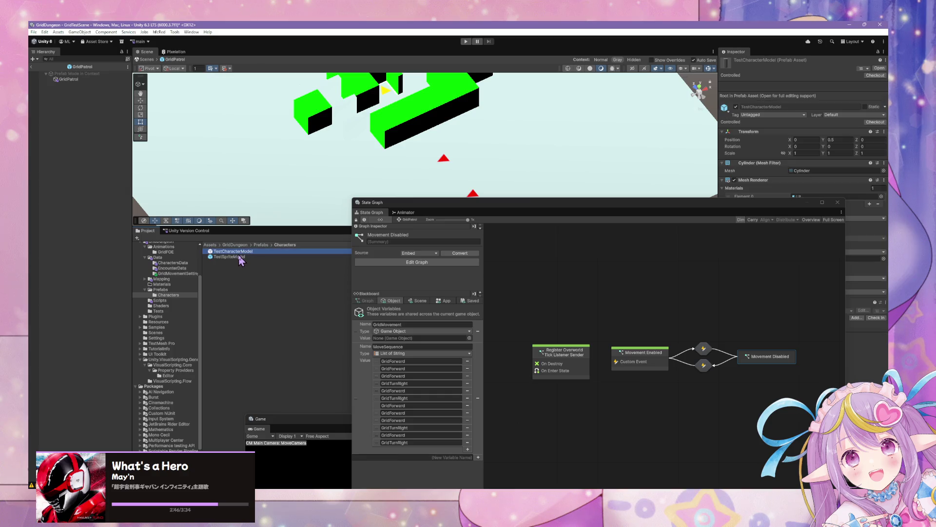
pyautogui.click(172, 306)
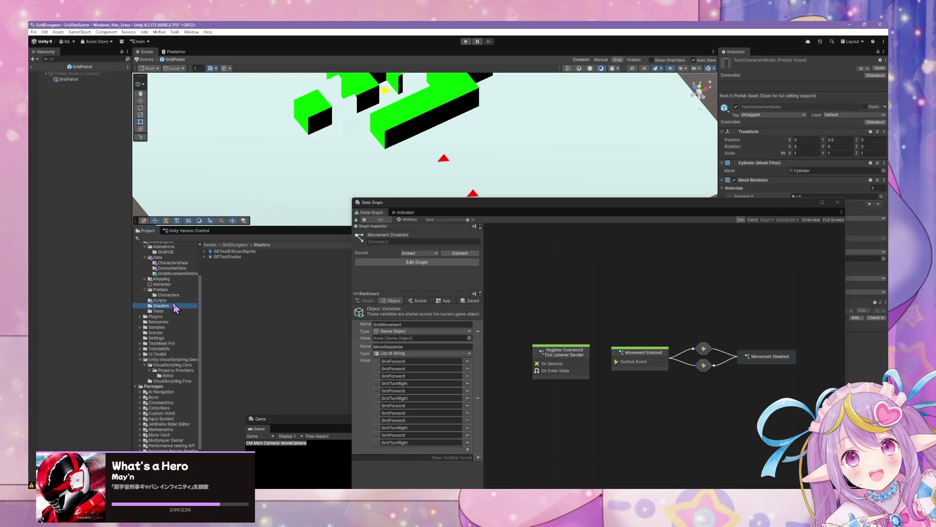
pyautogui.click(175, 301)
pyautogui.scroll(2, 179, 303)
# Step: Inspect the TestEncounter1, TestEnemy1 and Player Grid Movement Settings data assets
pyautogui.click(179, 303)
pyautogui.click(175, 308)
pyautogui.click(233, 252)
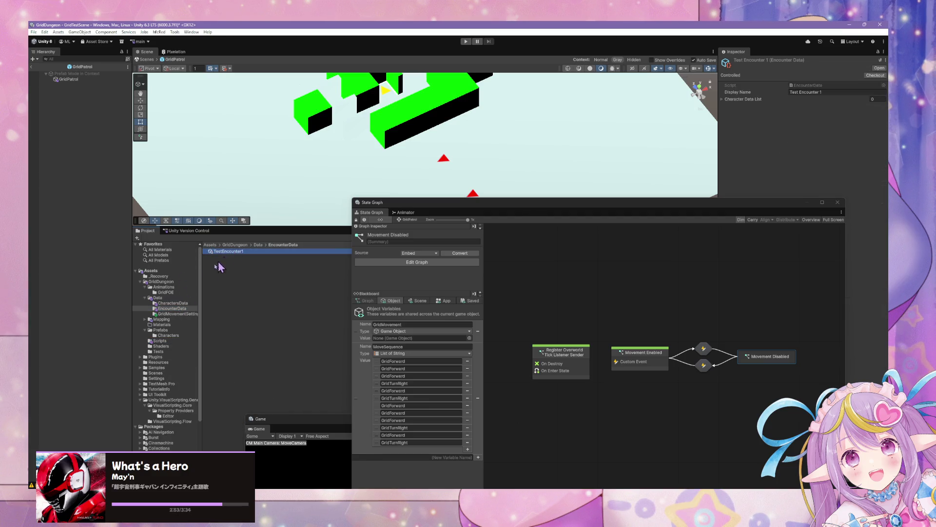
pyautogui.click(173, 303)
pyautogui.click(224, 252)
pyautogui.click(173, 313)
pyautogui.click(243, 252)
pyautogui.click(188, 308)
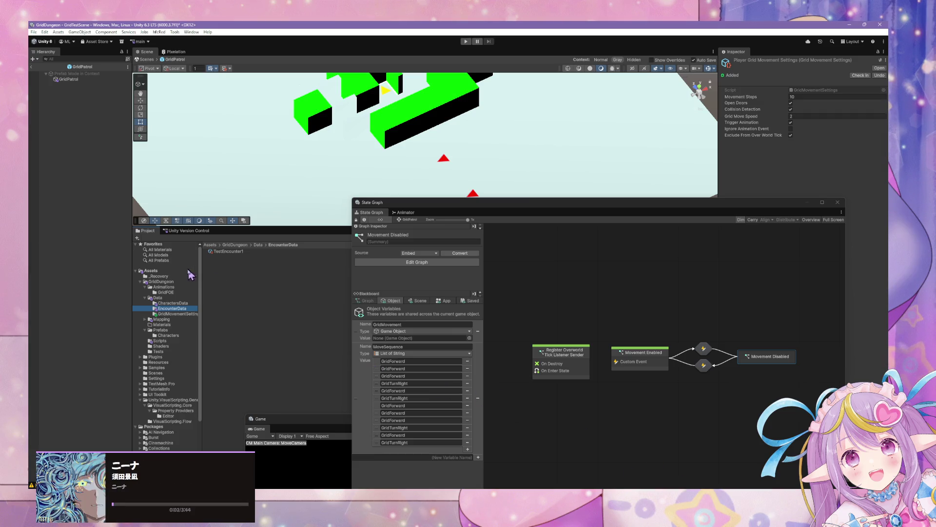
# Step: Add a Create > Scripting > ScriptableObject Script in the Data folder named GridFOEData
pyautogui.click(163, 341)
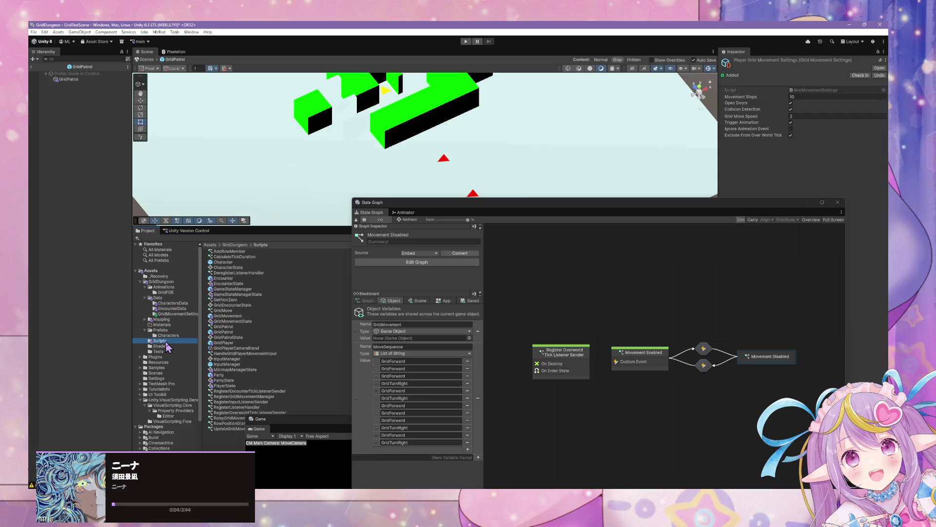
pyautogui.click(169, 323)
pyautogui.click(173, 298)
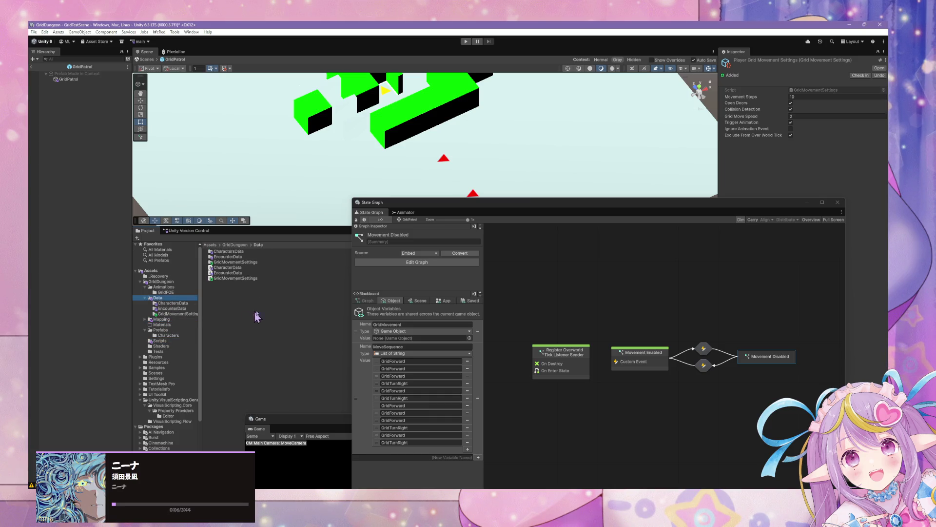
pyautogui.rightClick(249, 314)
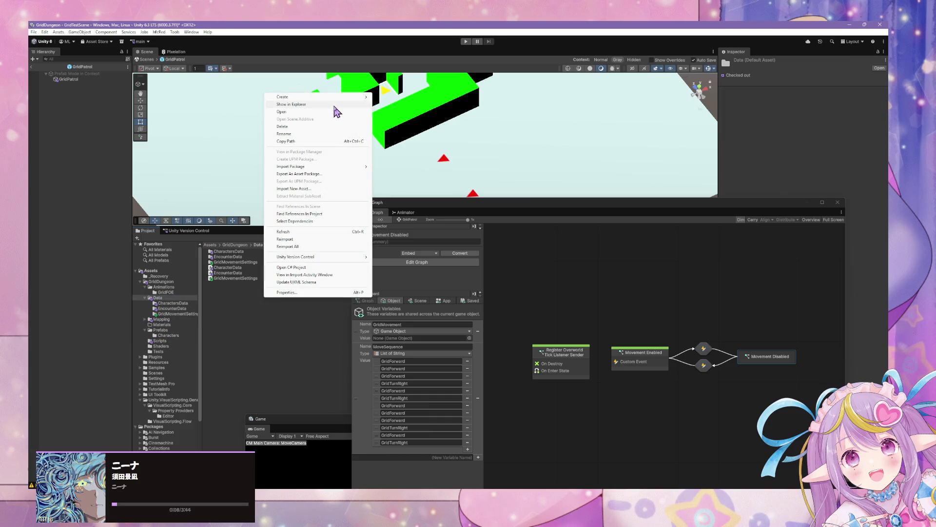
pyautogui.moveTo(344, 100)
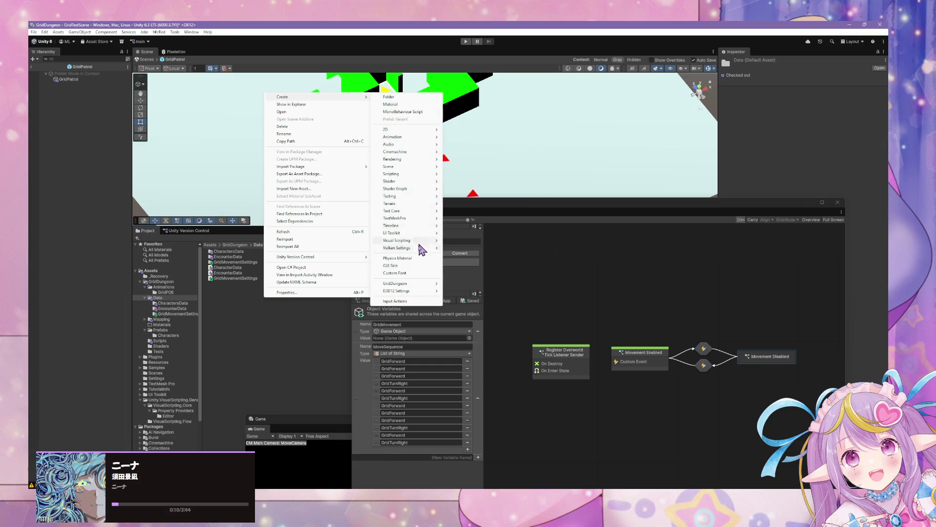
pyautogui.moveTo(424, 285)
pyautogui.moveTo(430, 175)
pyautogui.click(493, 182)
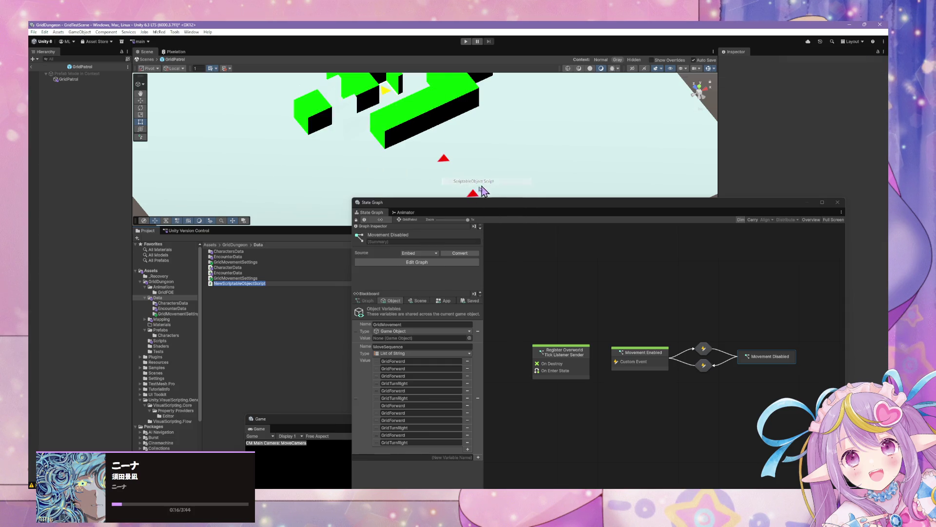
pyautogui.write('GridFOEData')
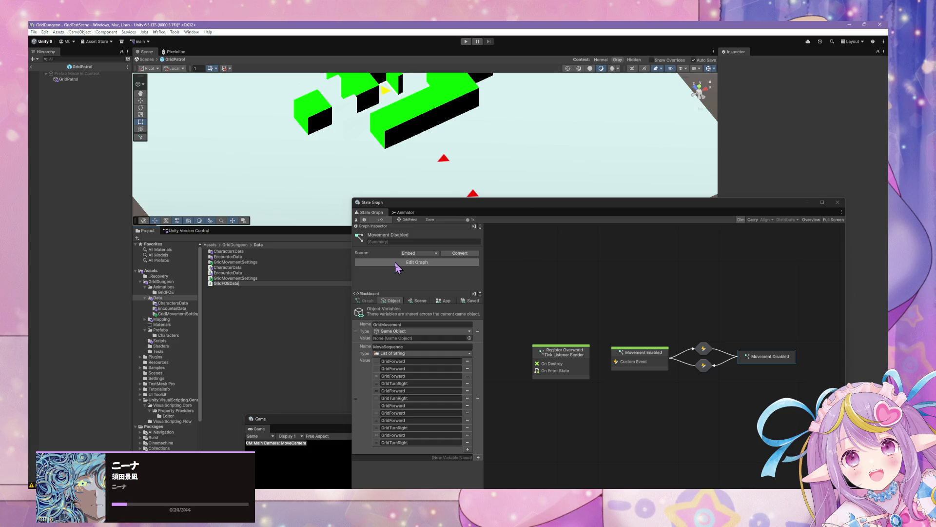
pyautogui.press('Return')
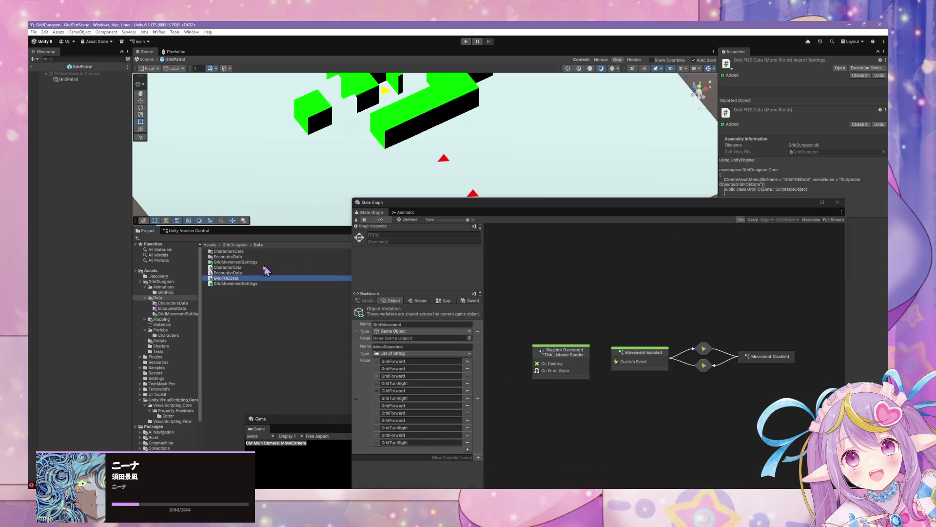
# Step: Declare a public List<String> MoveSequence field with no initializer in GridFOEData
pyautogui.doubleClick(236, 278)
pyautogui.click(431, 284)
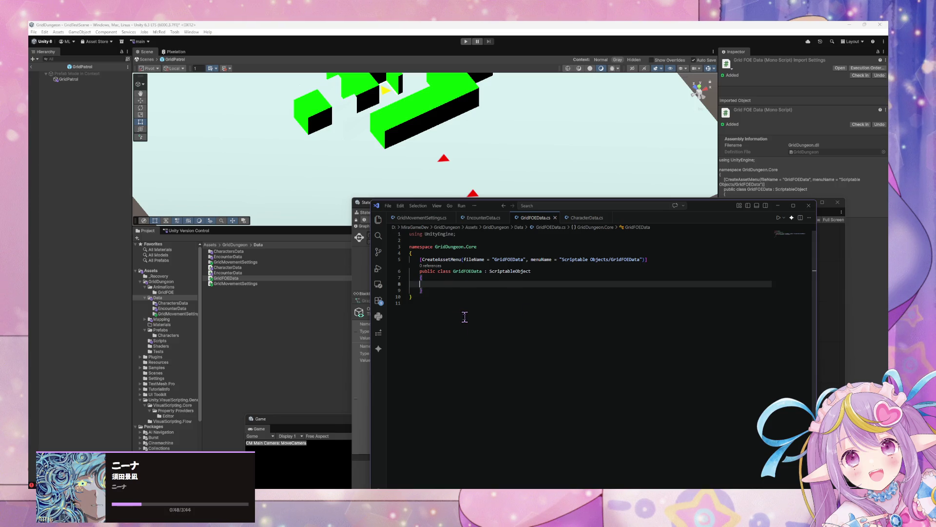
pyautogui.write('List ')
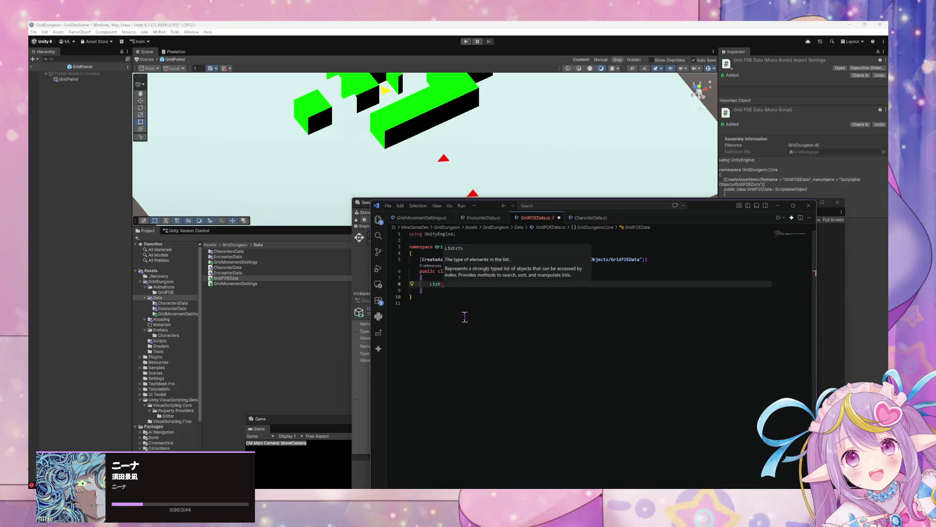
pyautogui.write('String')
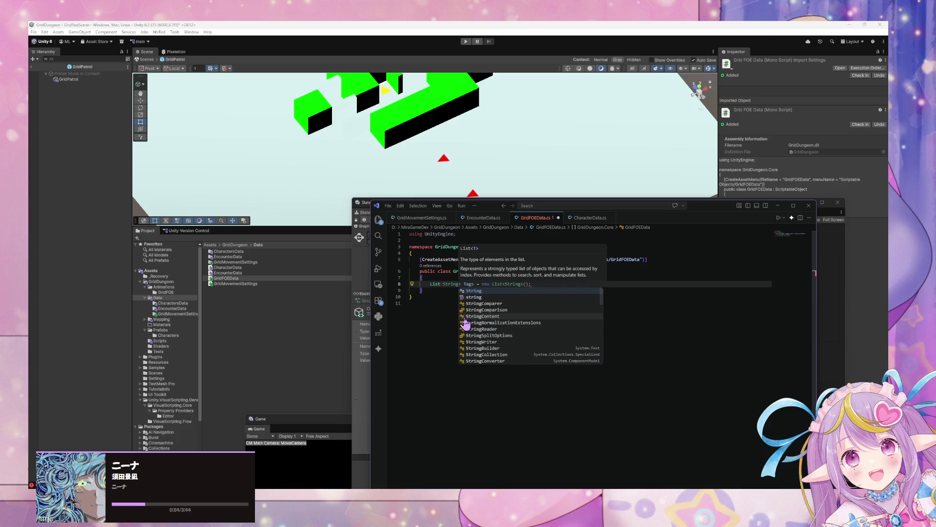
pyautogui.write('>')
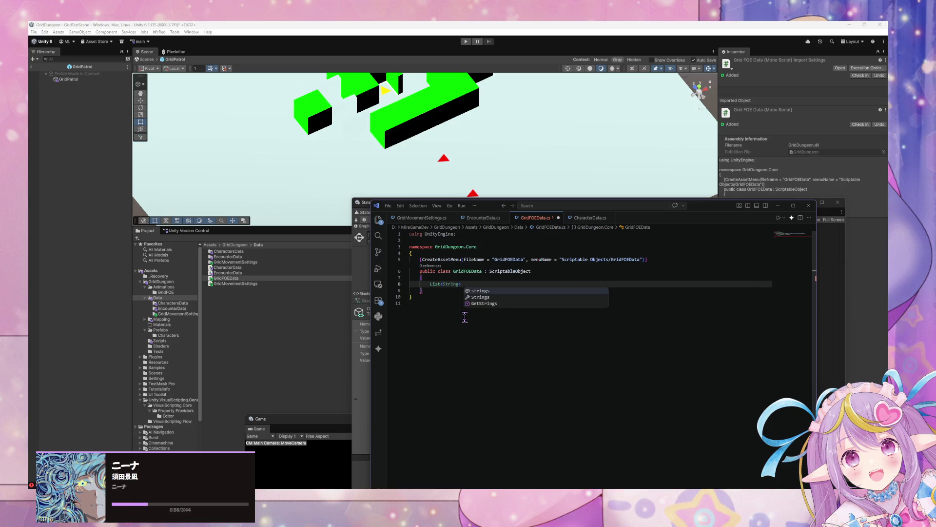
pyautogui.write(' MoveE')
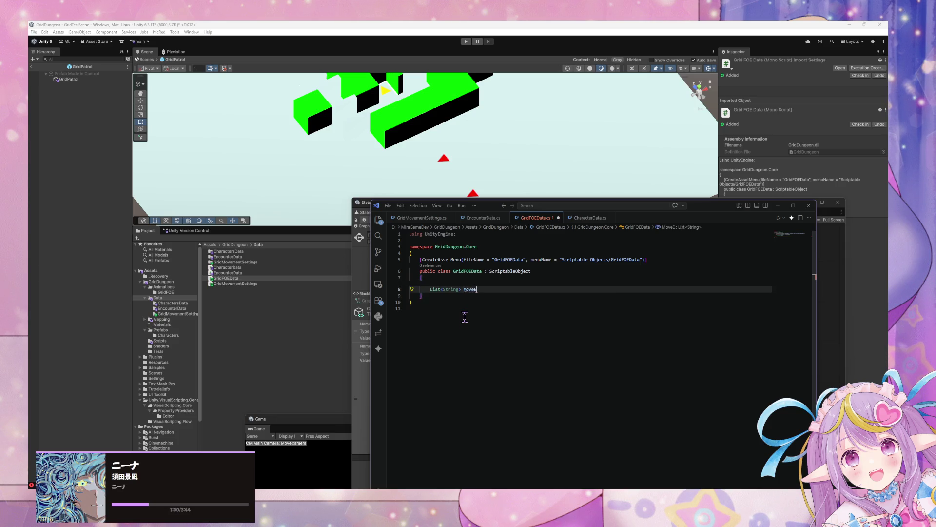
pyautogui.write('uence =')
pyautogui.write('new')
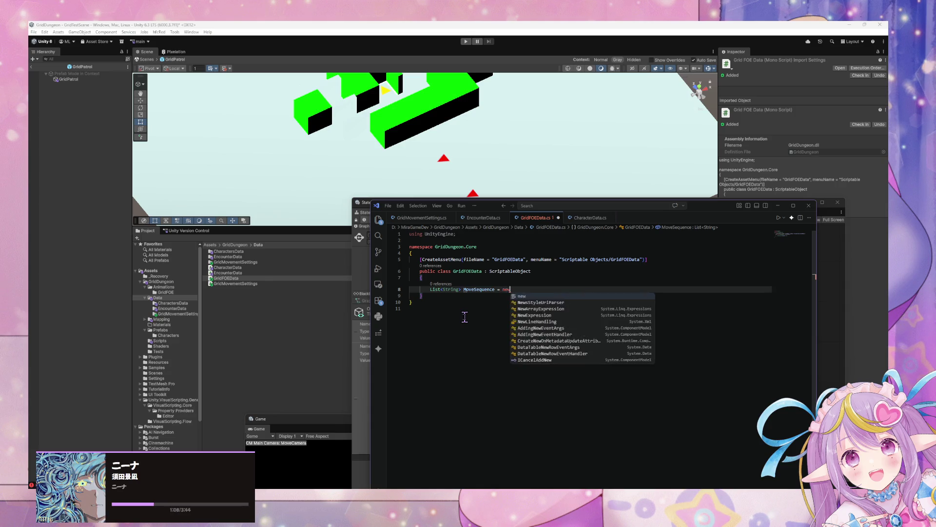
pyautogui.write(' List<String>')
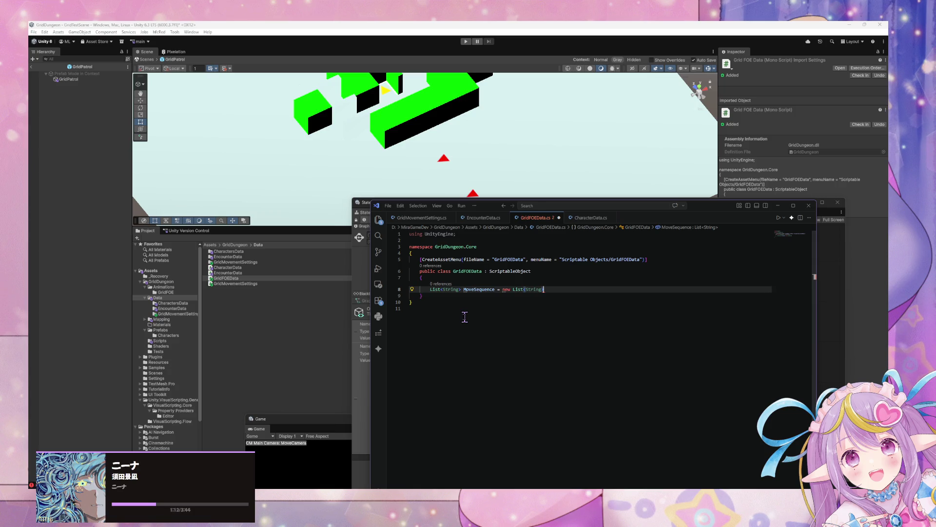
pyautogui.write('();')
pyautogui.moveTo(495, 289); pyautogui.dragTo(580, 291)
pyautogui.press('BackSpace')
pyautogui.write(';')
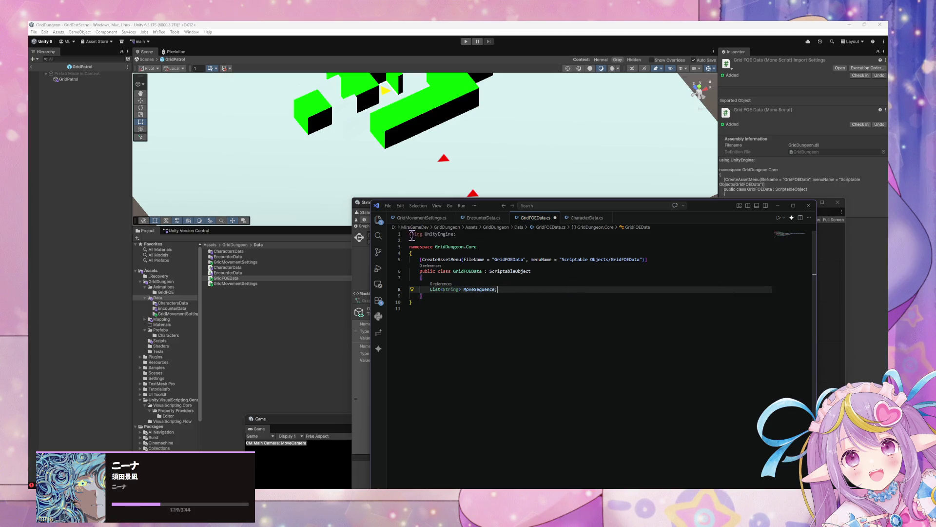
pyautogui.click(430, 289)
pyautogui.write('pu')
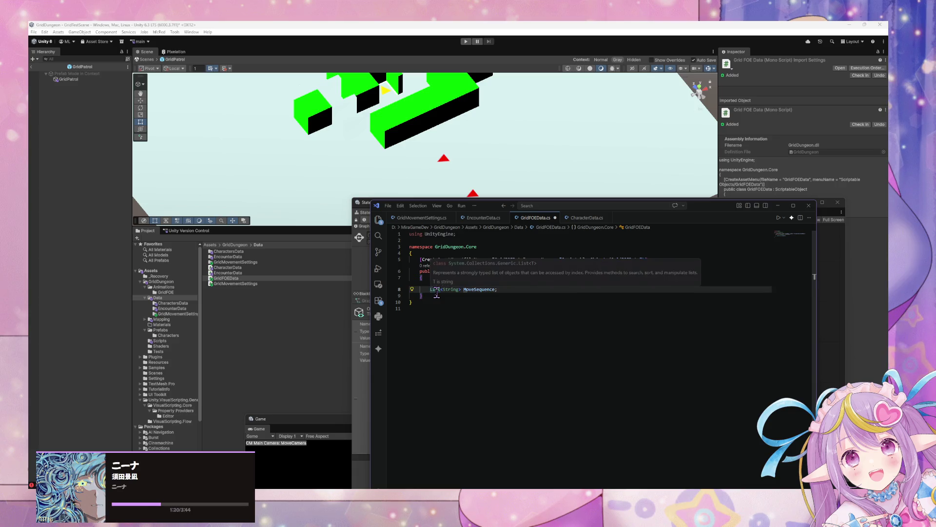
pyautogui.press('BackSpace')
pyautogui.write('blic')
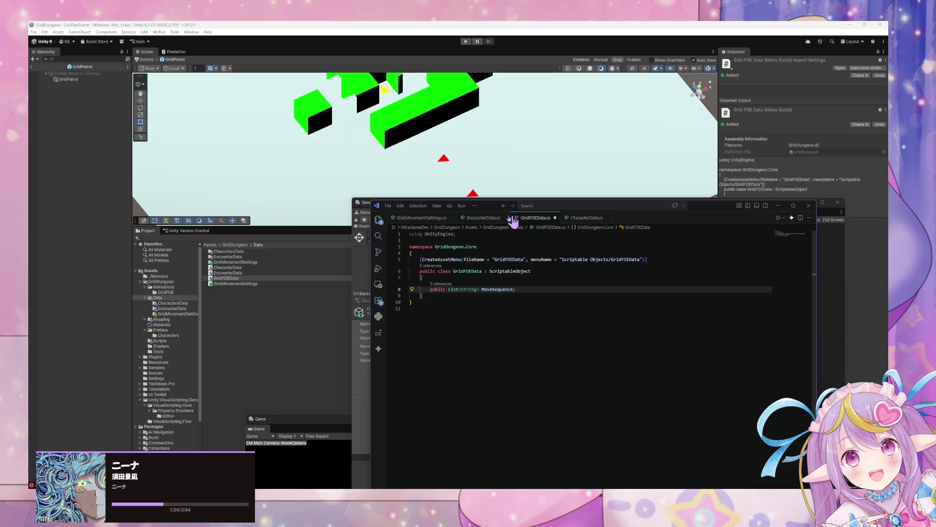
pyautogui.click(419, 234)
# Step: Add a 'using System.Collections.Generic;' line at the top of the file
pyautogui.press('Home')
pyautogui.press('Return')
pyautogui.press('Up')
pyautogui.write('using System')
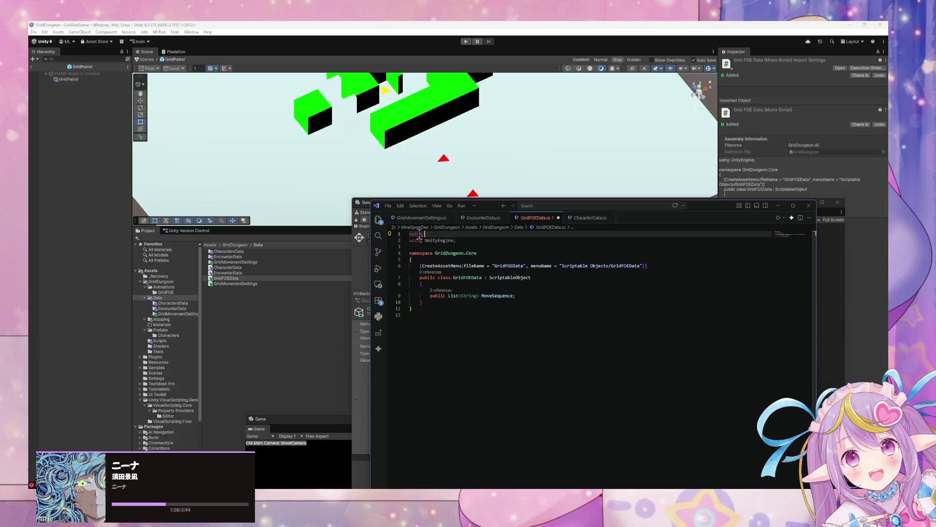
pyautogui.write('.')
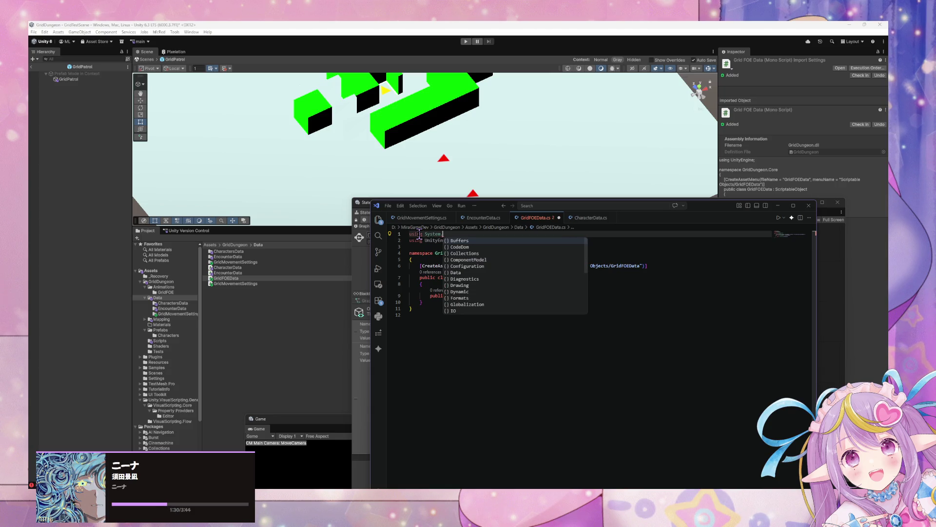
pyautogui.write('Colle')
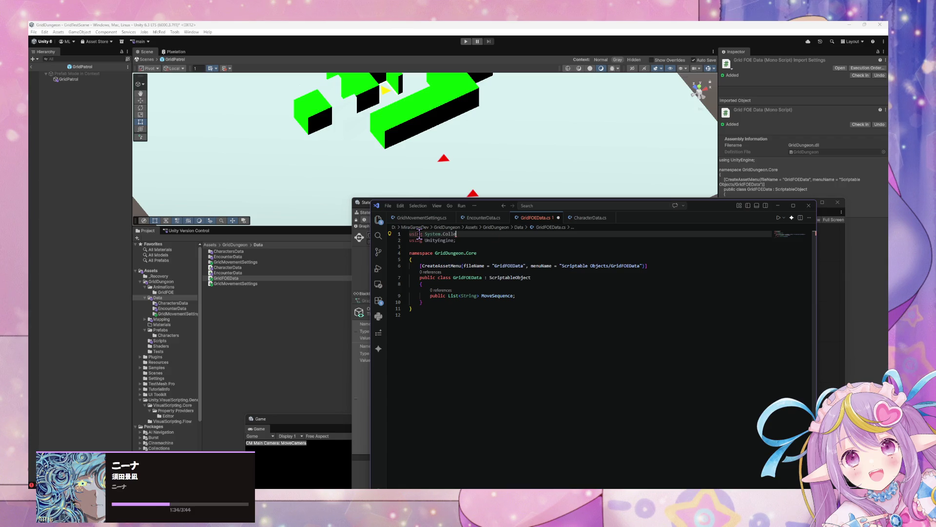
pyautogui.write('cctions.Generic;')
# Step: Declare a public EncounterData EncounterData field below MoveSequence, then go back to Unity
pyautogui.click(527, 296)
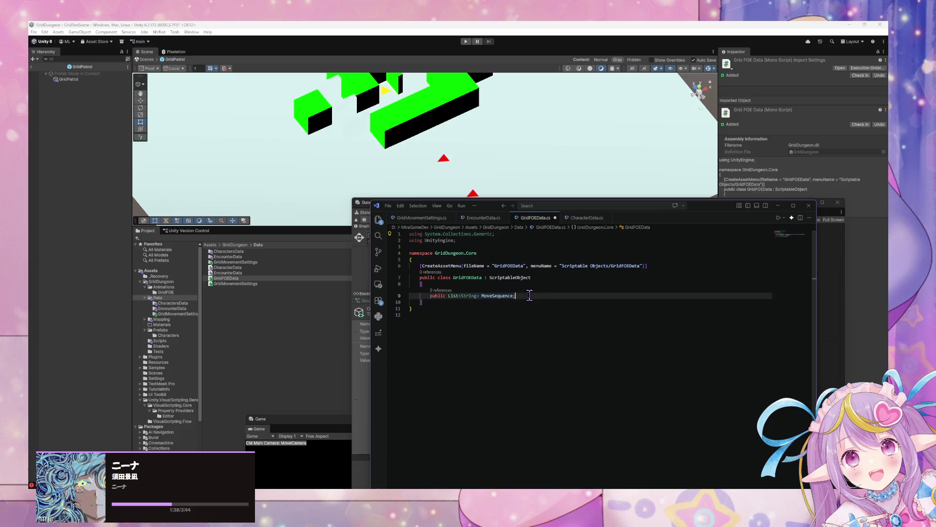
pyautogui.press('Return')
pyautogui.press('Return')
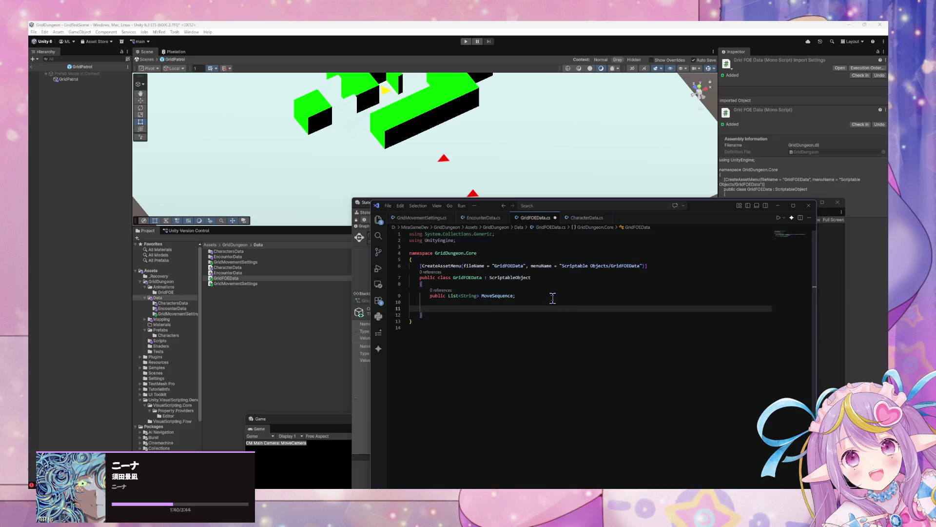
pyautogui.write('public ')
pyautogui.write('Enc')
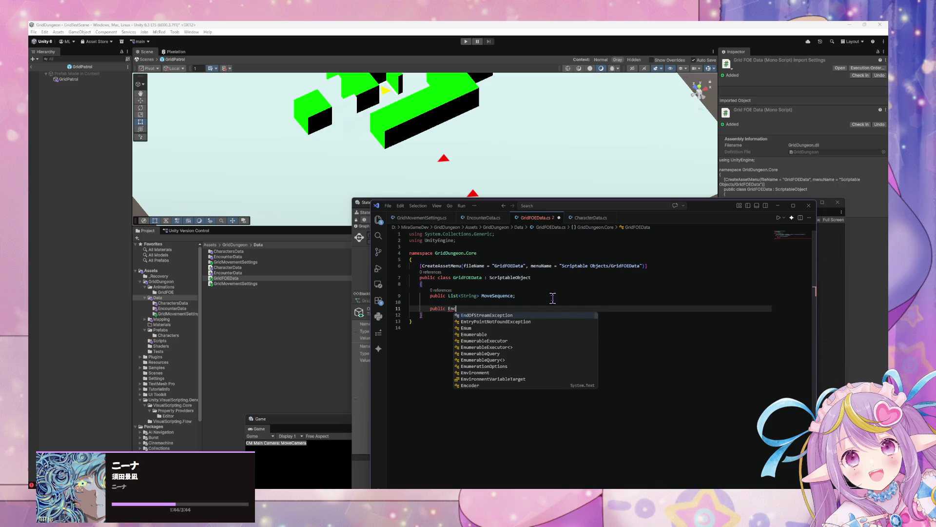
pyautogui.write('ounterData')
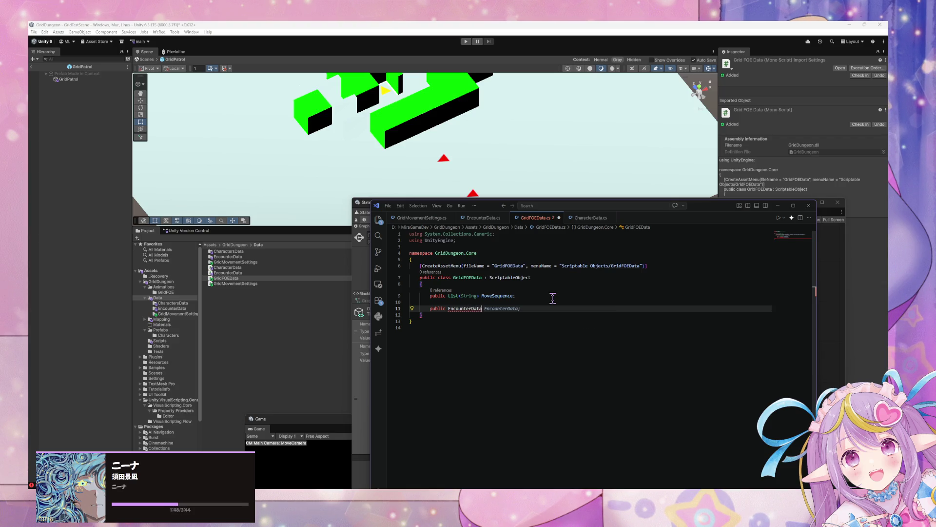
pyautogui.press('Tab')
pyautogui.click(564, 288)
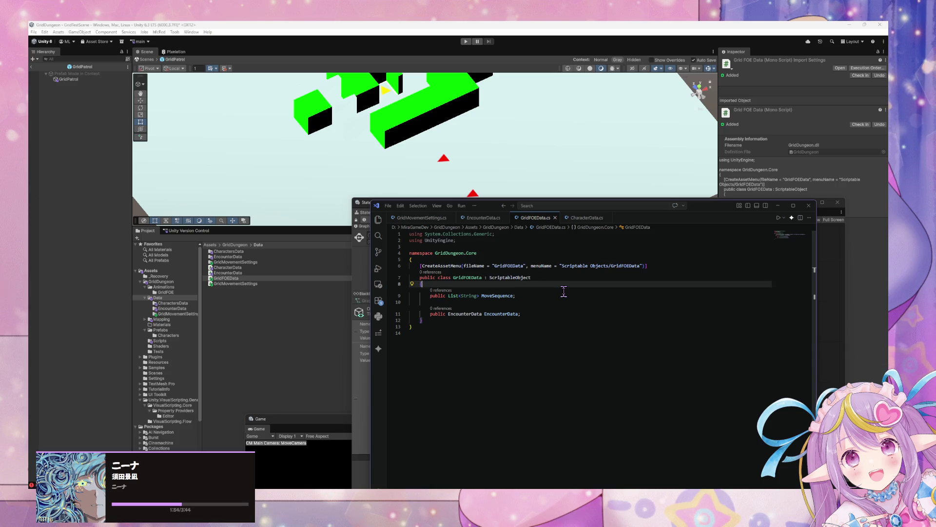
pyautogui.click(476, 175)
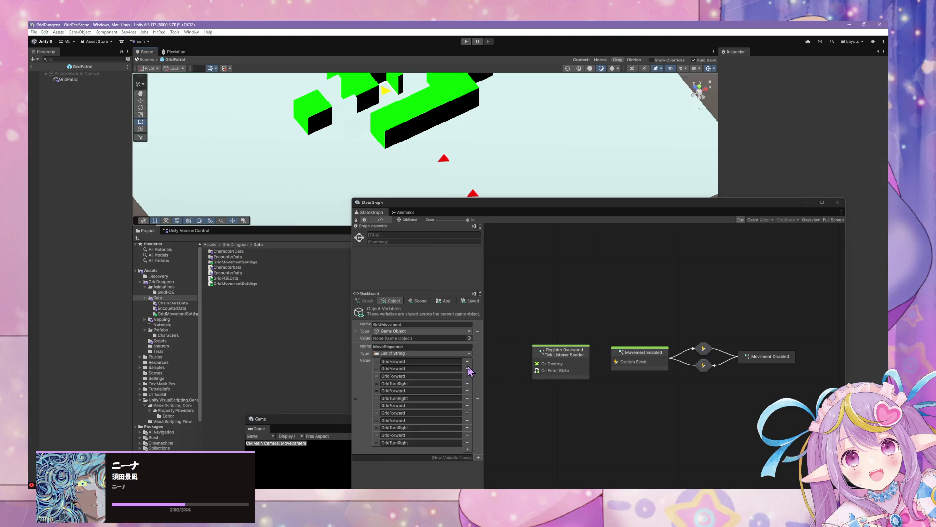
# Step: Create a folder named GridFOEData inside Data and open it
pyautogui.rightClick(234, 303)
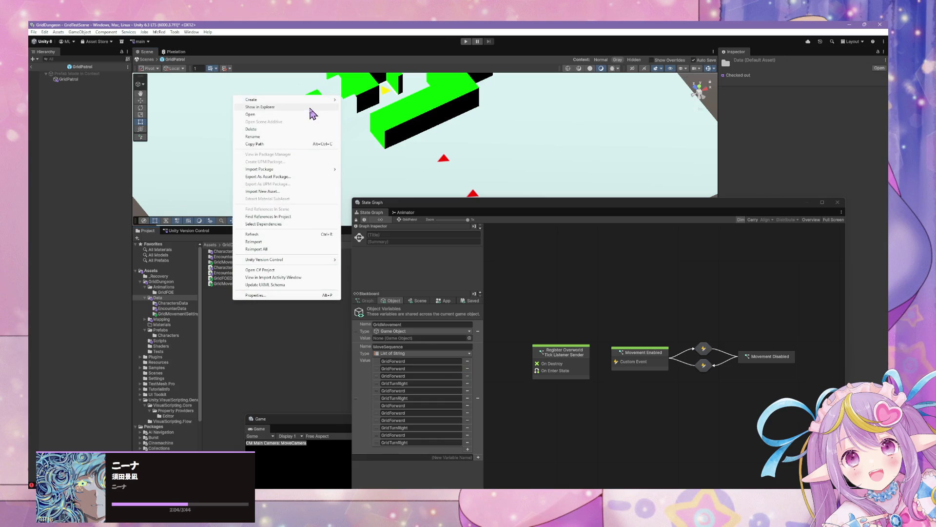
pyautogui.click(230, 309)
pyautogui.rightClick(240, 294)
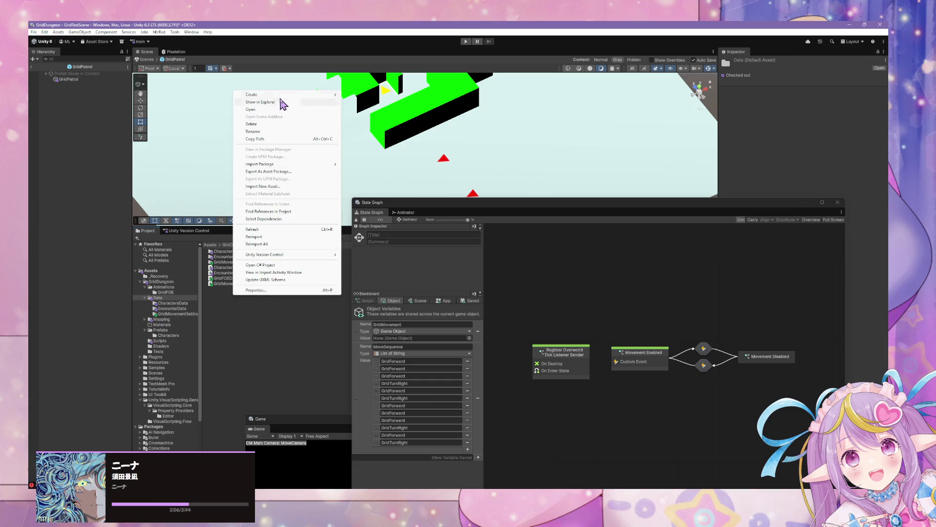
pyautogui.moveTo(293, 95)
pyautogui.click(355, 95)
pyautogui.write('GridFOEData')
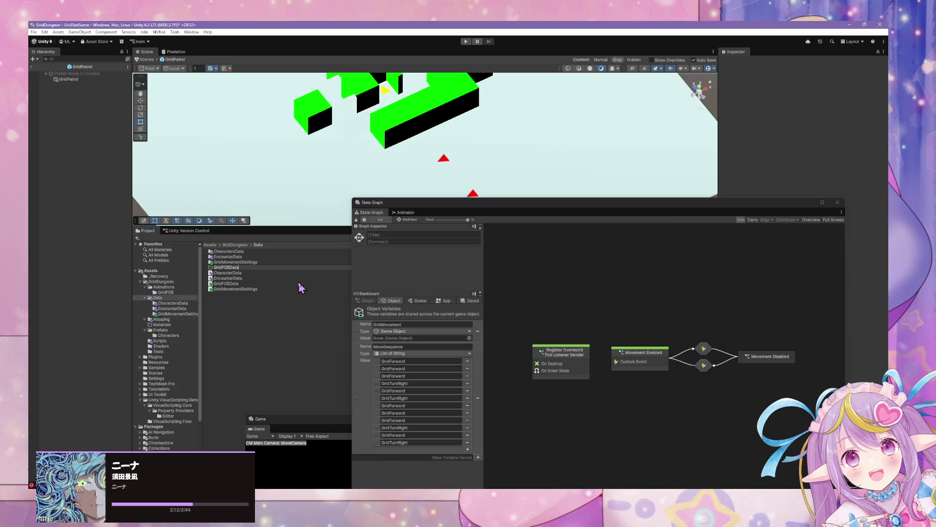
pyautogui.press('Return')
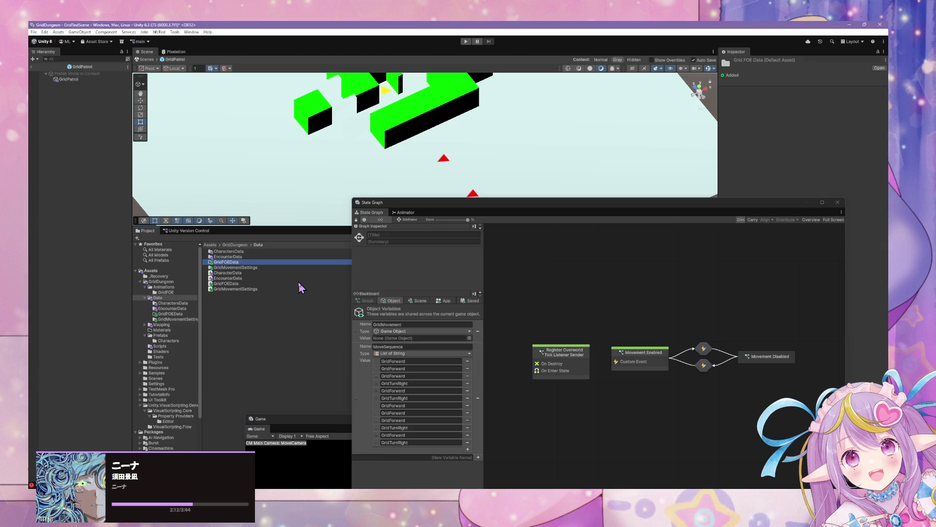
pyautogui.doubleClick(254, 268)
# Step: Check the Create > GridDungeon menu in the empty folder, then return to GridFOEData.cs
pyautogui.rightClick(228, 269)
pyautogui.moveTo(287, 271)
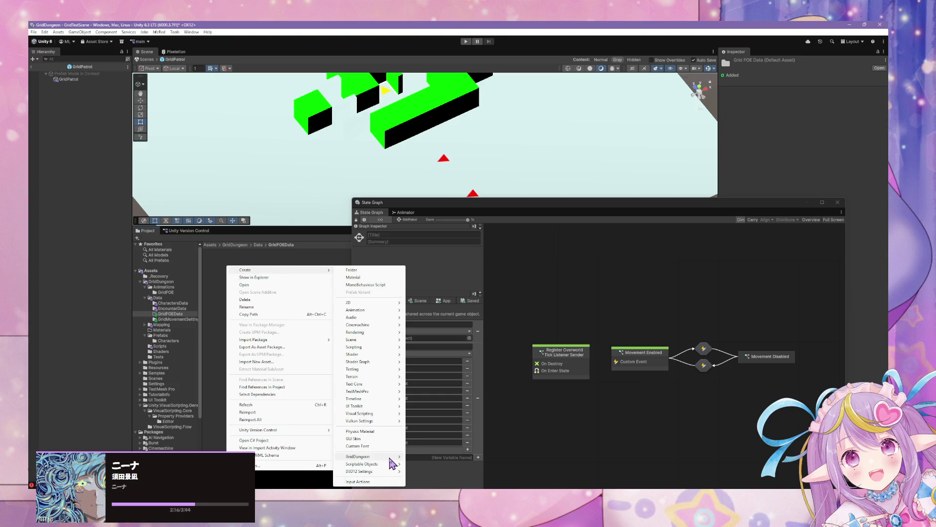
pyautogui.moveTo(392, 457)
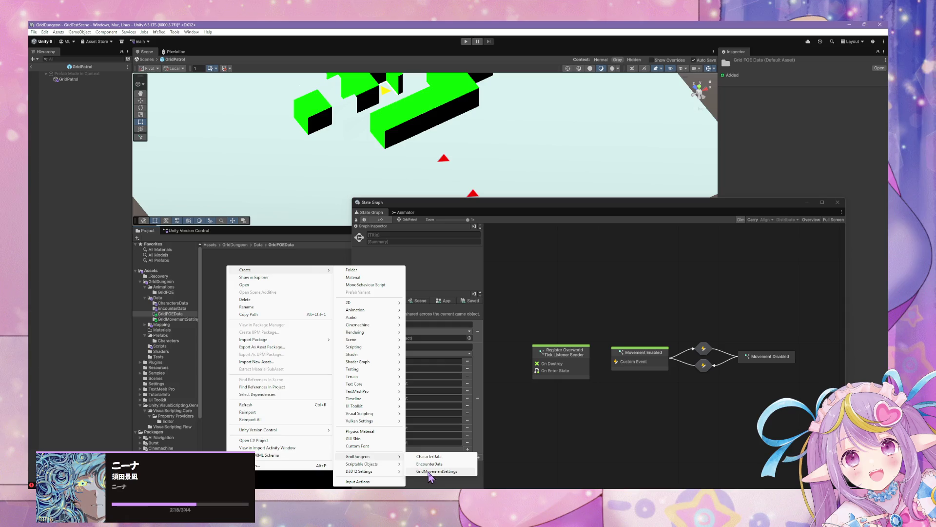
pyautogui.click(272, 250)
pyautogui.click(239, 245)
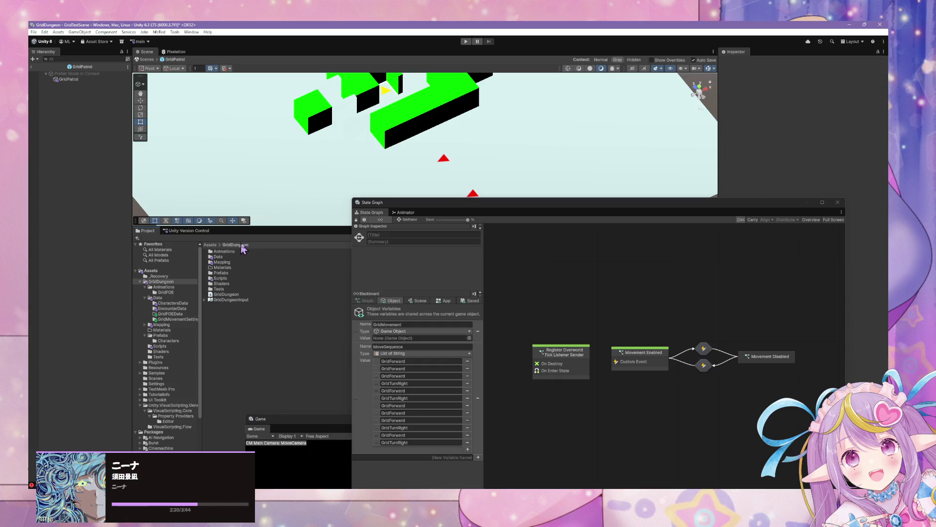
pyautogui.hotkey('alt', 'Tab')
pyautogui.click(505, 302)
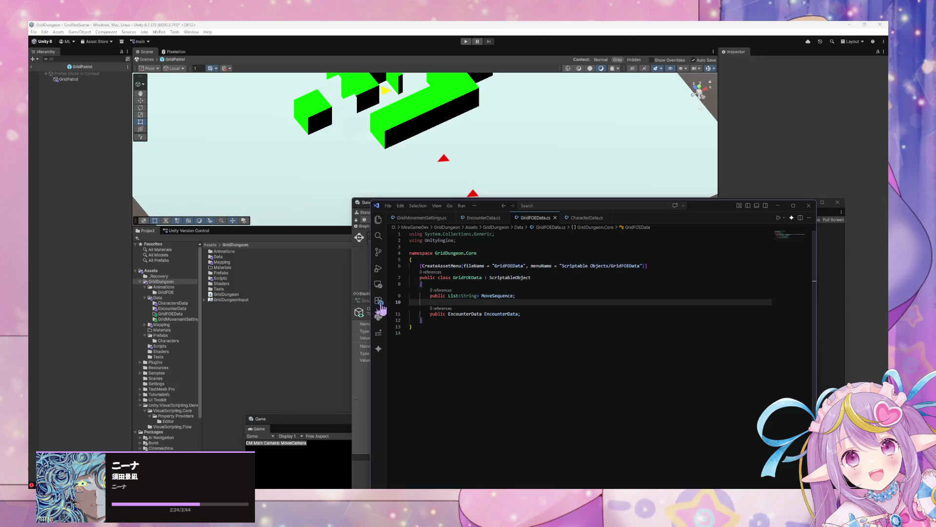
pyautogui.moveTo(463, 297)
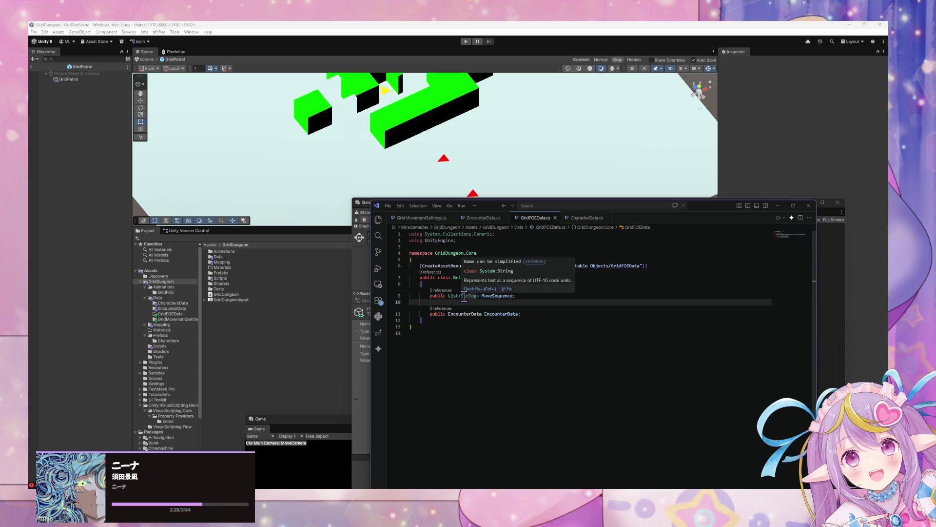
# Step: Change the list type on line 9 from String to lowercase string
pyautogui.doubleClick(464, 296)
pyautogui.write('str')
pyautogui.press('Escape')
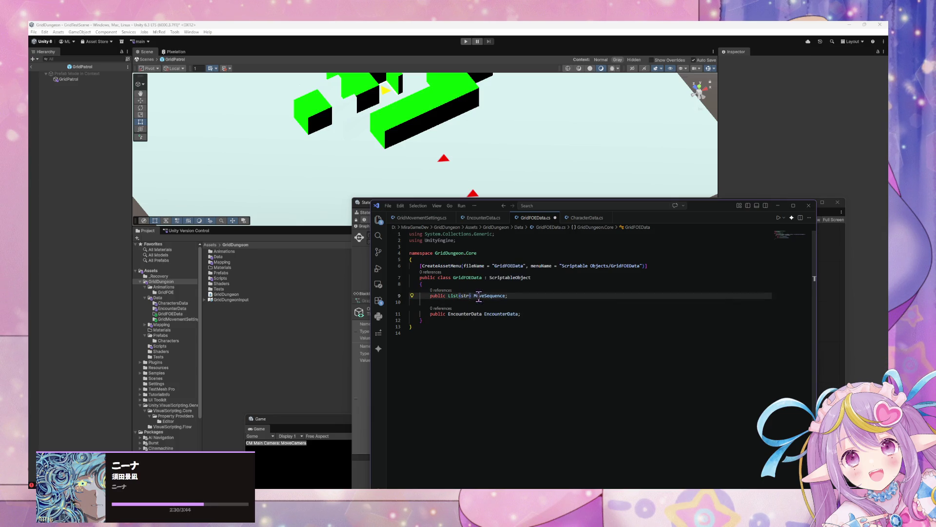
# Step: Copy CharacterData's BehaviorSequence line over GridFOEData's line 9, save, and return to Unity
pyautogui.click(436, 220)
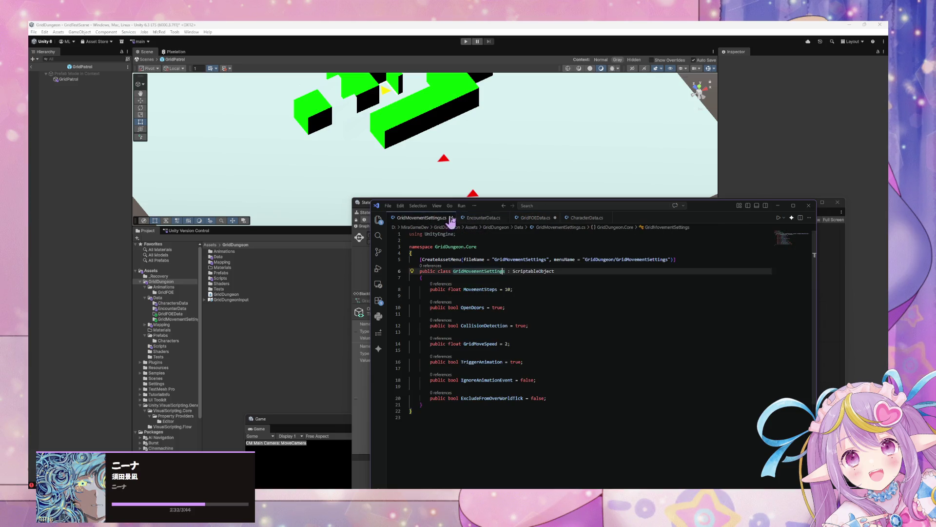
pyautogui.click(588, 217)
pyautogui.click(466, 349)
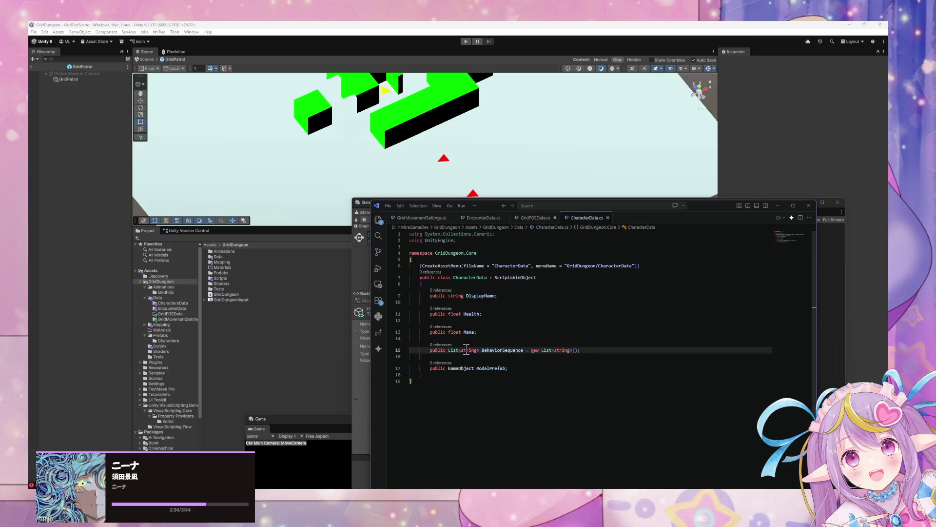
pyautogui.click(537, 218)
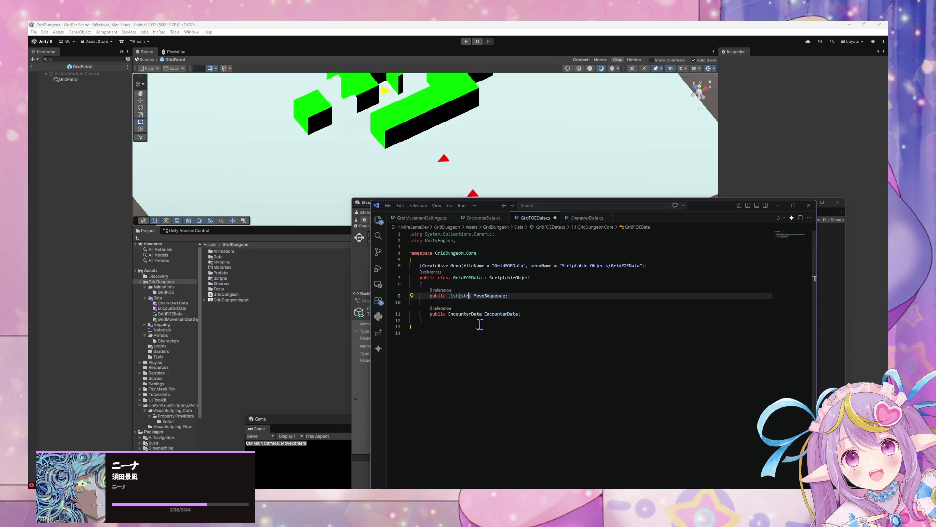
pyautogui.click(587, 218)
pyautogui.moveTo(582, 350); pyautogui.dragTo(409, 350)
pyautogui.hotkey('ctrl', 'c')
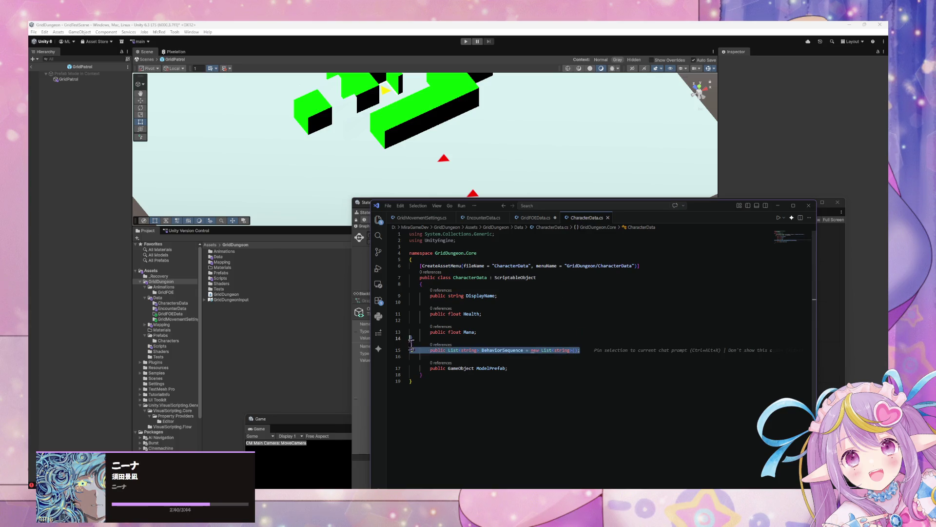
pyautogui.click(536, 218)
pyautogui.moveTo(519, 296); pyautogui.dragTo(410, 295)
pyautogui.hotkey('ctrl', 'v')
pyautogui.hotkey('ctrl', 's')
pyautogui.click(307, 293)
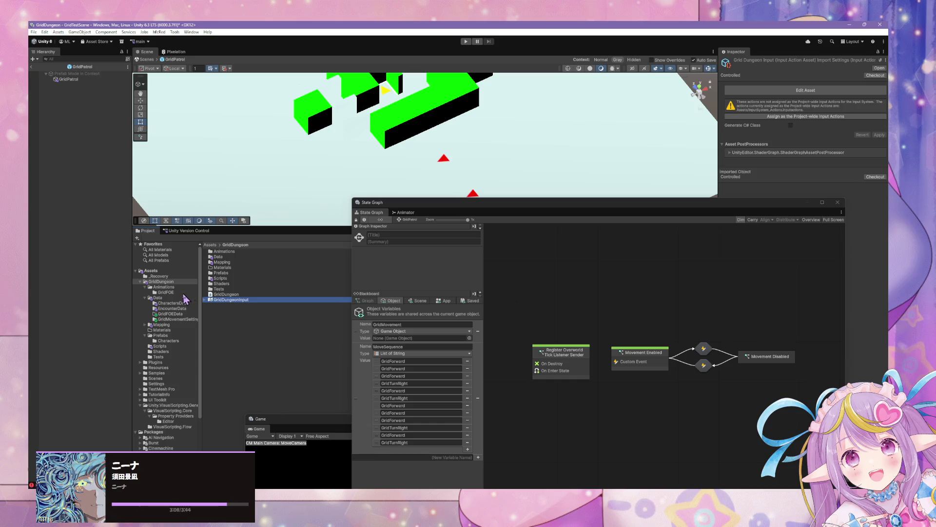
# Step: Look over the GridDungeonInput asset and the GridFOEData script's settings in Data
pyautogui.click(240, 288)
pyautogui.click(233, 296)
pyautogui.click(233, 299)
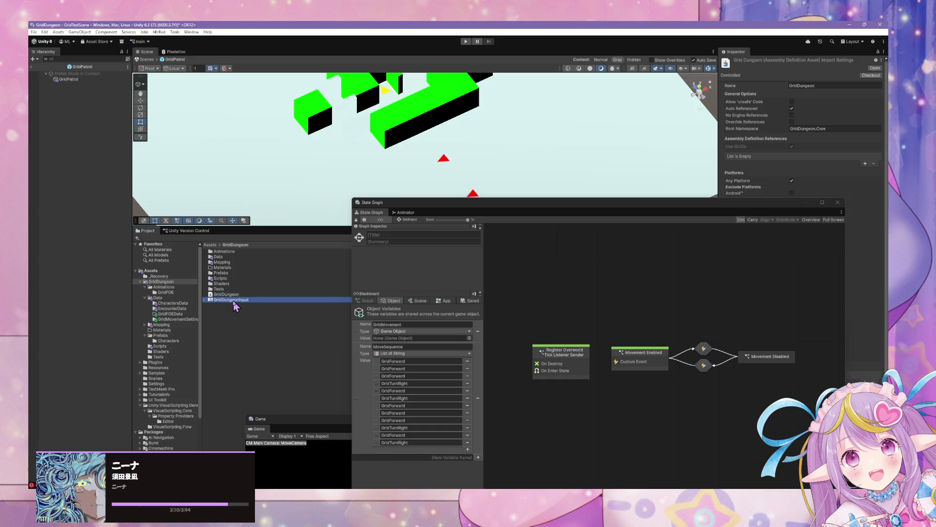
pyautogui.click(206, 299)
pyautogui.click(205, 299)
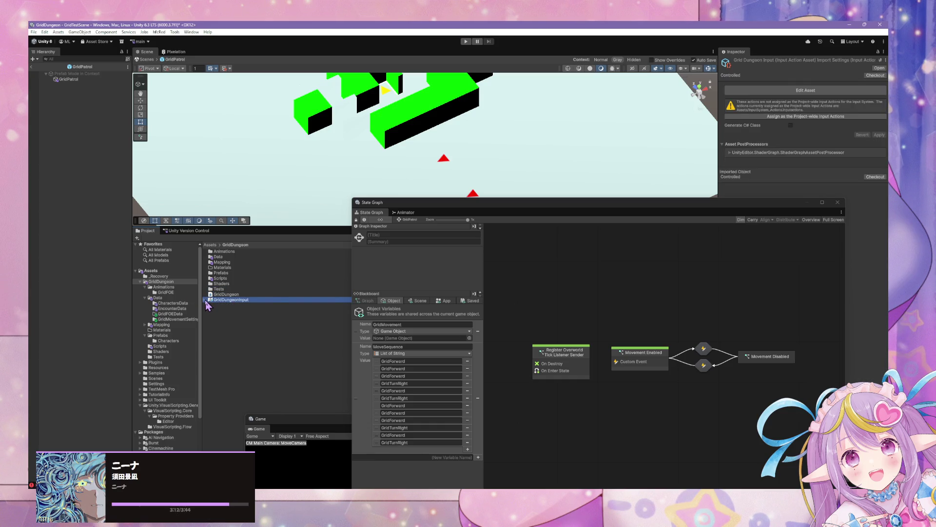
pyautogui.doubleClick(231, 257)
pyautogui.click(239, 289)
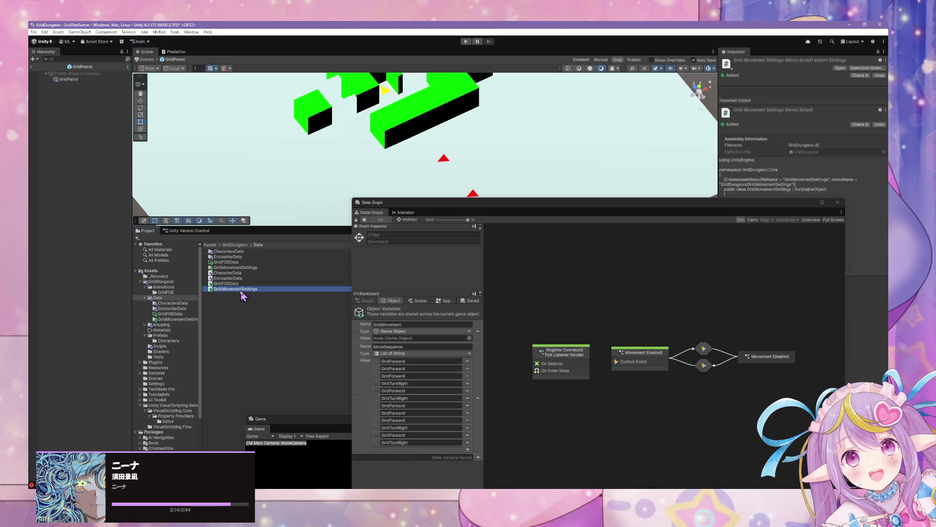
pyautogui.click(235, 278)
pyautogui.click(236, 283)
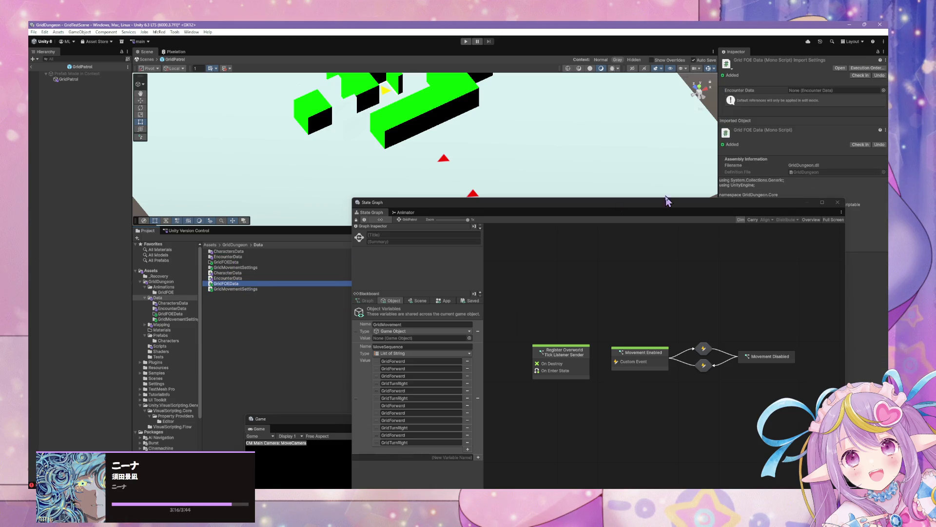
# Step: Move between the Data, GridFOEData and CharactersData folders in the Project window
pyautogui.rightClick(240, 335)
pyautogui.doubleClick(225, 262)
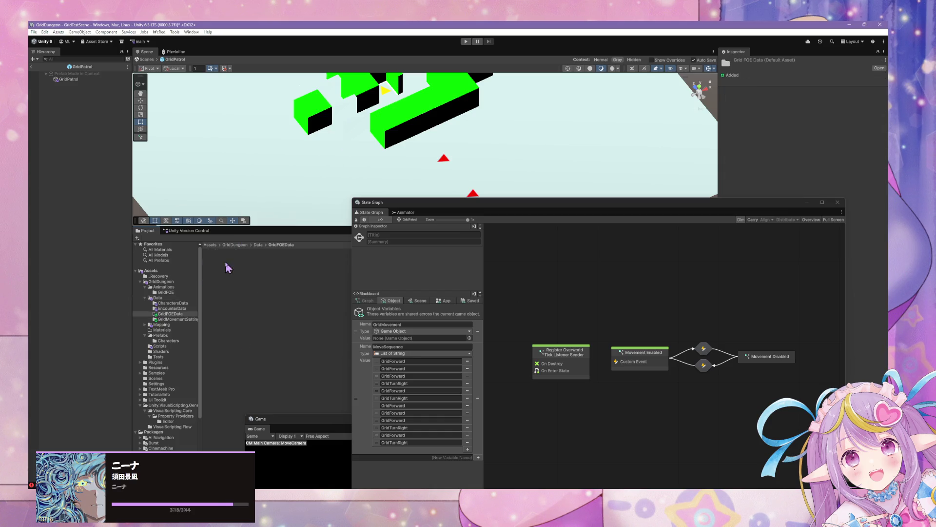
pyautogui.rightClick(245, 278)
pyautogui.click(236, 251)
pyautogui.click(258, 245)
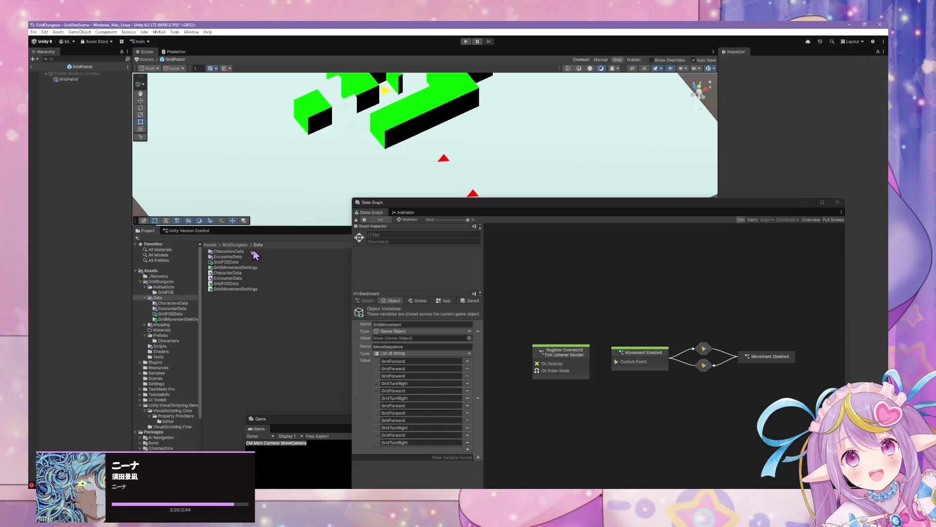
pyautogui.doubleClick(228, 251)
pyautogui.click(251, 245)
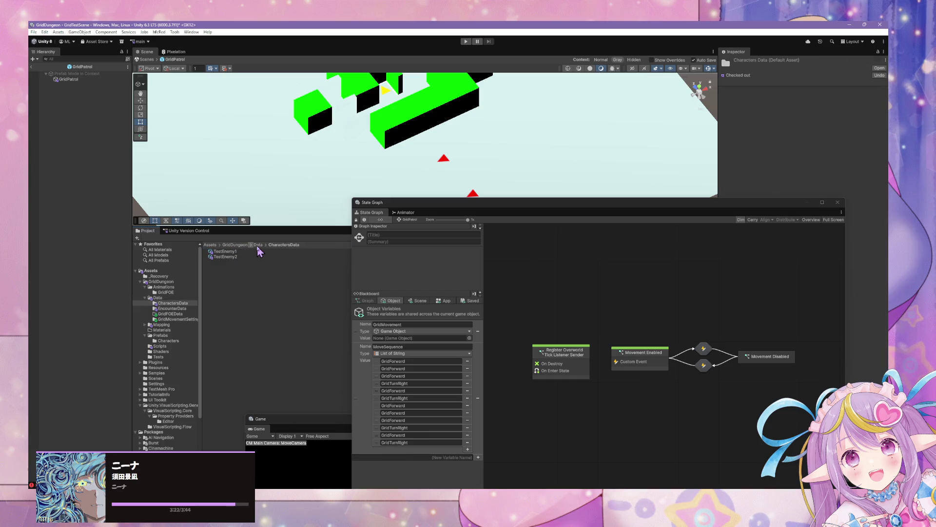
pyautogui.click(258, 247)
# Step: Open the empty GridFOEData folder and view the Create > GridDungeon asset types
pyautogui.click(229, 262)
pyautogui.doubleClick(229, 262)
pyautogui.rightClick(241, 266)
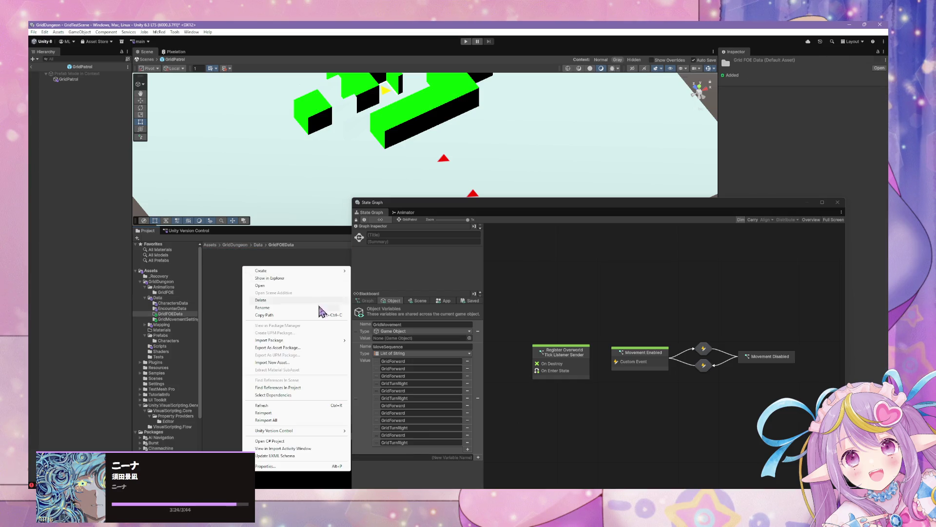
pyautogui.moveTo(325, 271)
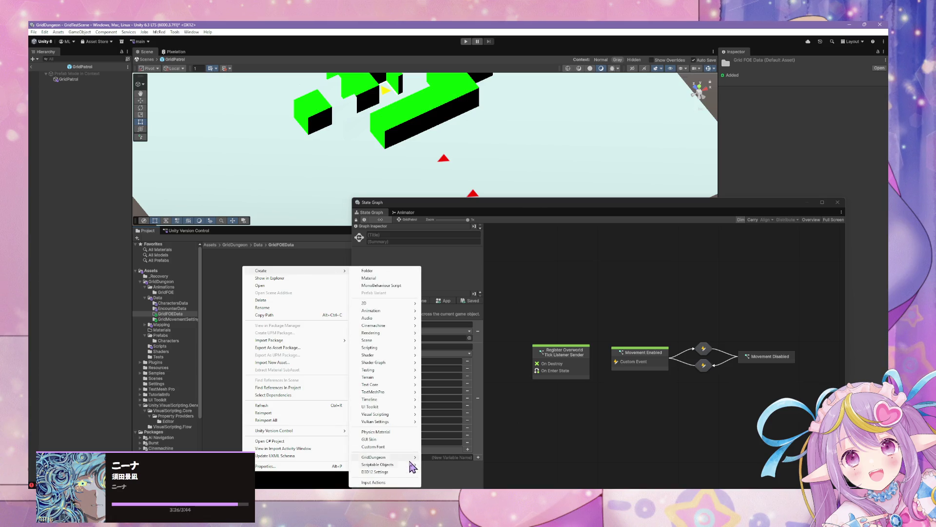
pyautogui.moveTo(415, 457)
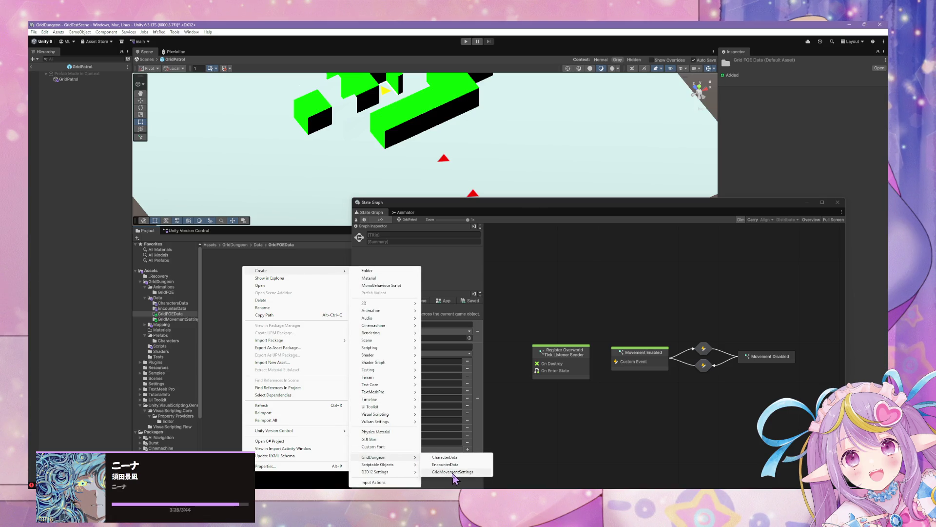
pyautogui.click(619, 454)
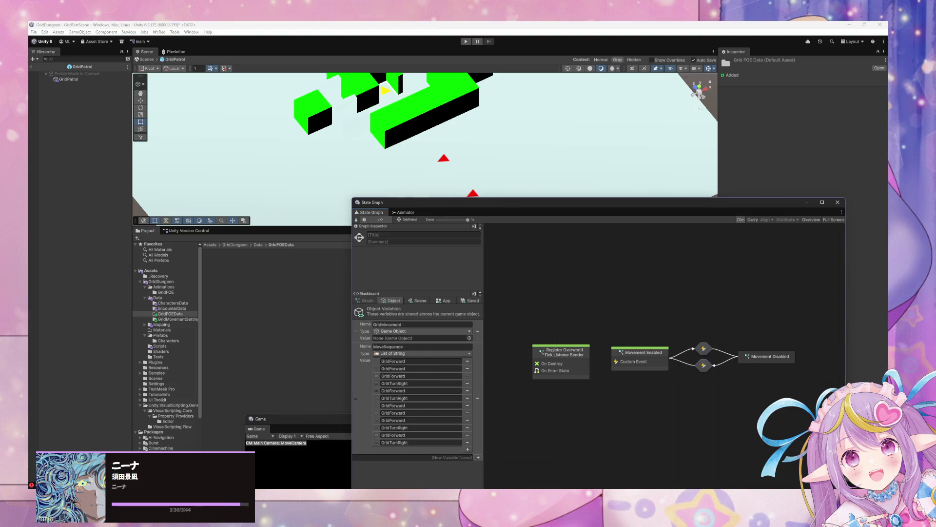
# Step: Close GraphWindow.cs in VS Code and compare CharacterData.cs with GridFOEData.cs
pyautogui.hotkey('alt', 'Tab')
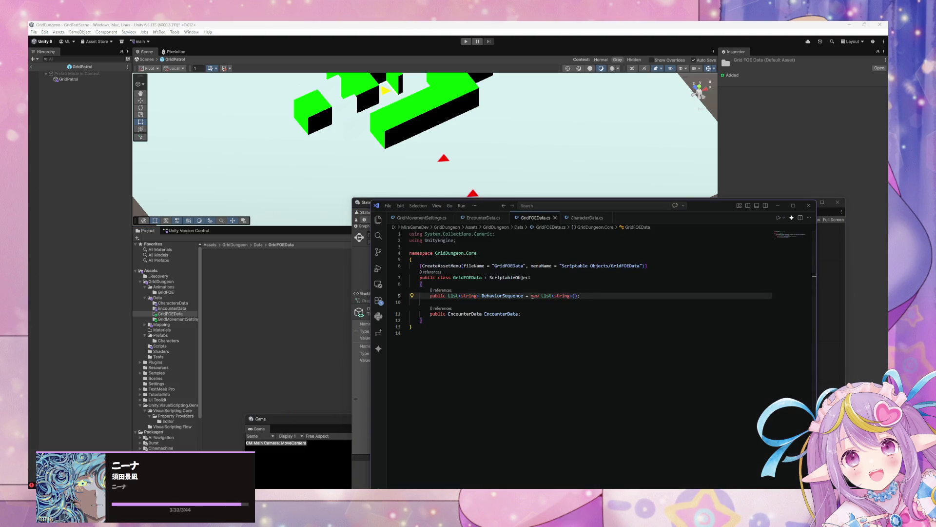
pyautogui.hotkey('alt', 'Tab')
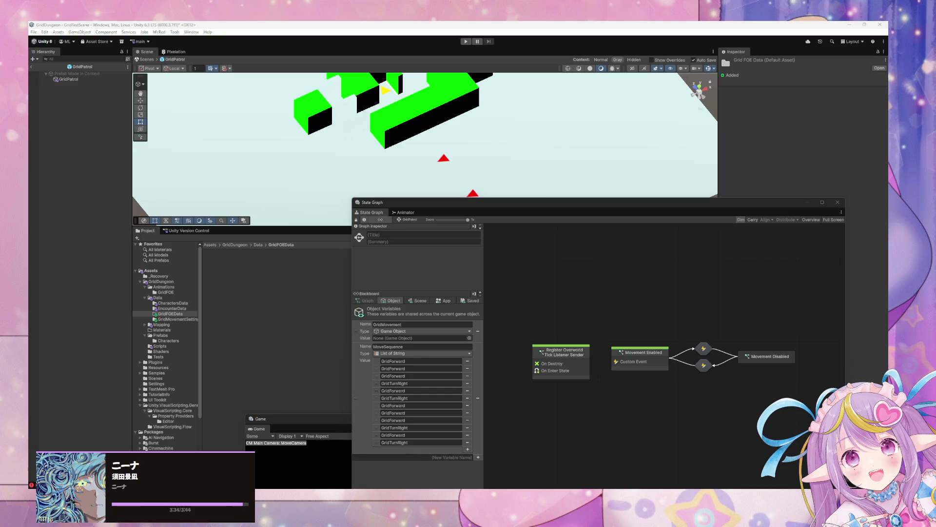
pyautogui.hotkey('alt', 'Tab')
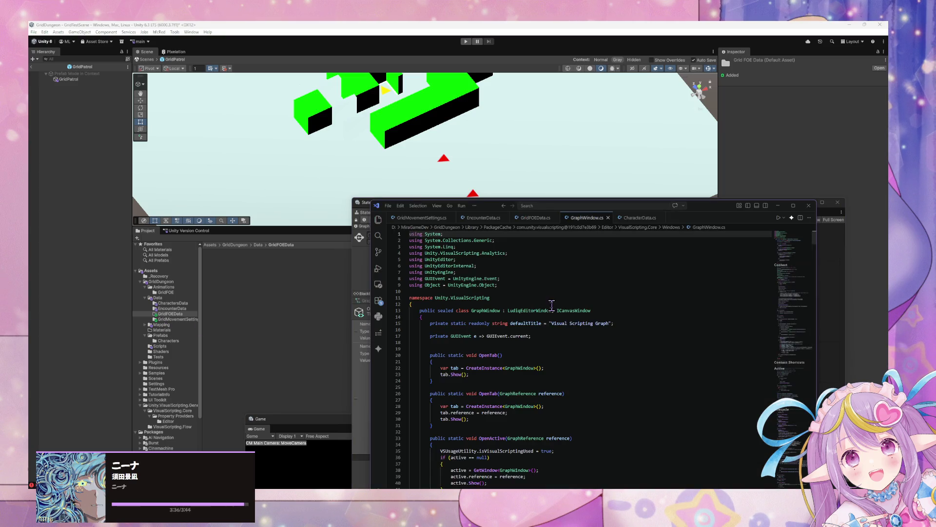
pyautogui.click(609, 218)
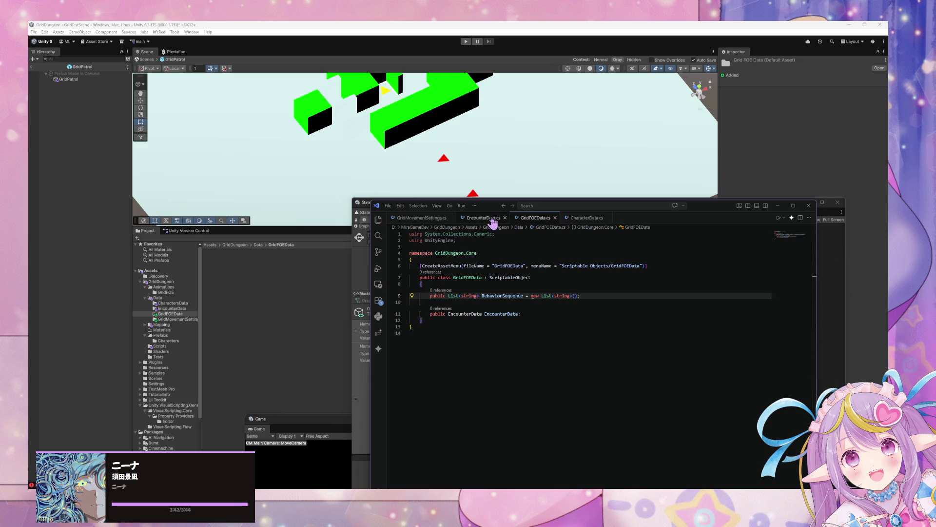
pyautogui.click(576, 218)
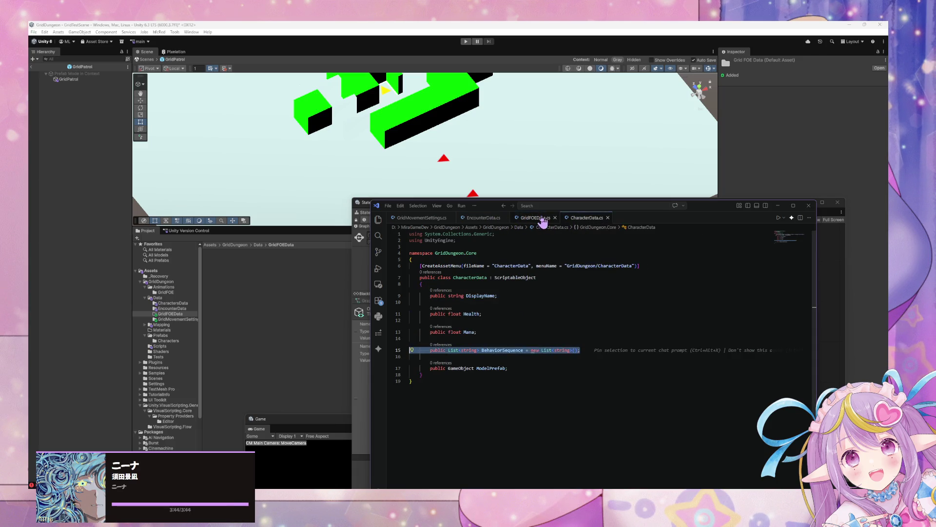
pyautogui.click(542, 218)
pyautogui.click(586, 218)
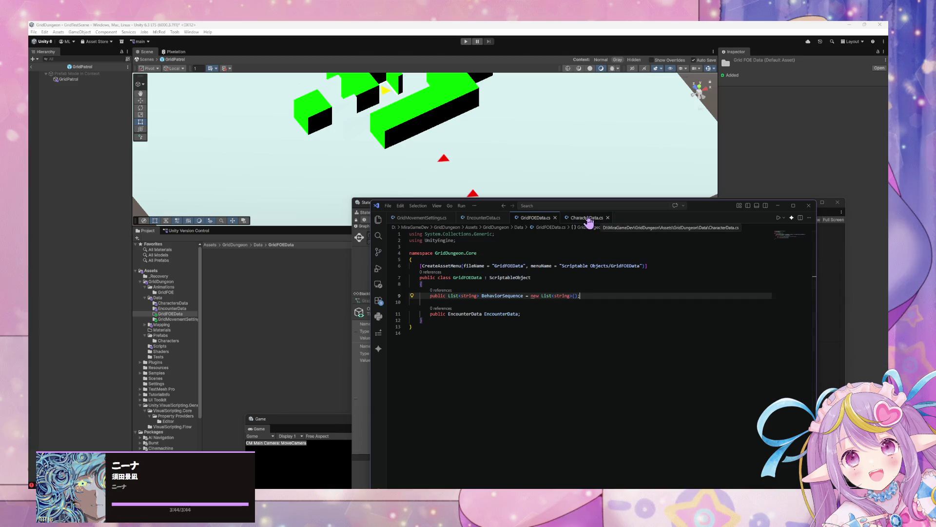
pyautogui.click(555, 218)
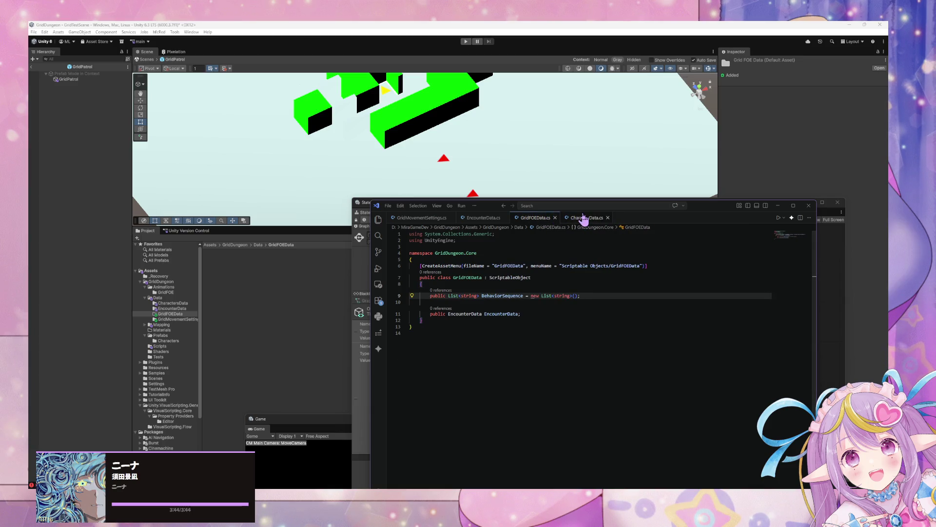
# Step: Replace Scriptable Objects with GridDungeon, copied from EncounterData, in GridFOEData's menu path and save
pyautogui.doubleClick(510, 265)
pyautogui.hotkey('ctrl', 'c')
pyautogui.moveTo(610, 265); pyautogui.dragTo(572, 265)
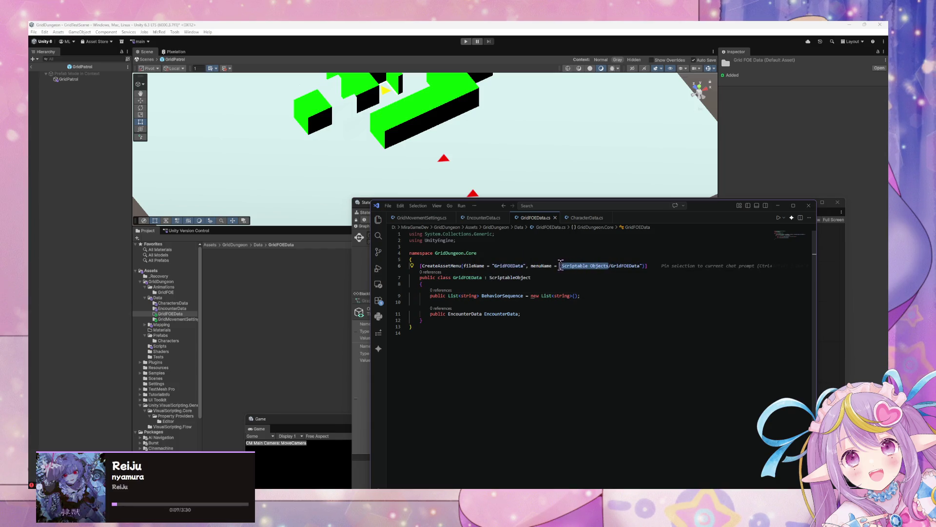
pyautogui.hotkey('ctrl', 'v')
pyautogui.hotkey('ctrl', 'z')
pyautogui.click(483, 218)
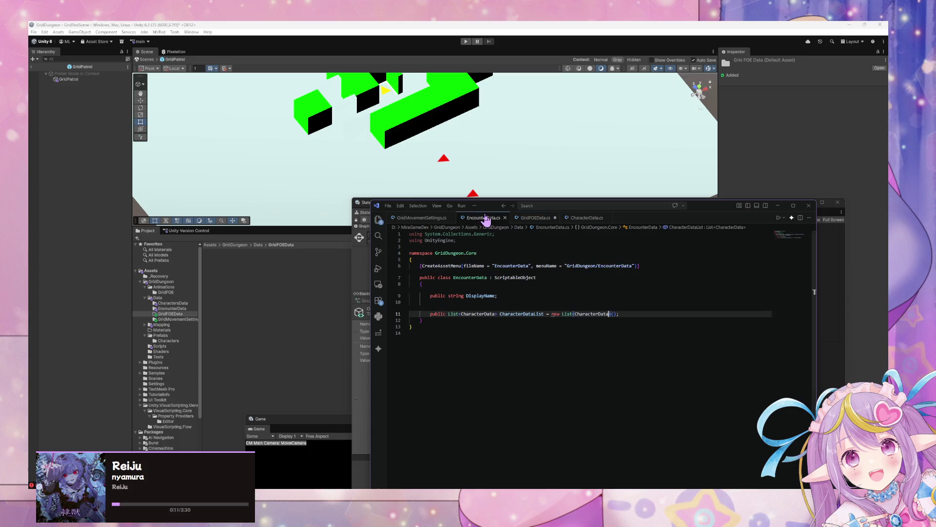
pyautogui.moveTo(593, 266); pyautogui.dragTo(566, 266)
pyautogui.hotkey('ctrl', 'c')
pyautogui.click(536, 218)
pyautogui.hotkey('ctrl', 'v')
pyautogui.hotkey('ctrl', 's')
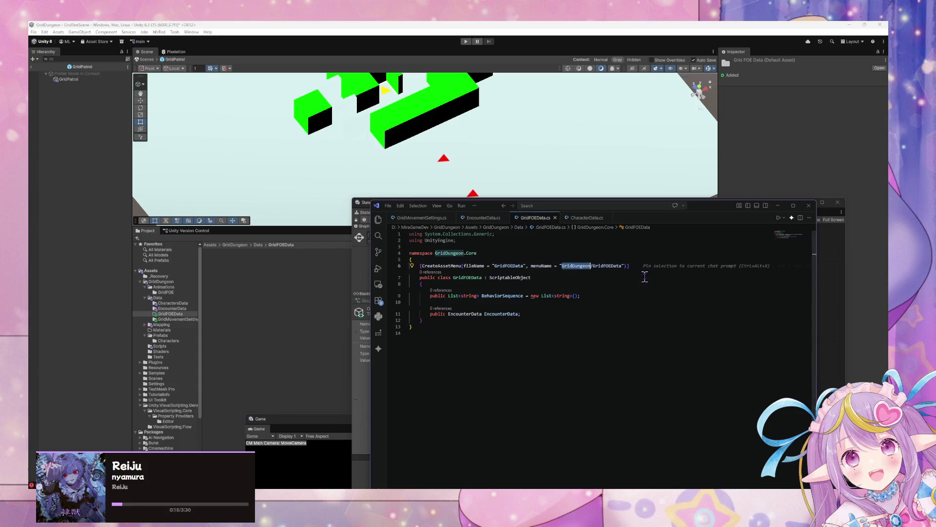
pyautogui.click(586, 217)
pyautogui.click(535, 218)
pyautogui.click(292, 322)
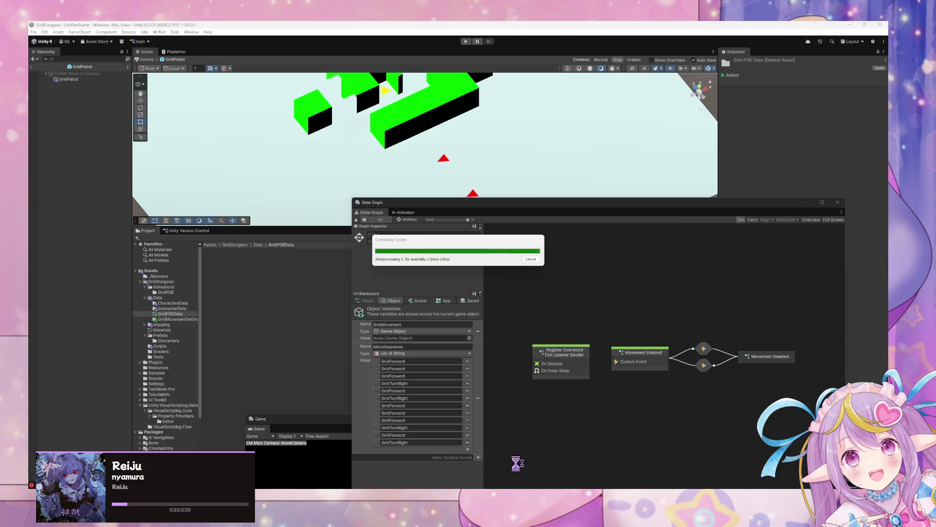
# Step: Create a GridDungeon > GridFOEData asset in the GridFOEData folder named TestFOE 1
pyautogui.moveTo(614, 467)
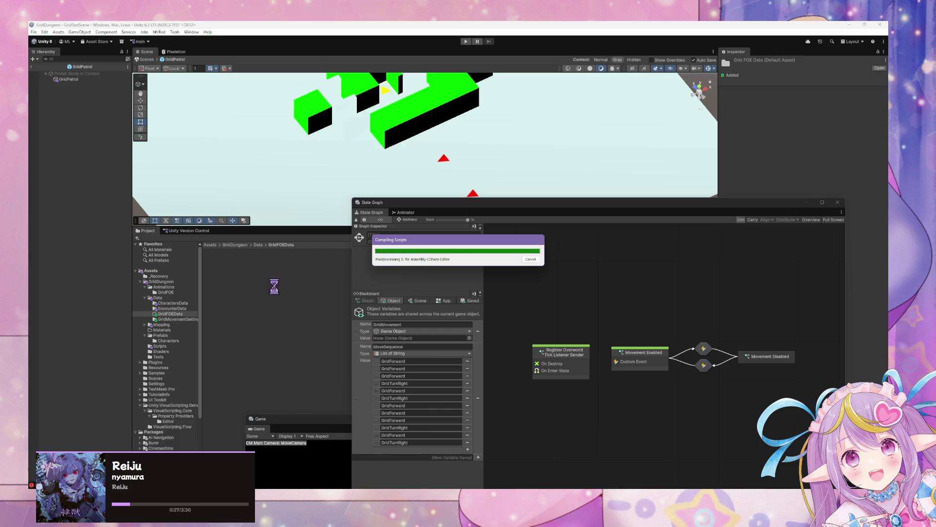
pyautogui.click(244, 263)
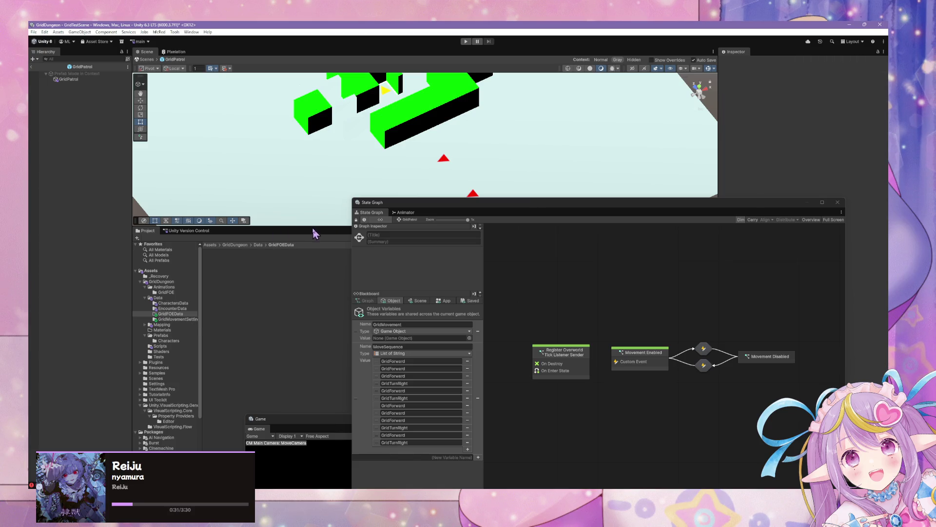
pyautogui.rightClick(298, 270)
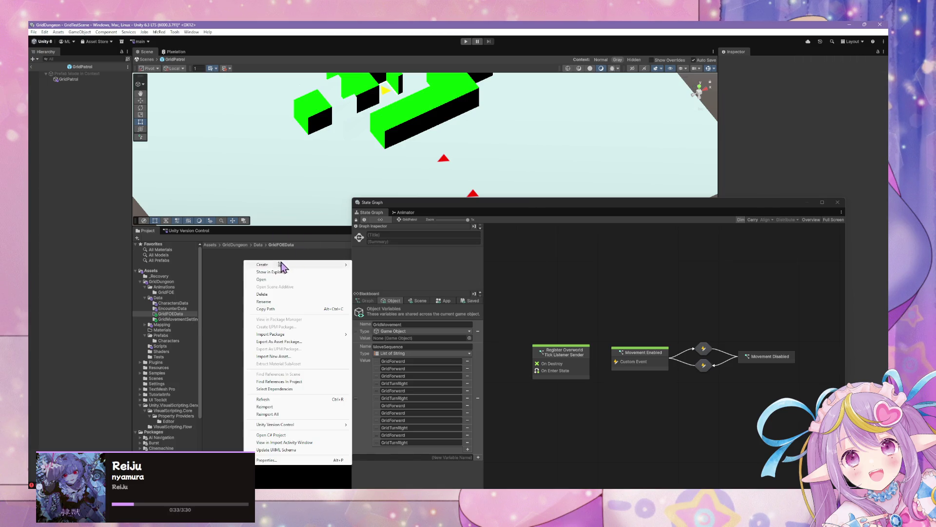
pyautogui.moveTo(305, 265)
pyautogui.moveTo(409, 451)
pyautogui.click(456, 451)
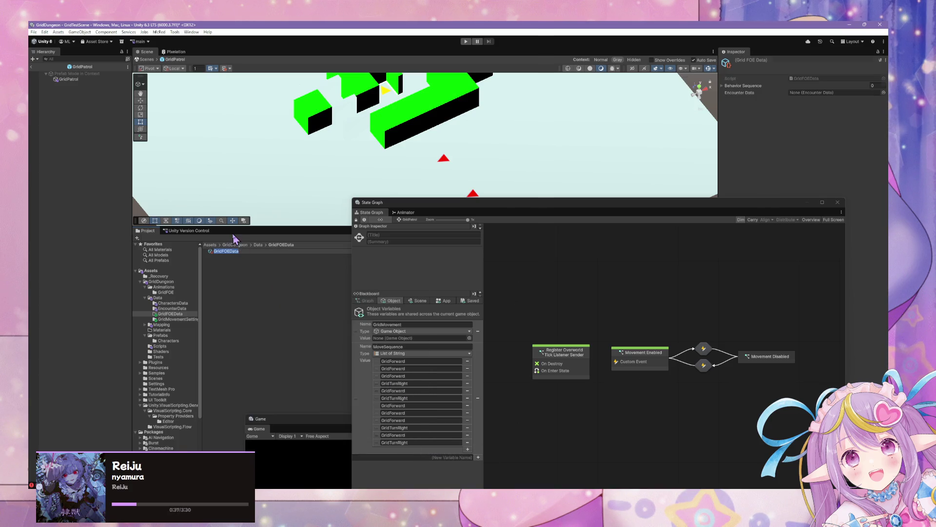
pyautogui.write('Te')
pyautogui.press('Return')
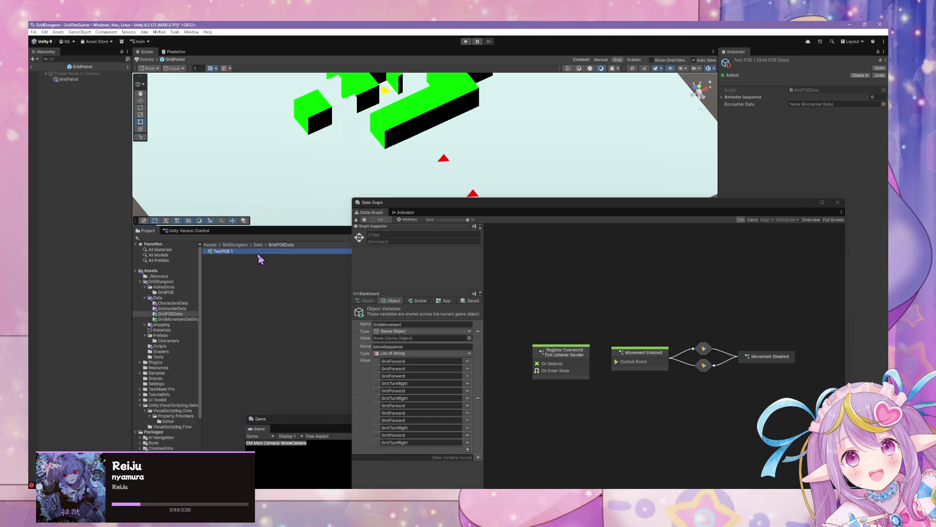
# Step: Expand the Behavior Sequence list and link TestFOE 1's Encounter Data to TestEncounter1
pyautogui.click(724, 97)
pyautogui.click(884, 121)
pyautogui.doubleClick(679, 150)
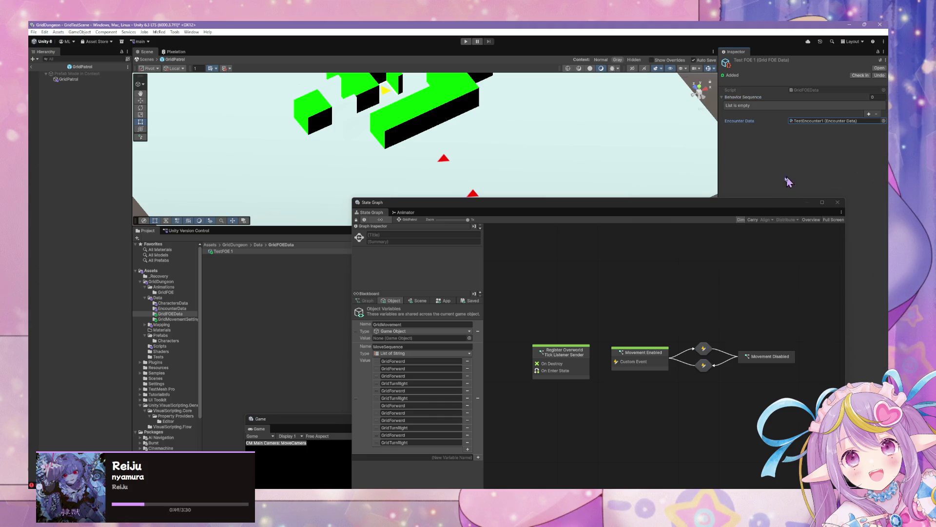
# Step: Add six Behavior Sequence entries, and delete a stray Script State node from the graph
pyautogui.click(868, 113)
pyautogui.click(868, 114)
pyautogui.click(868, 121)
pyautogui.click(869, 128)
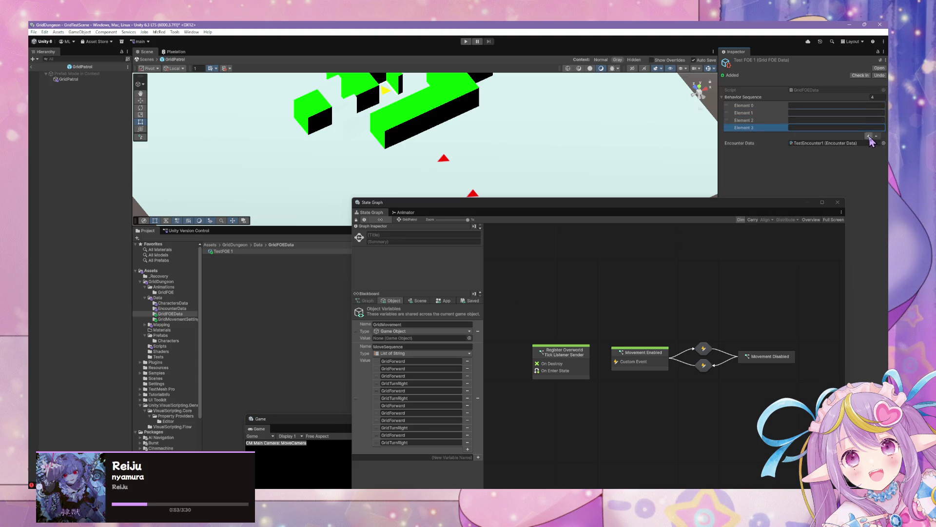
pyautogui.click(868, 136)
pyautogui.click(869, 143)
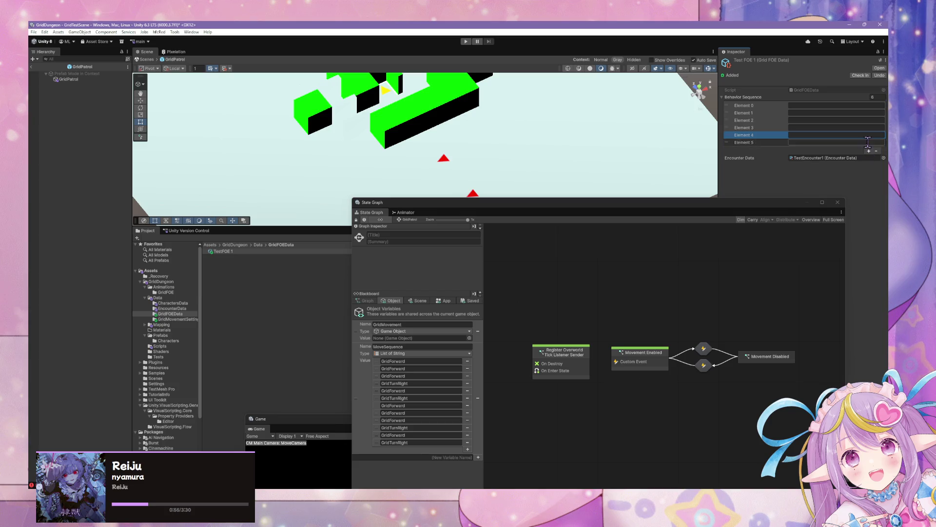
pyautogui.click(868, 142)
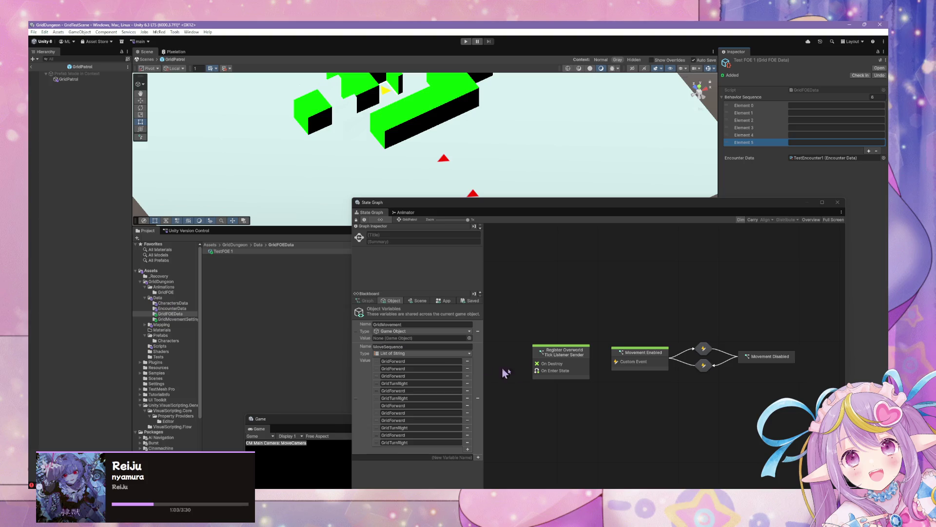
pyautogui.rightClick(549, 312)
pyautogui.click(568, 313)
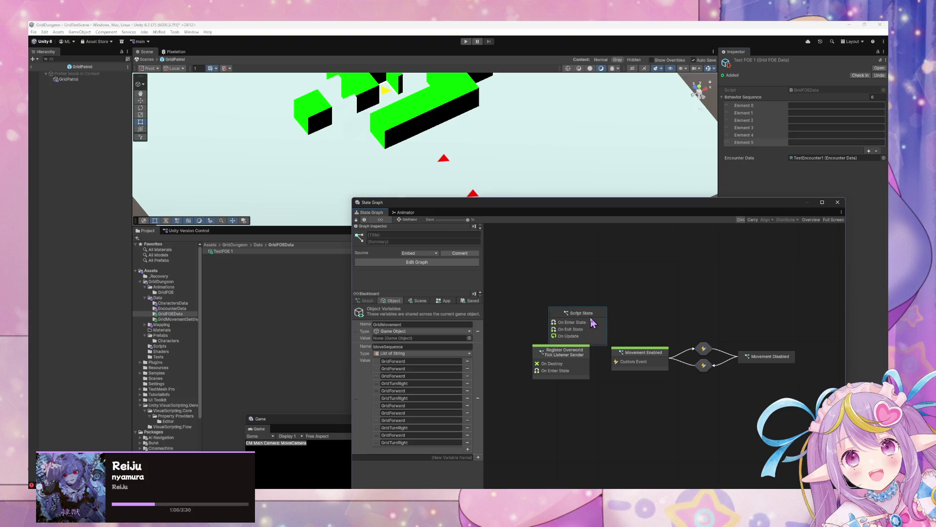
pyautogui.press('Delete')
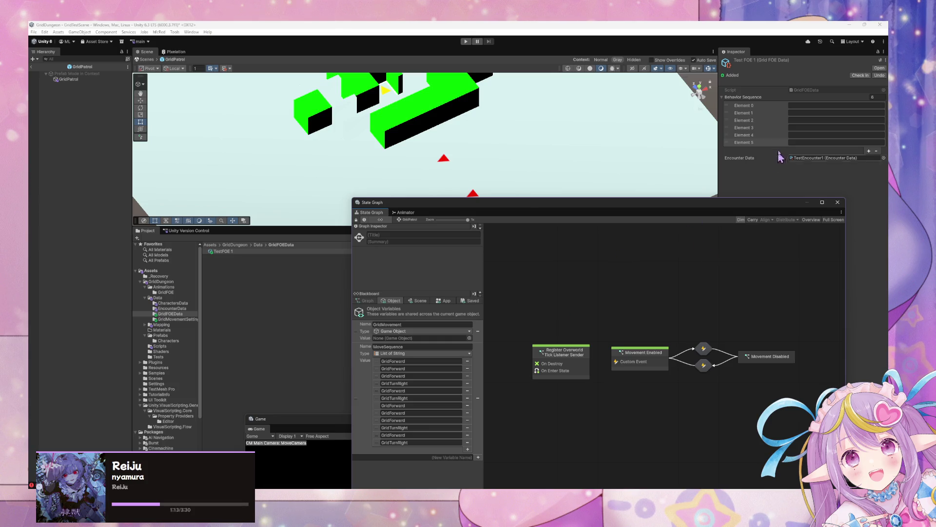
# Step: Remove every Behavior Sequence entry so the list is empty, then switch to Visual Studio Code
pyautogui.click(732, 144)
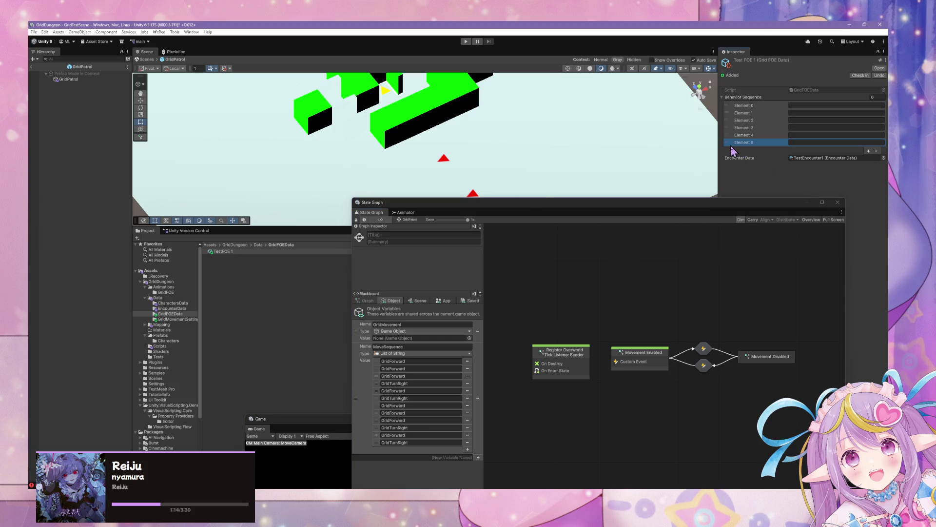
pyautogui.click(877, 151)
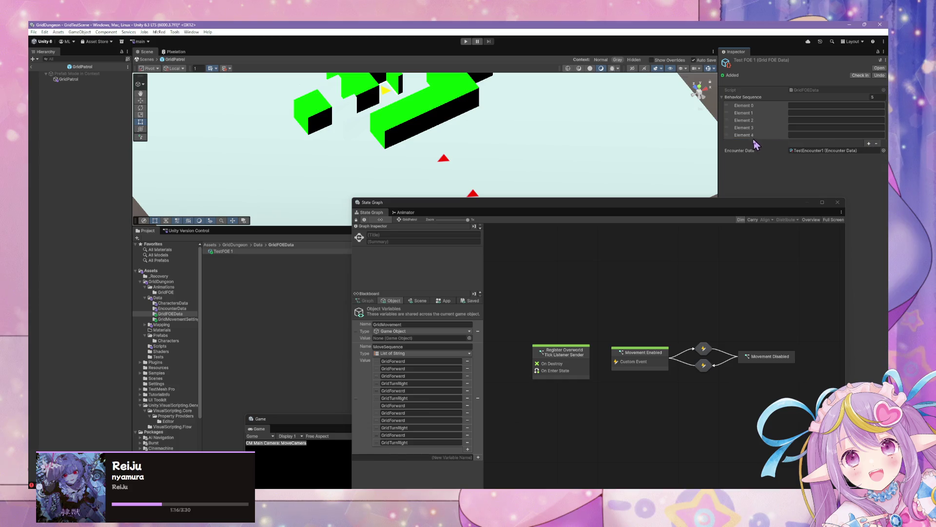
pyautogui.click(877, 143)
pyautogui.click(877, 136)
pyautogui.click(762, 121)
pyautogui.click(876, 129)
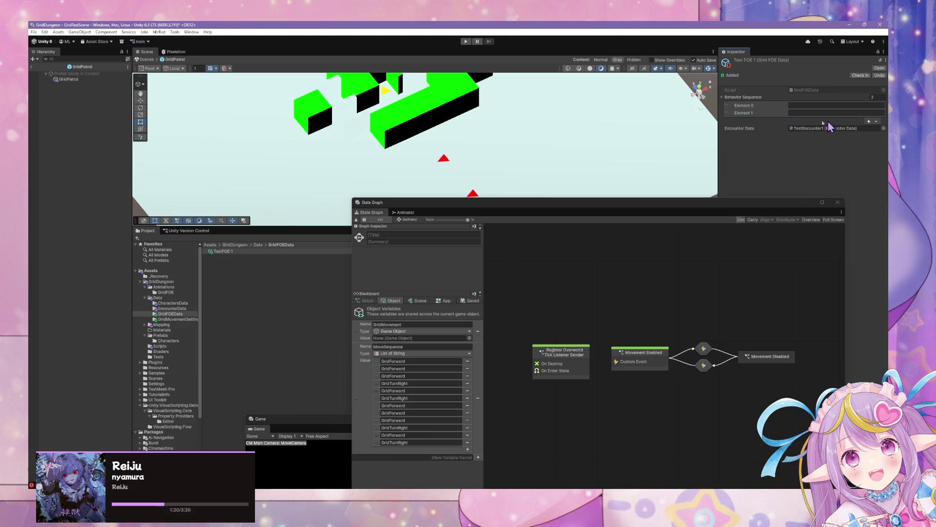
pyautogui.click(877, 122)
pyautogui.click(876, 114)
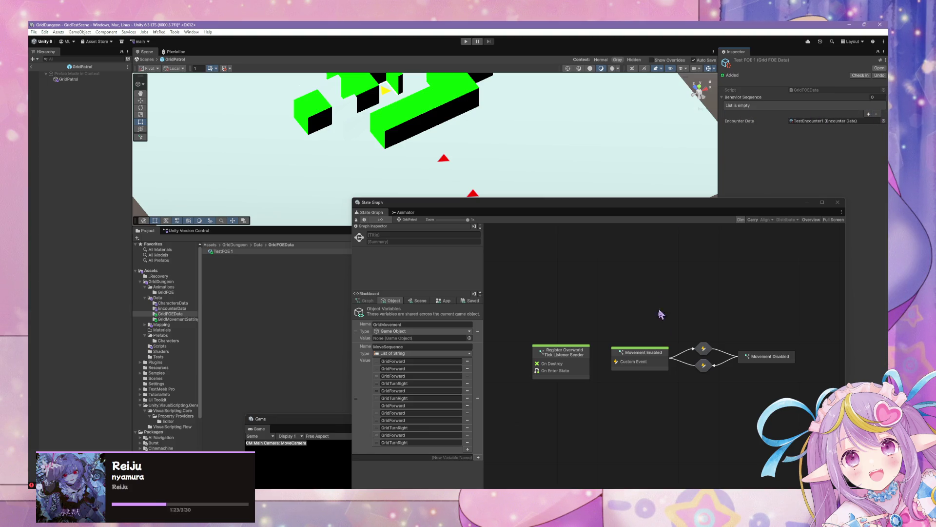
pyautogui.hotkey('alt', 'Tab')
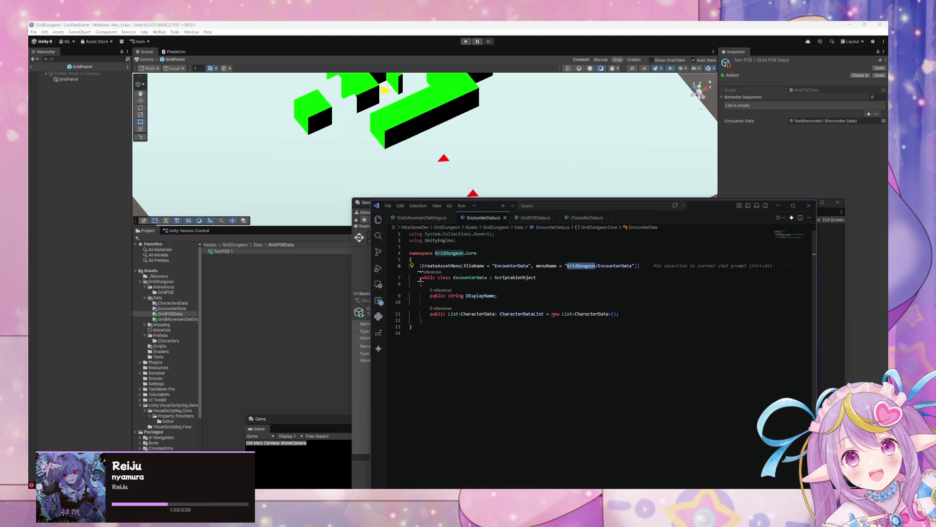
# Step: In GridFOEData.cs, start a 'public enum' declaration on a new line below the GridFOEData class
pyautogui.click(535, 218)
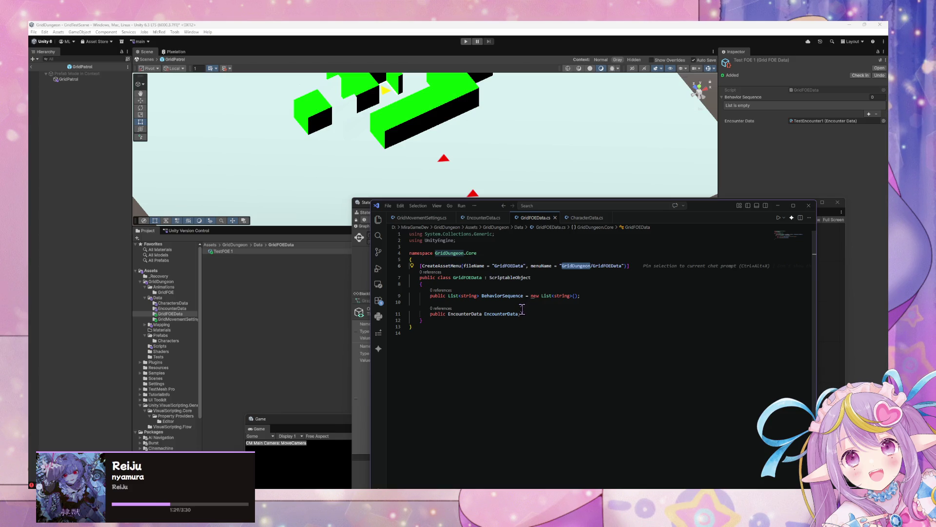
pyautogui.doubleClick(469, 296)
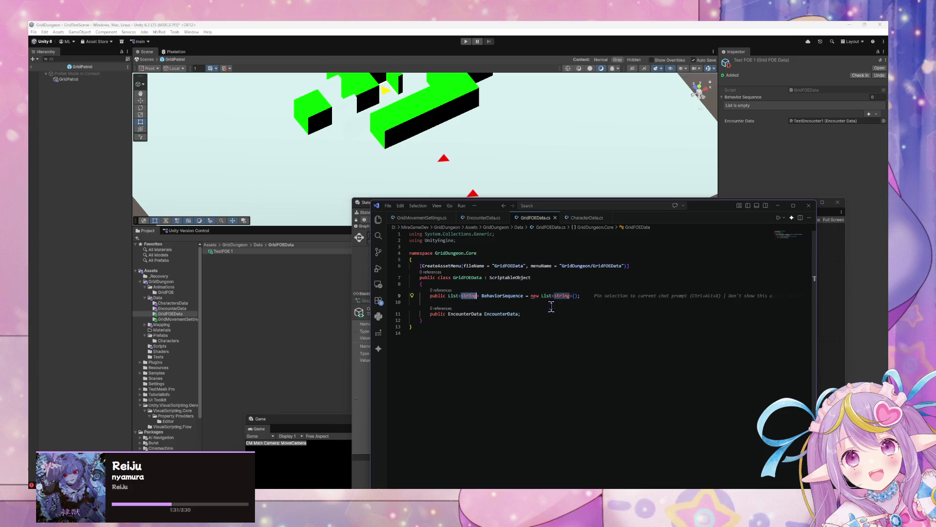
pyautogui.doubleClick(502, 296)
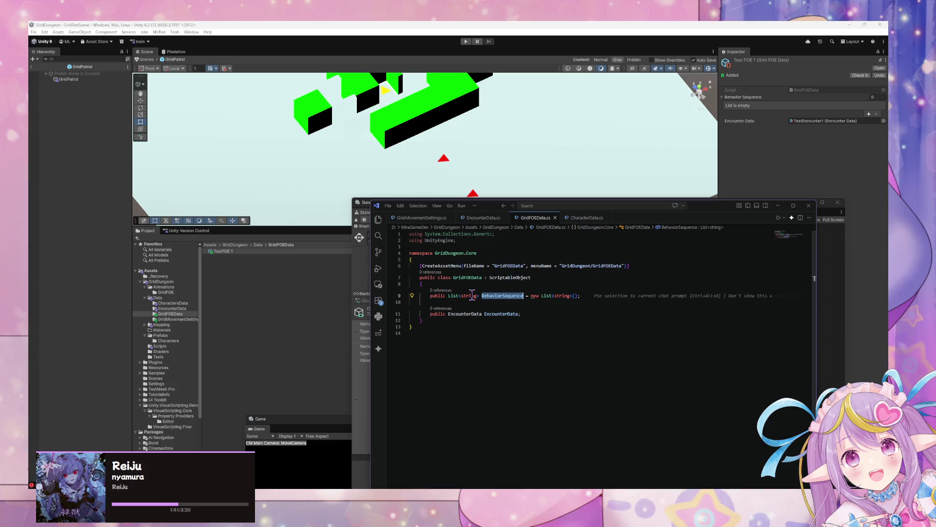
pyautogui.click(438, 320)
pyautogui.press('Return')
pyautogui.press('Return')
pyautogui.press('Return')
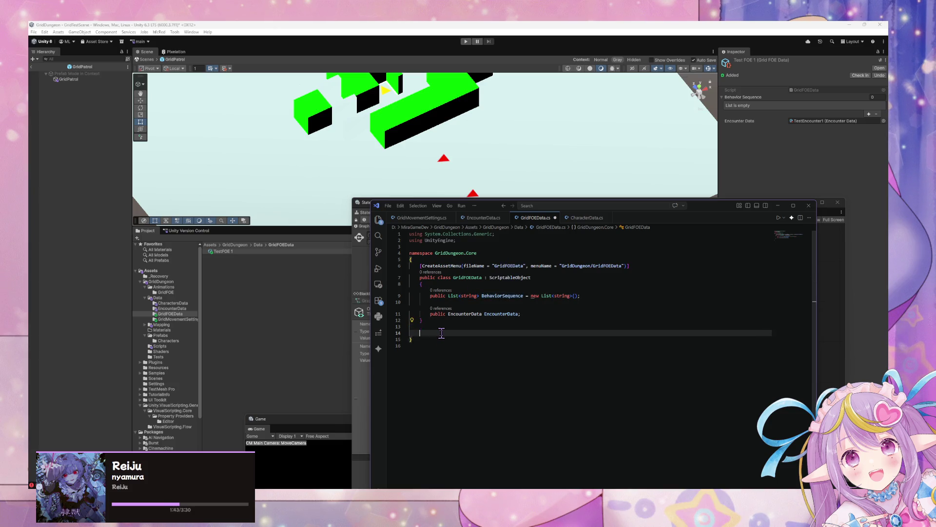
pyautogui.write('public enum')
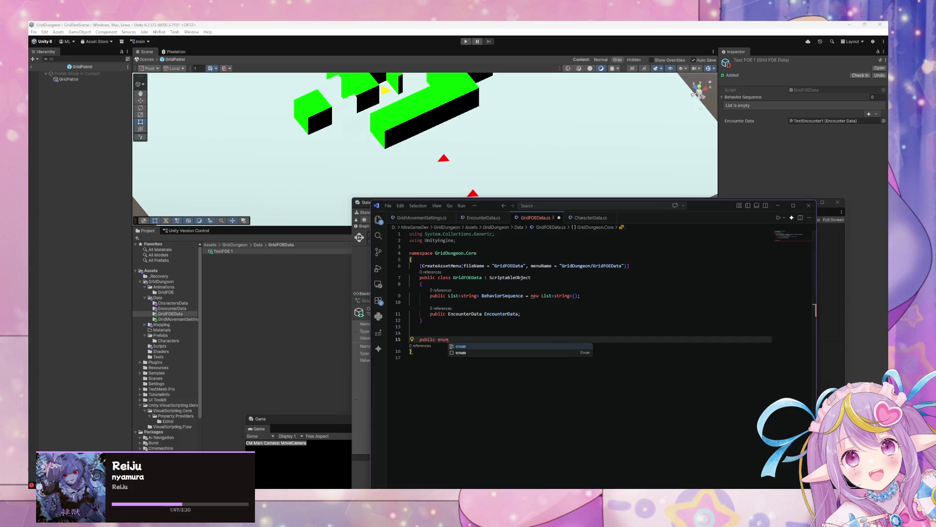
pyautogui.press('Escape')
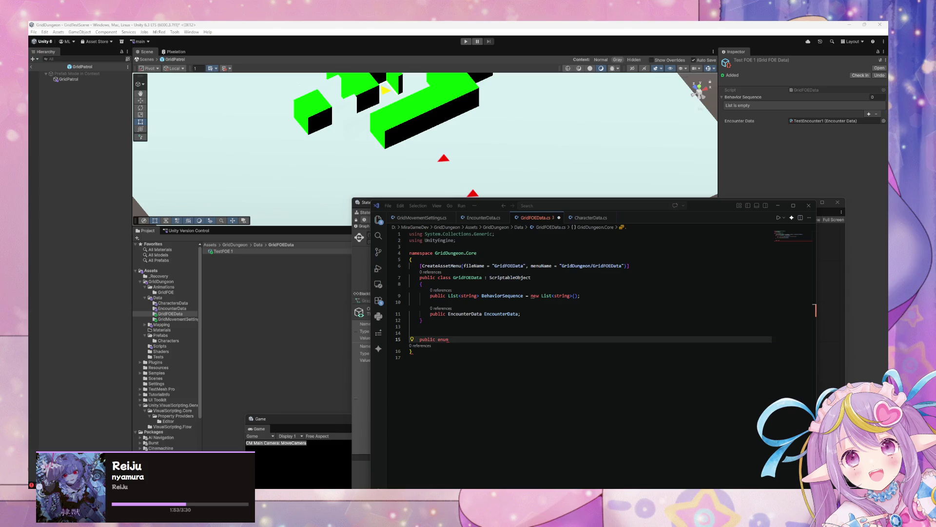
# Step: Rename the BehaviorSequence list to MoveSequences and name the new enum MoveSequenceType
pyautogui.doubleClick(495, 295)
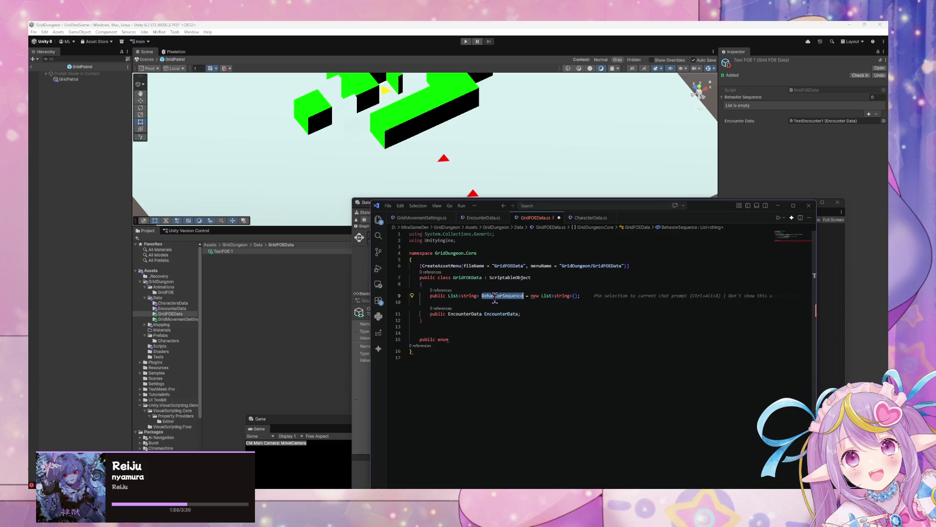
pyautogui.write('MoveSequ')
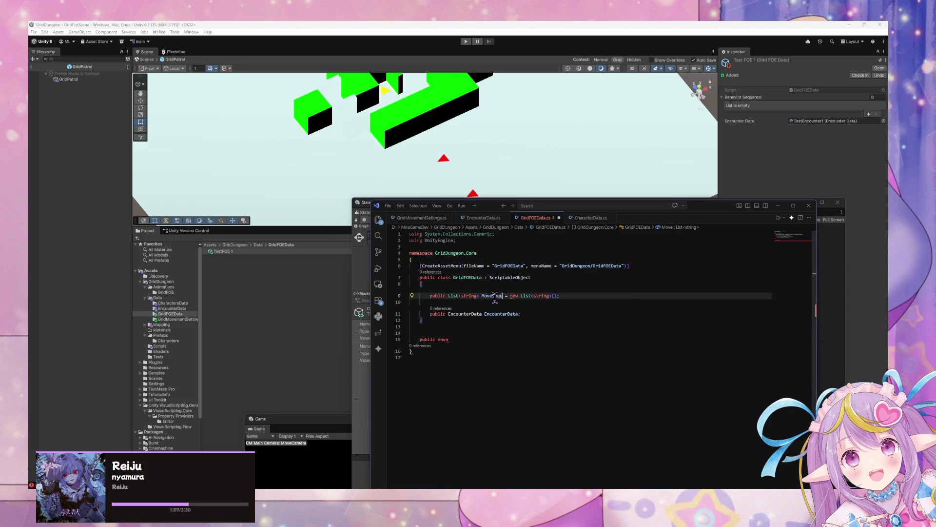
pyautogui.write('ence')
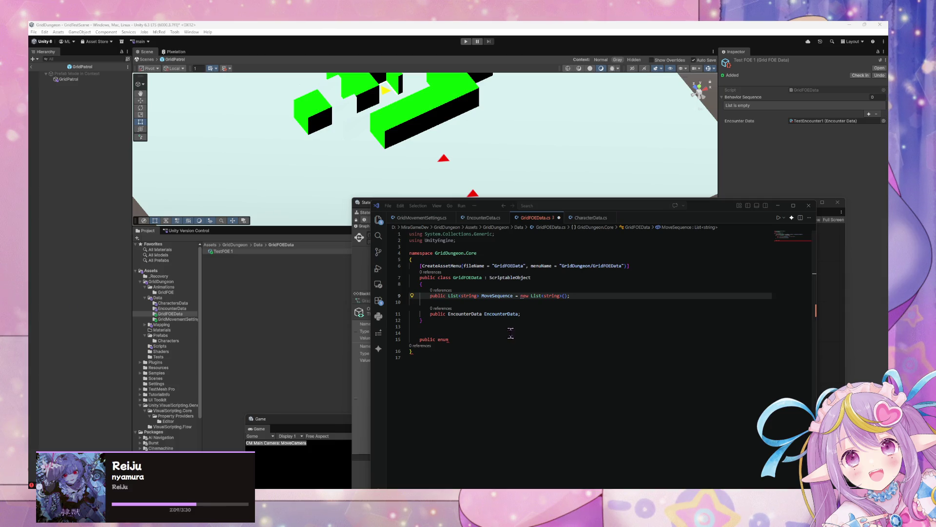
pyautogui.click(462, 338)
pyautogui.write('MoveSequ')
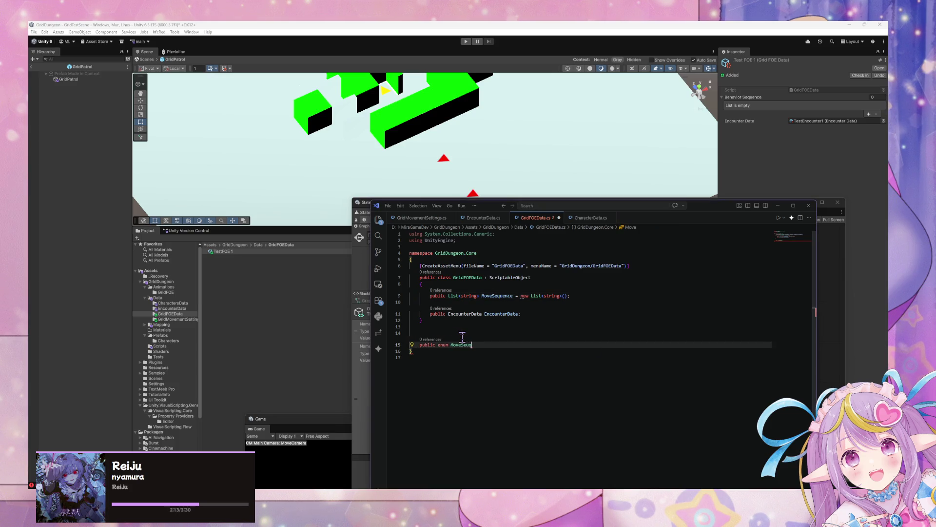
pyautogui.press('BackSpace')
pyautogui.click(514, 295)
pyautogui.write('s')
pyautogui.click(489, 344)
pyautogui.press('BackSpace')
pyautogui.press('BackSpace')
pyautogui.press('BackSpace')
pyautogui.write('E')
pyautogui.write('ence')
pyautogui.write('Ty')
pyautogui.write('s')
pyautogui.write('s')
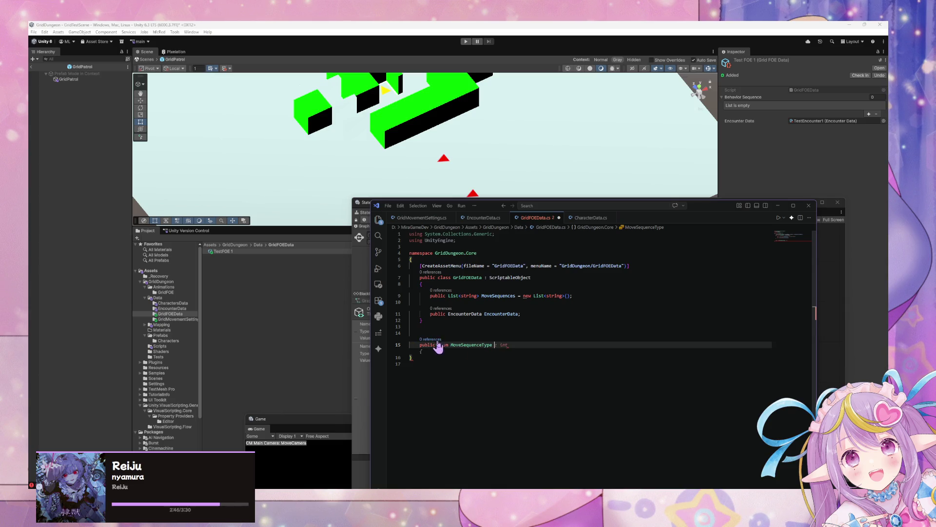
# Step: Replace both string type arguments of the list with MoveSequenceType
pyautogui.doubleClick(473, 344)
pyautogui.hotkey('ctrl', 'c')
pyautogui.doubleClick(469, 296)
pyautogui.hotkey('ctrl', 'v')
pyautogui.doubleClick(580, 296)
pyautogui.hotkey('ctrl', 'v')
# Step: Add an opening brace and an indented line for the MoveSequenceType enum body
pyautogui.click(522, 345)
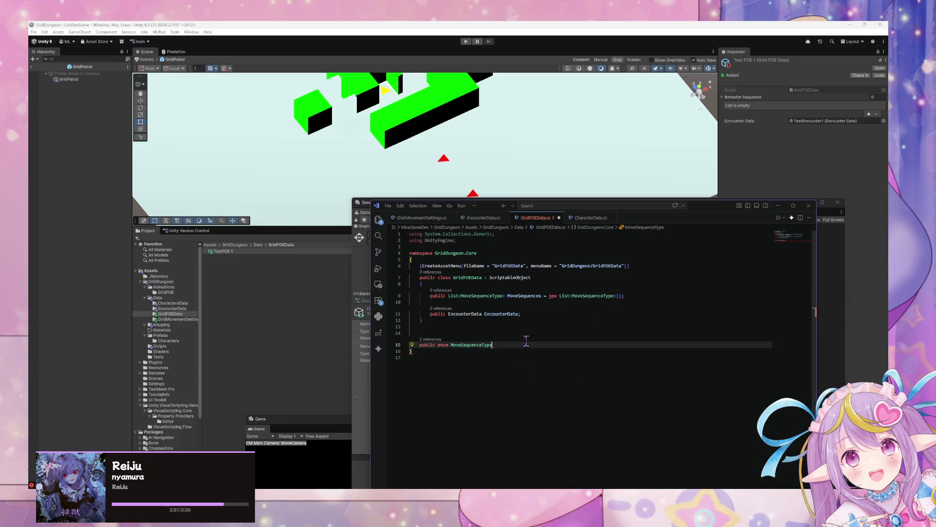
pyautogui.press('Return')
pyautogui.write('{')
pyautogui.press('Return')
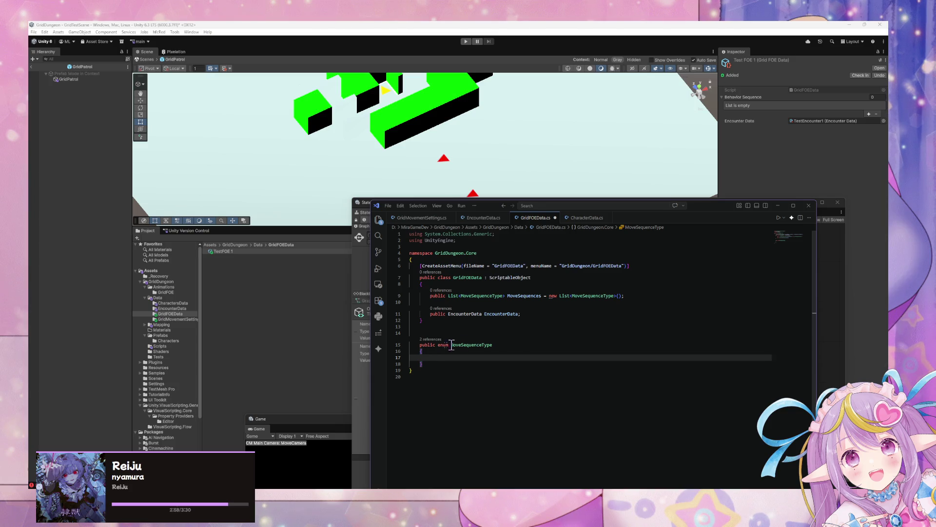
pyautogui.click(259, 245)
# Step: Create an empty C# script named GridDataEnums in the Data folder and open it in the code editor
pyautogui.rightClick(228, 302)
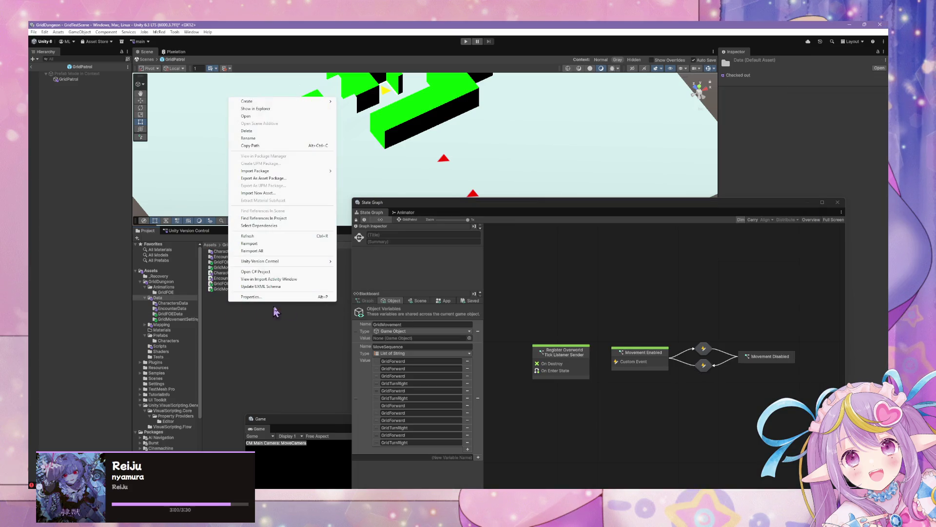
pyautogui.click(253, 338)
pyautogui.rightClick(226, 313)
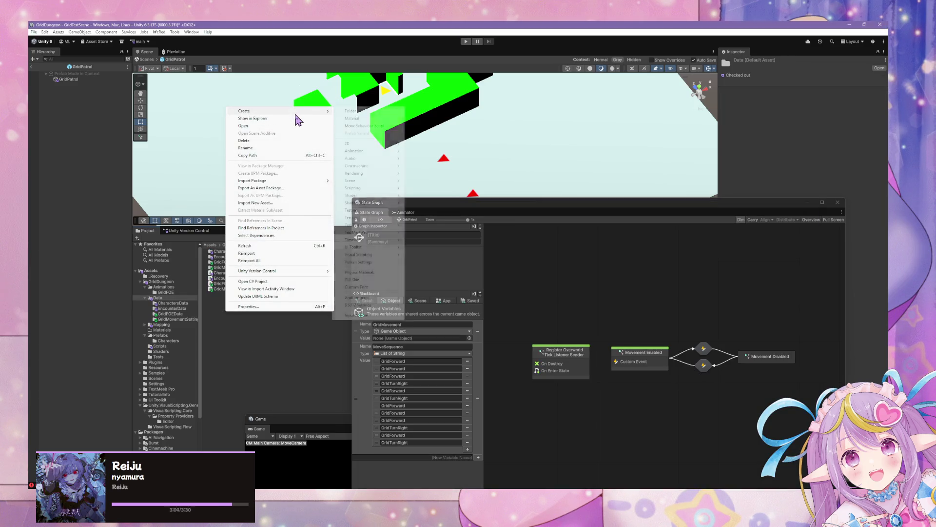
pyautogui.moveTo(302, 112)
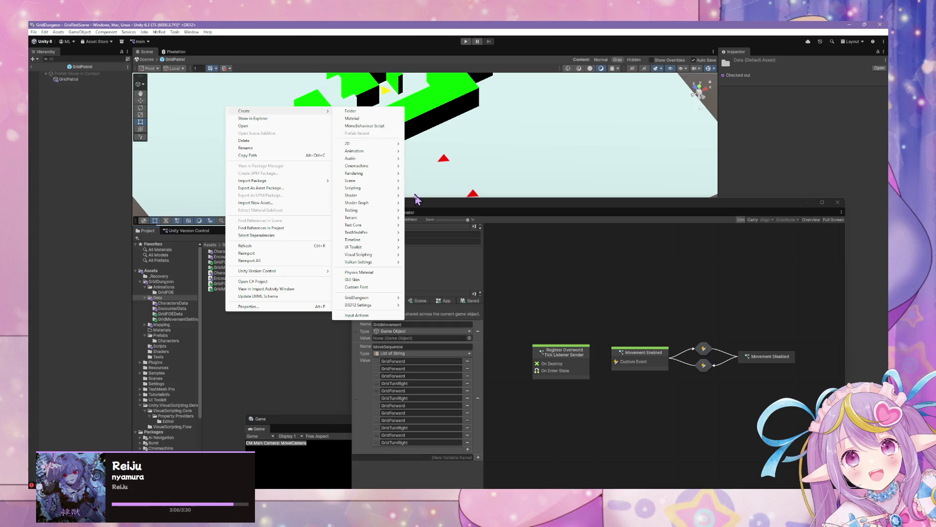
pyautogui.moveTo(385, 152)
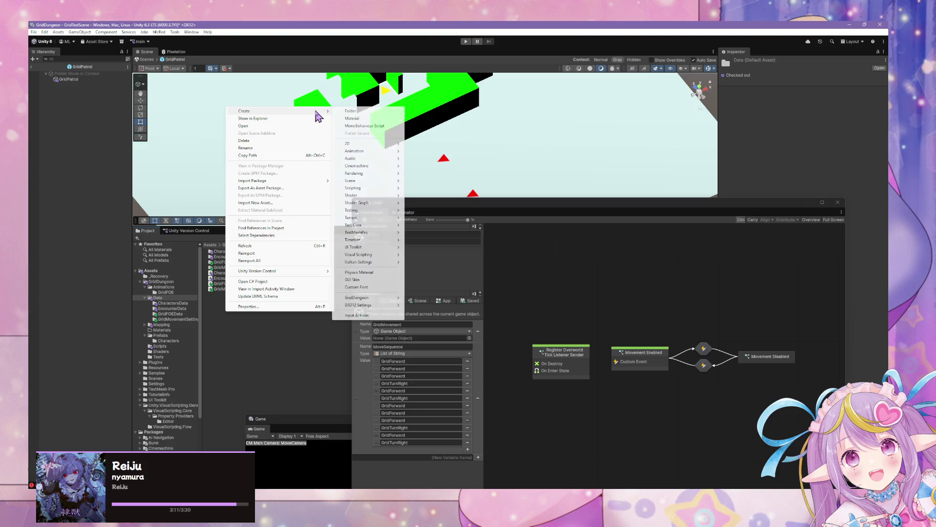
pyautogui.moveTo(393, 207)
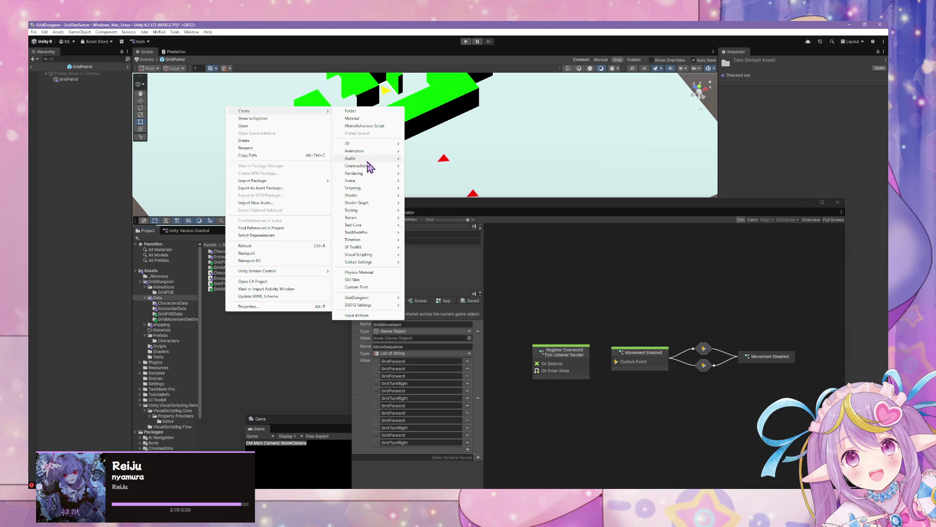
pyautogui.moveTo(368, 174)
pyautogui.moveTo(365, 190)
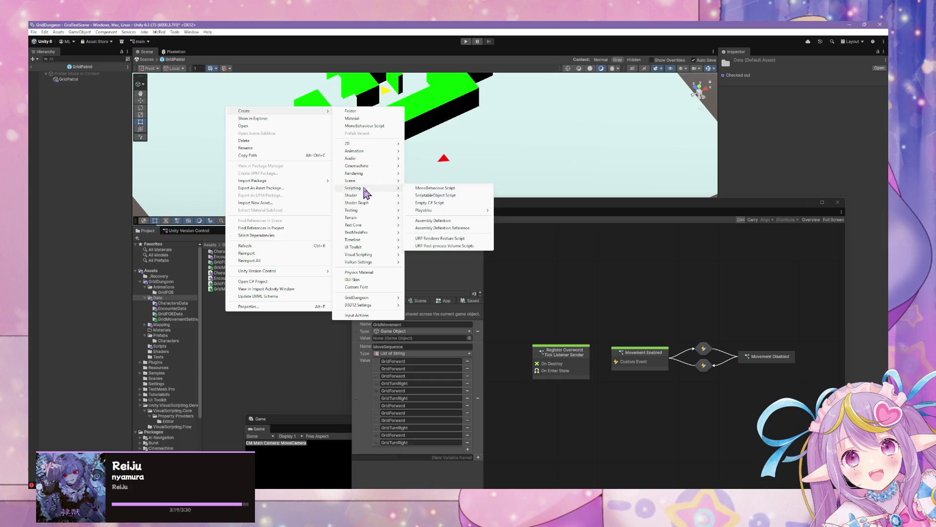
pyautogui.click(429, 203)
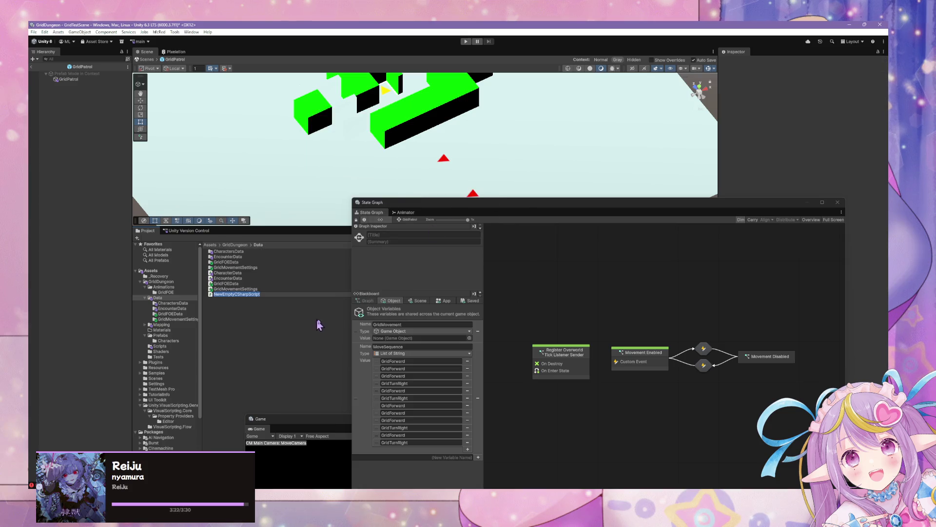
pyautogui.write('E')
pyautogui.write('nums')
pyautogui.press('Home')
pyautogui.write('Grid')
pyautogui.write('Data')
pyautogui.press('Return')
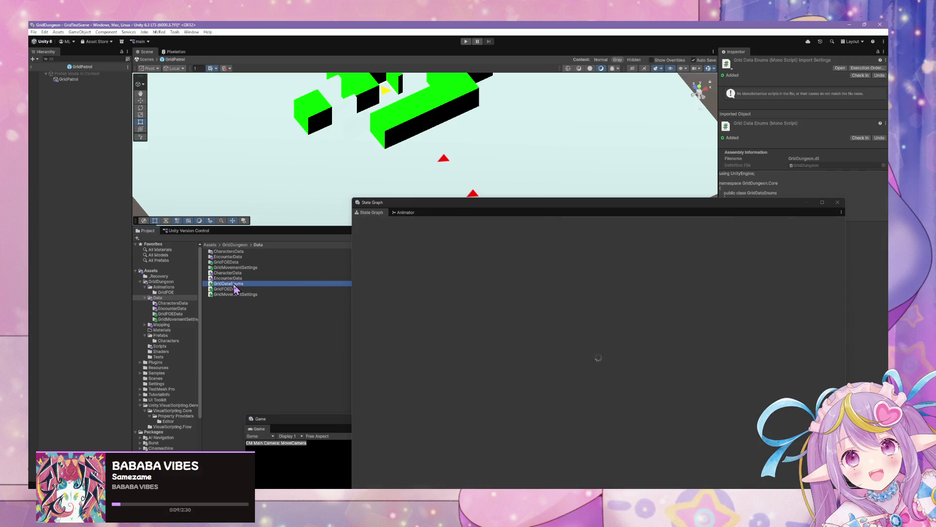
pyautogui.doubleClick(234, 286)
# Step: Replace the generated class with 'public enum MoveSequenceType' holding Forward, Backward and Left
pyautogui.click(462, 278)
pyautogui.moveTo(409, 291); pyautogui.dragTo(419, 265)
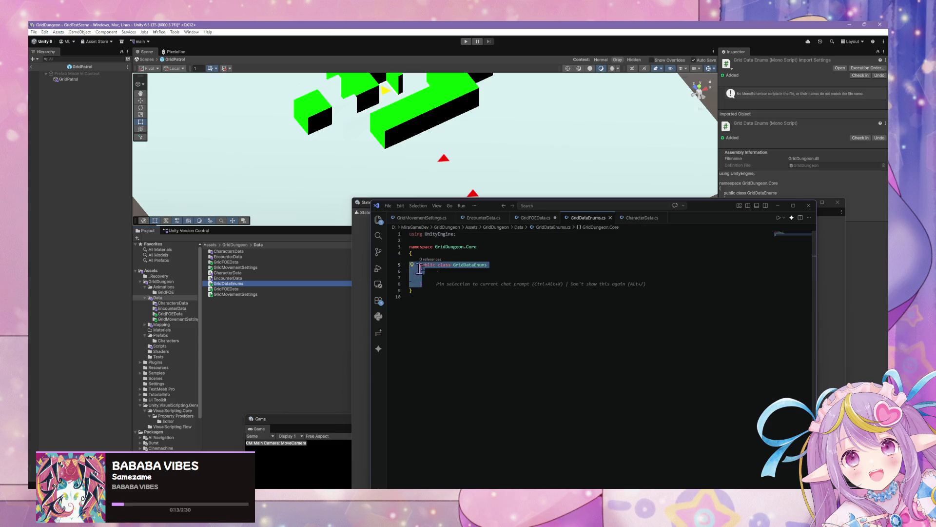
pyautogui.press('BackSpace')
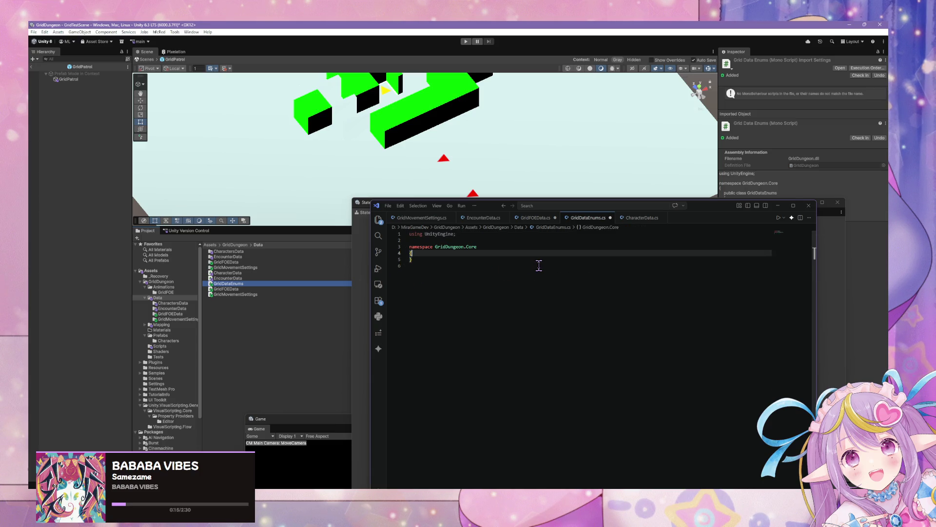
pyautogui.write('public ')
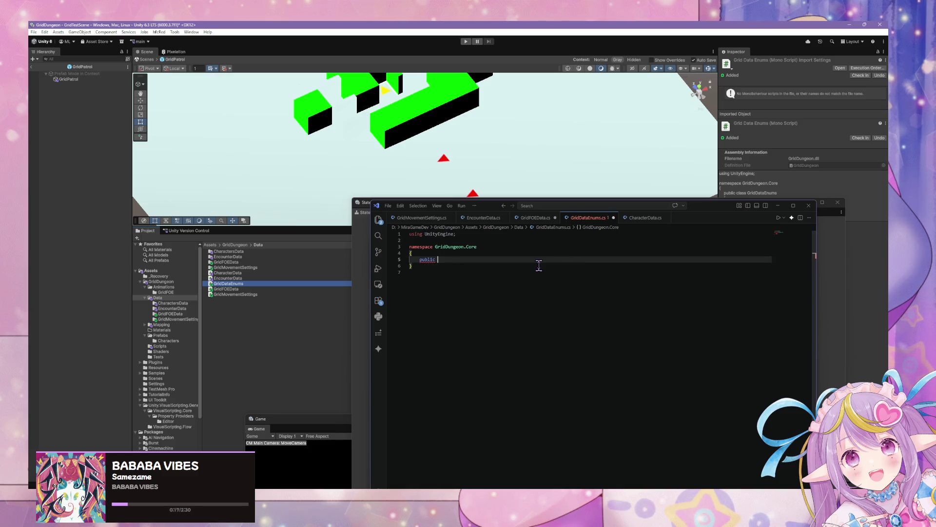
pyautogui.write('enum ')
pyautogui.write('Move')
pyautogui.write('SequenceType')
pyautogui.press('Return')
pyautogui.write('{')
pyautogui.press('Return')
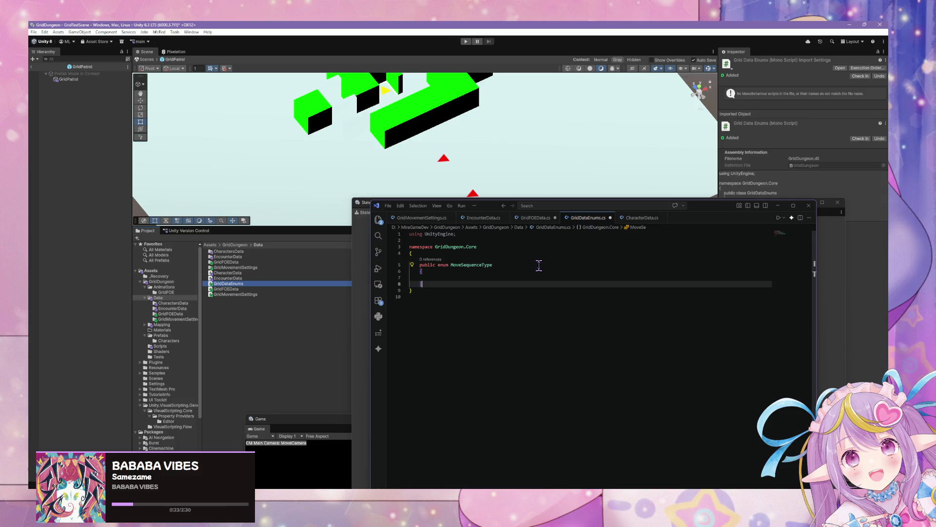
pyautogui.write('Forw')
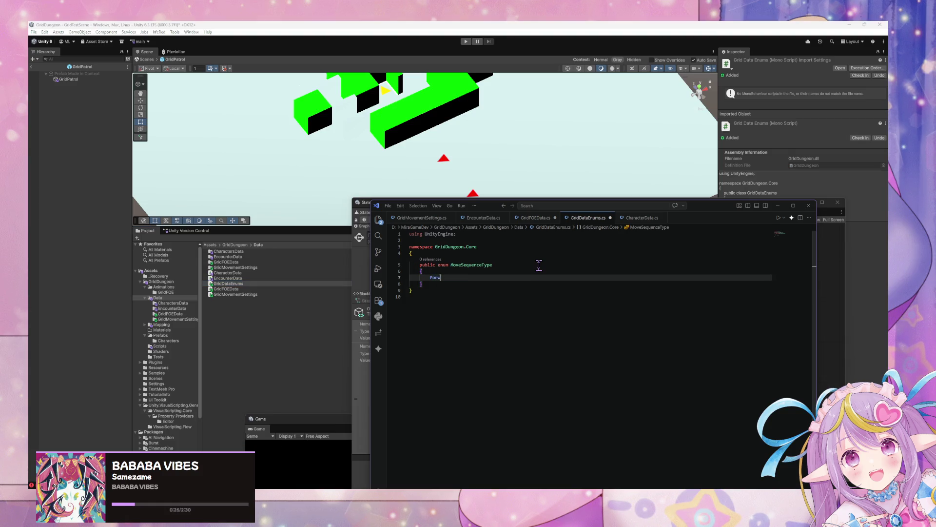
pyautogui.write('ard,')
pyautogui.press('Return')
pyautogui.write('Backward,')
pyautogui.press('Return')
pyautogui.write('Left,')
pyautogui.press('Return')
# Step: Add Right, TurnLeft and TurnRight, save GridDataEnums.cs, and select GridFOEData.cs's leftover empty enum
pyautogui.write('Right')
pyautogui.press('Return')
pyautogui.write('Turn')
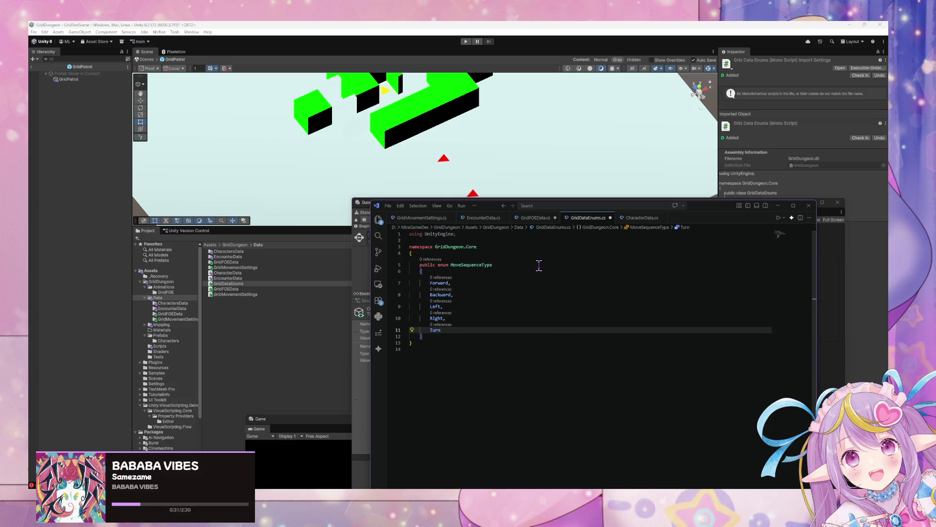
pyautogui.write('Left,')
pyautogui.press('Return')
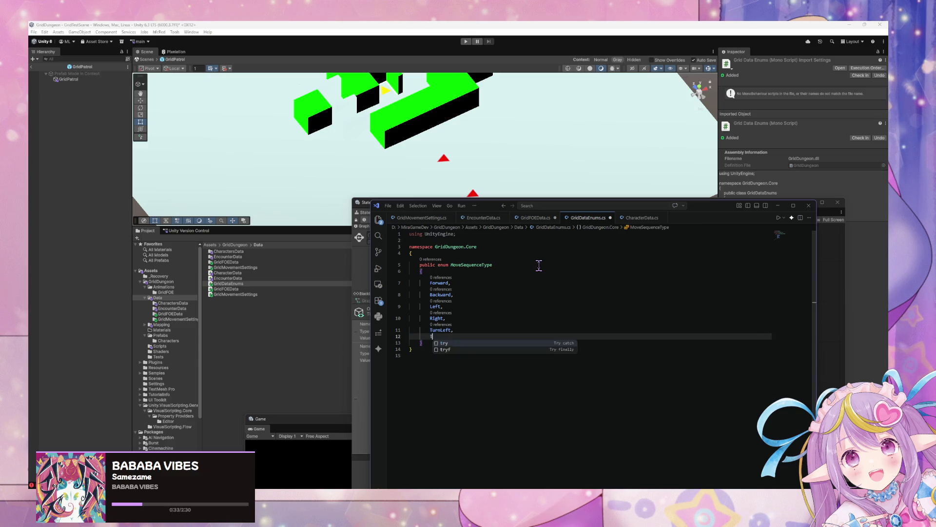
pyautogui.write('TurnRight')
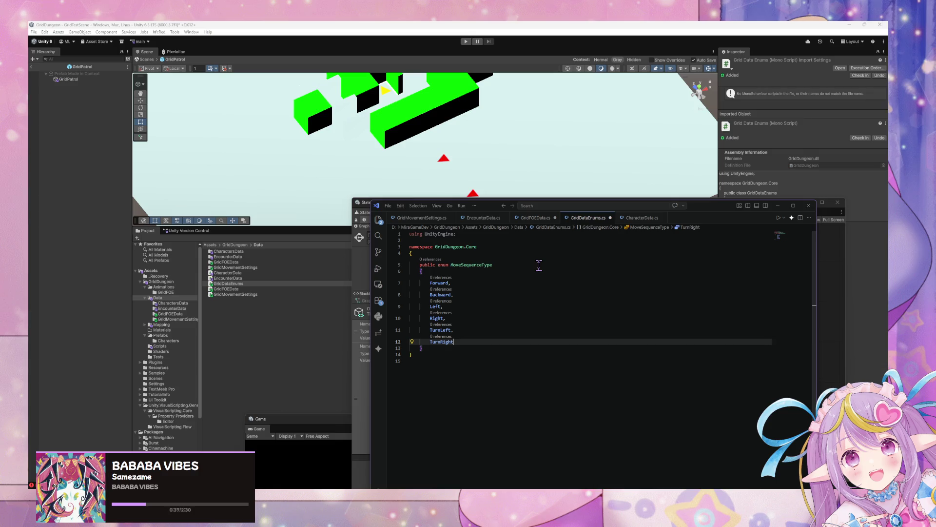
pyautogui.hotkey('ctrl', 'shift', 'p')
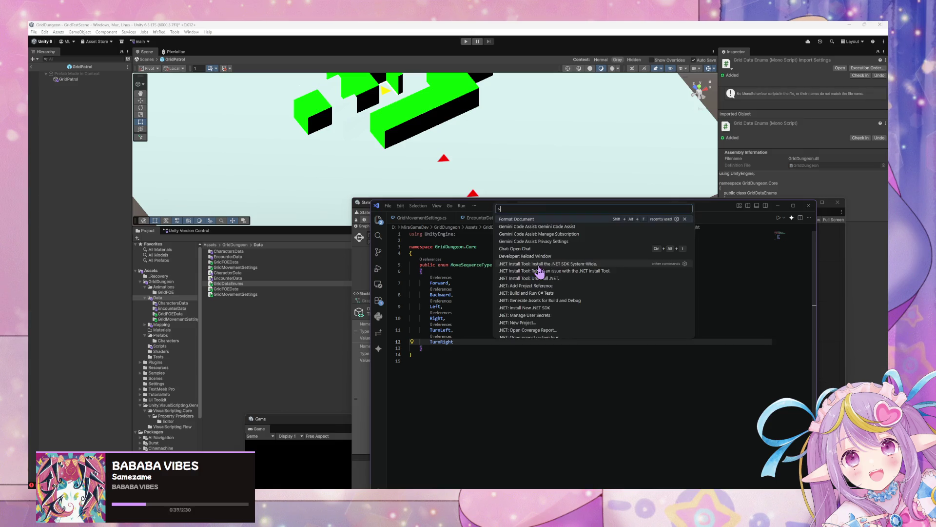
pyautogui.press('Escape')
pyautogui.write(',')
pyautogui.hotkey('ctrl', 's')
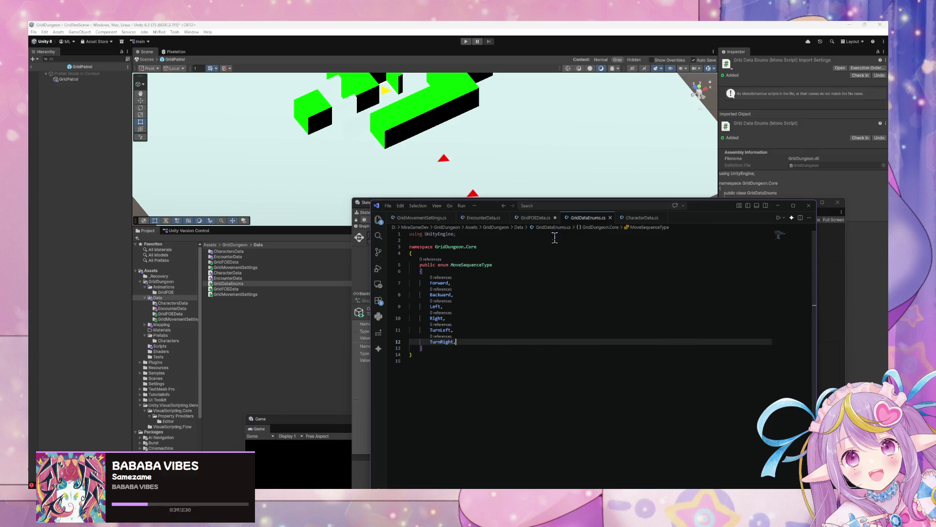
pyautogui.click(532, 217)
pyautogui.moveTo(449, 364); pyautogui.dragTo(397, 331)
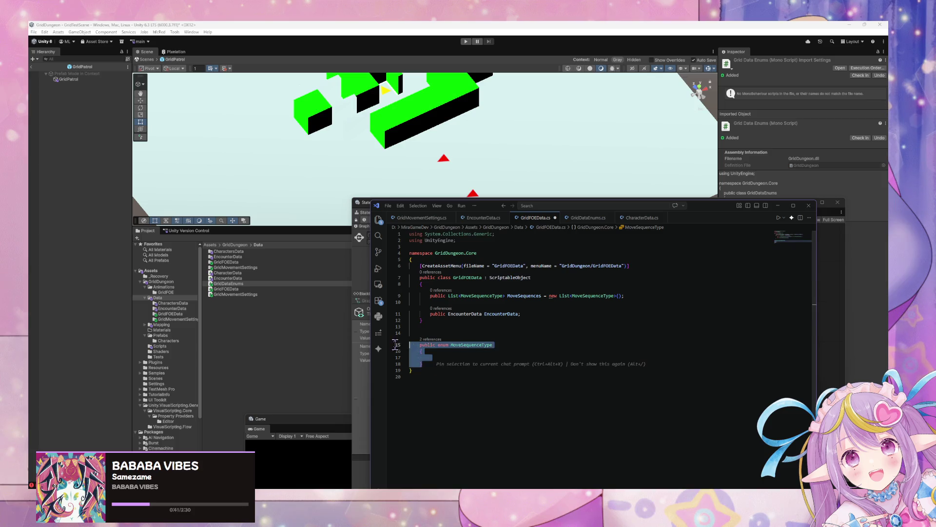
# Step: Delete the leftover empty MoveSequenceType enum from GridFOEData.cs
pyautogui.press('BackSpace')
pyautogui.press('BackSpace')
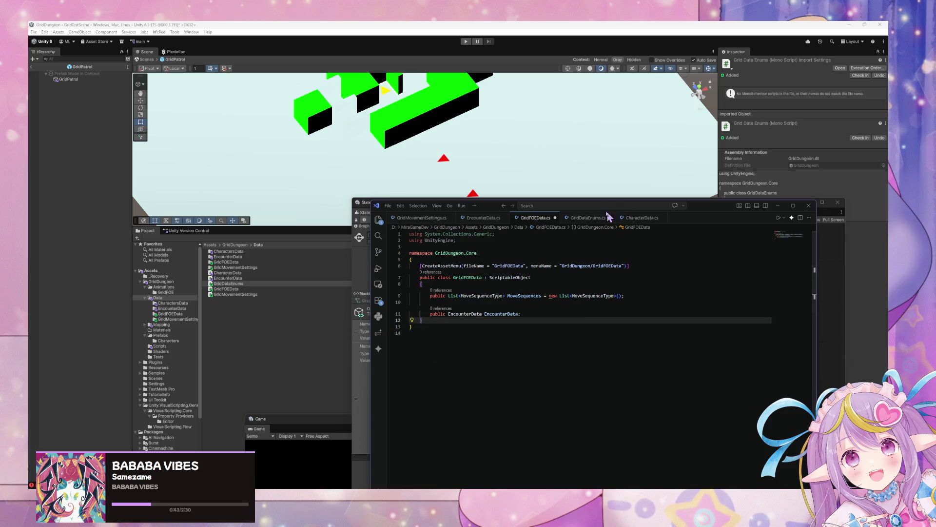
pyautogui.hotkey('ctrl', 'z')
pyautogui.hotkey('ctrl', 'y')
pyautogui.doubleClick(524, 296)
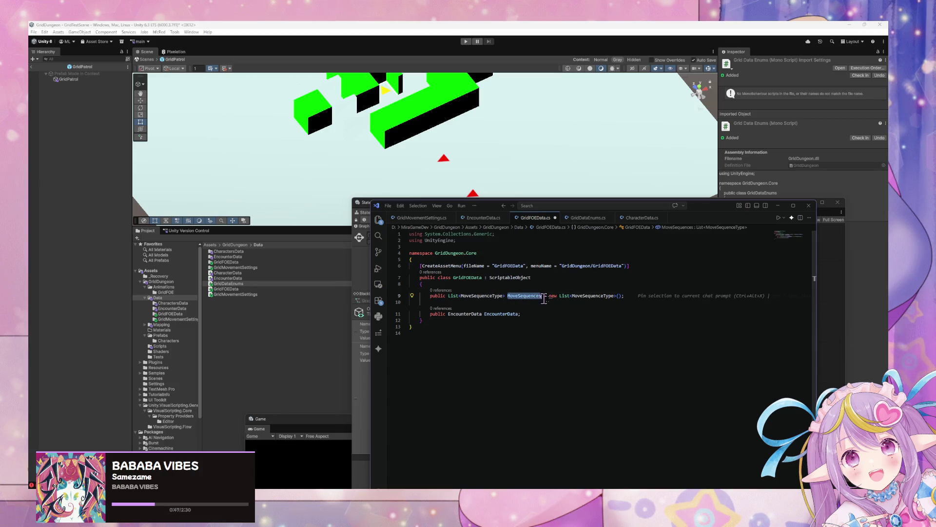
pyautogui.click(693, 319)
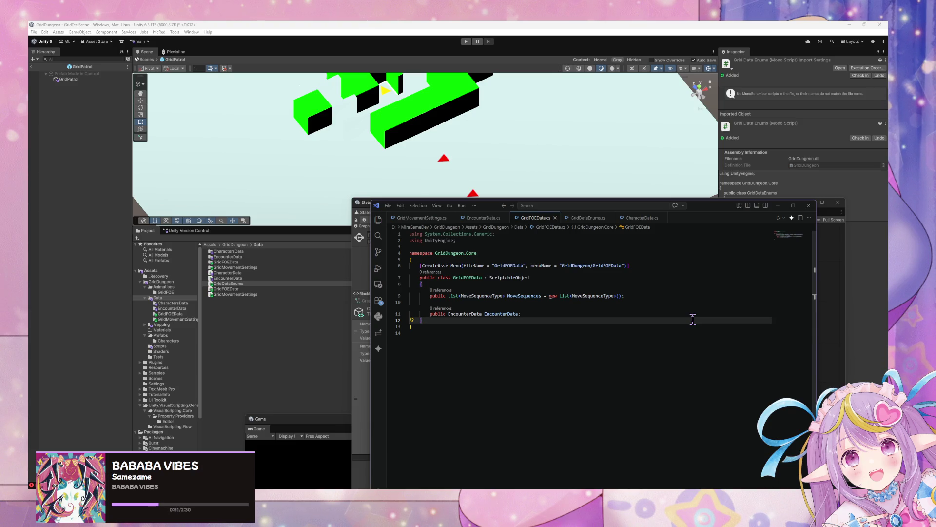
# Step: Rename the enum in GridDataEnums.cs from MoveSequenceType to MoveSequence and save
pyautogui.click(589, 218)
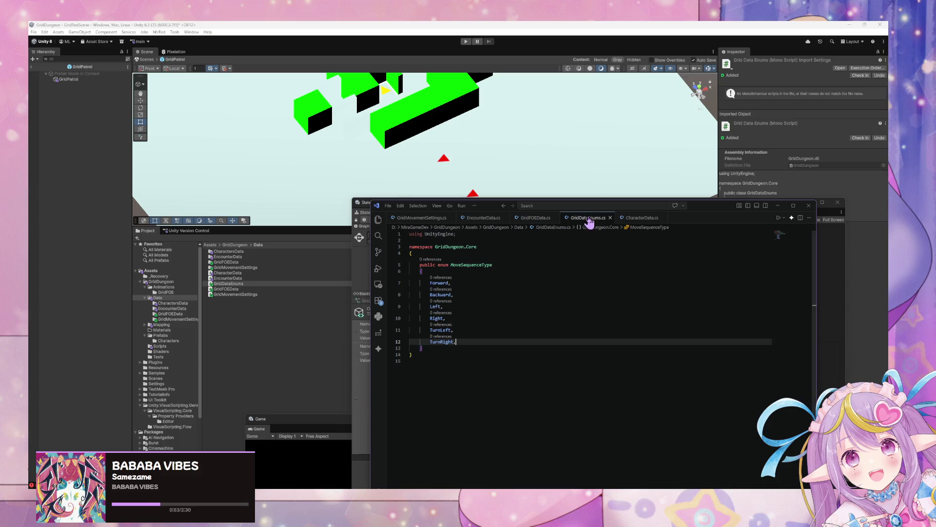
pyautogui.click(492, 266)
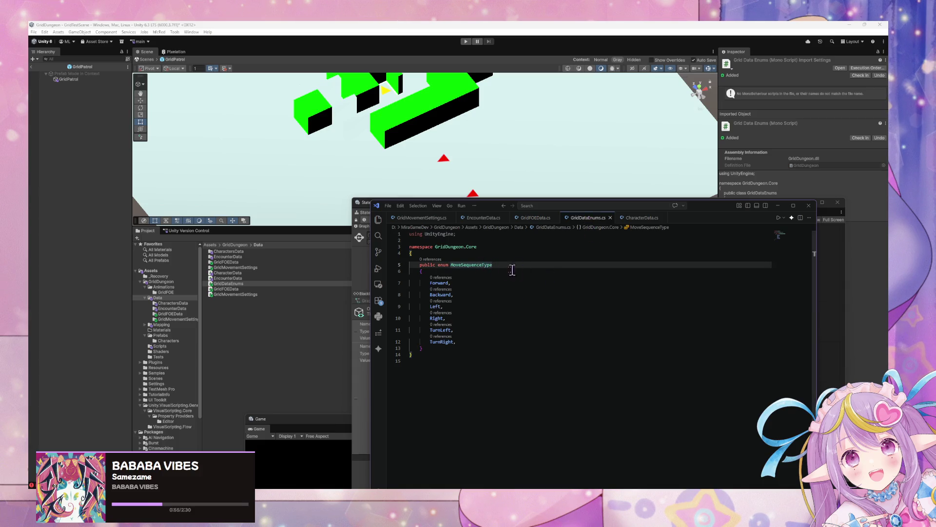
pyautogui.press('BackSpace')
pyautogui.press('BackSpace')
pyautogui.press('BackSpace')
pyautogui.hotkey('ctrl', 's')
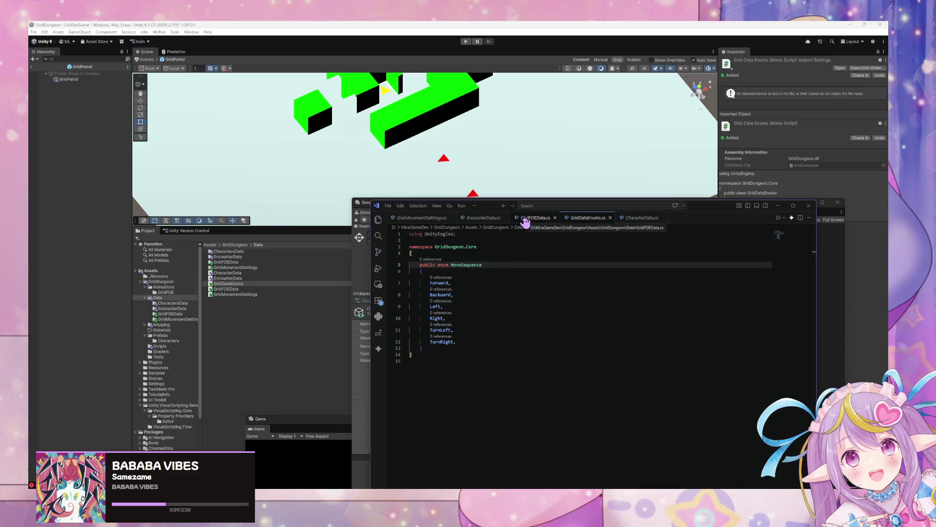
# Step: Change both List<> types in GridFOEData.cs, field and initializer, to MoveSequence
pyautogui.click(525, 220)
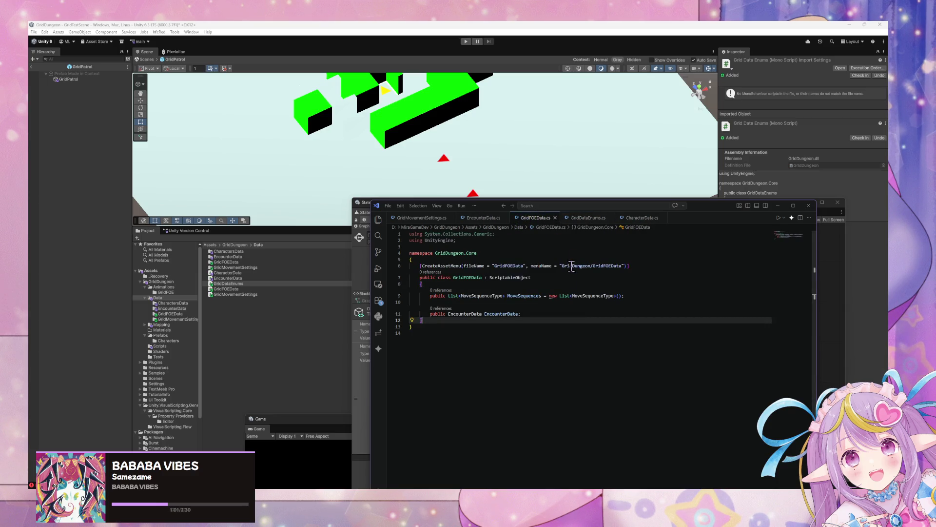
pyautogui.click(585, 218)
pyautogui.click(542, 220)
pyautogui.click(501, 296)
pyautogui.press('BackSpace')
pyautogui.press('BackSpace')
pyautogui.press('BackSpace')
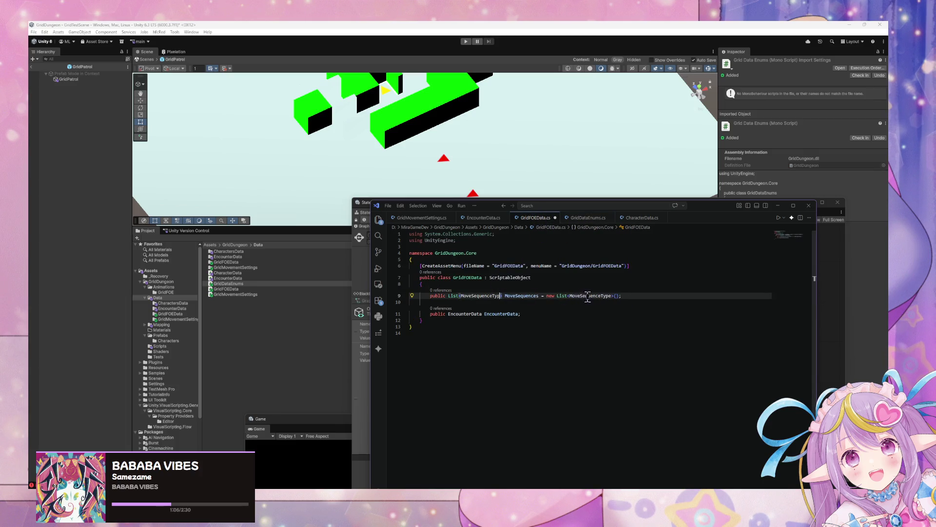
pyautogui.click(607, 296)
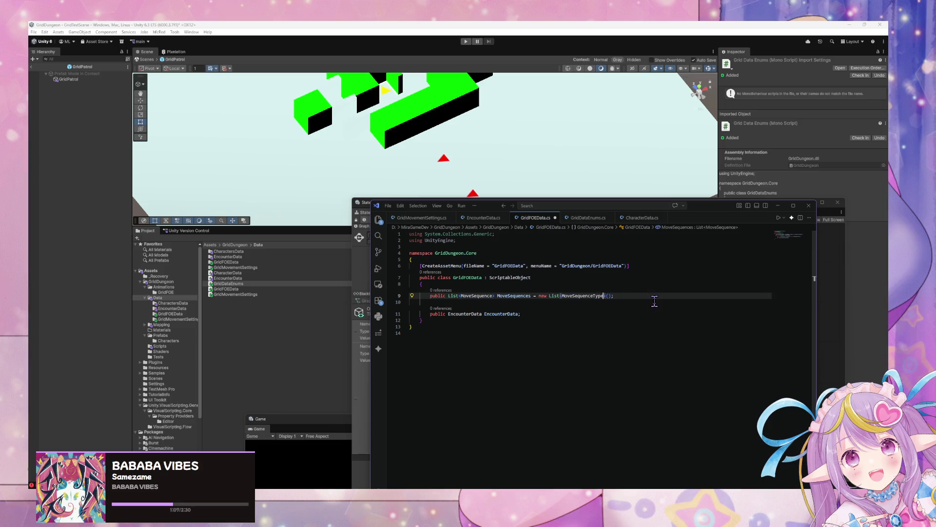
pyautogui.press('BackSpace')
pyautogui.press('BackSpace')
pyautogui.press('BackSpace')
pyautogui.click(263, 346)
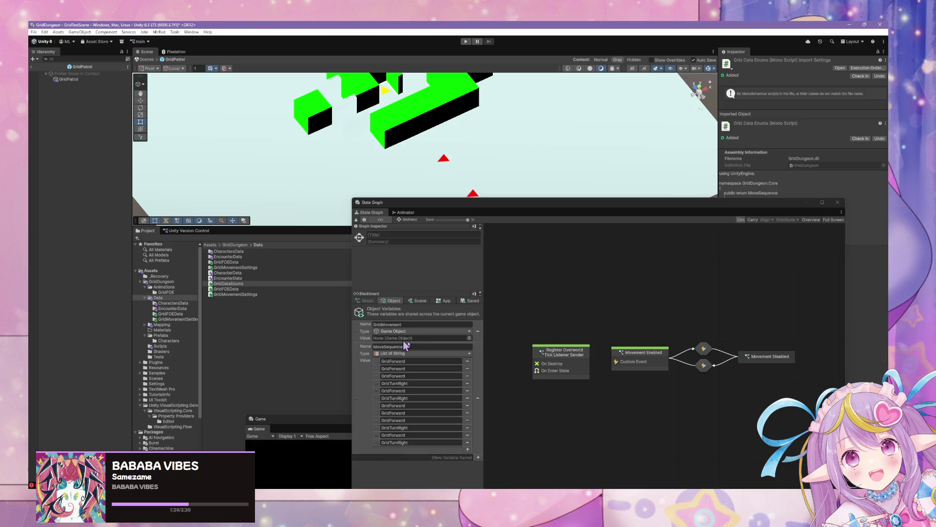
# Step: Set the MoveSequence graph variable's type to List of Move Sequence and add a test element
pyautogui.moveTo(438, 207)
pyautogui.mouseDown()
pyautogui.moveTo(359, 98)
pyautogui.moveTo(393, 122)
pyautogui.mouseUp()
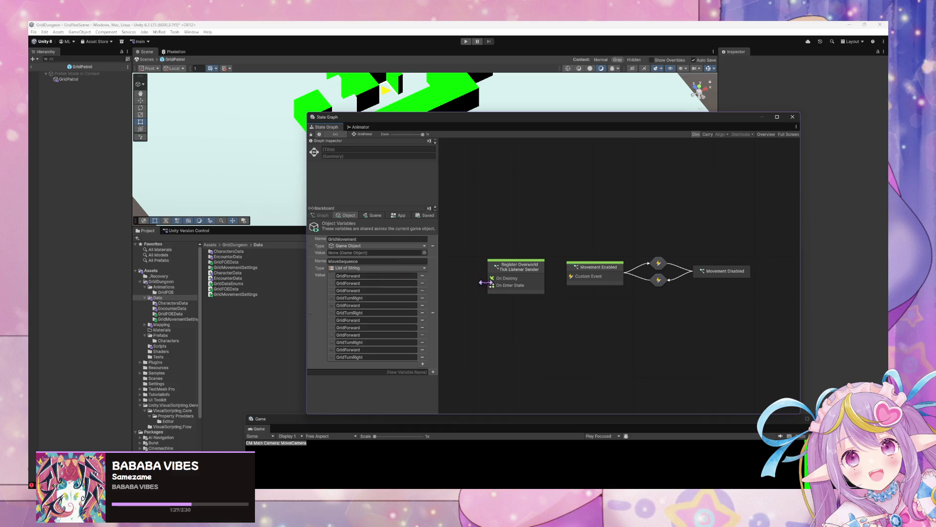
pyautogui.click(404, 269)
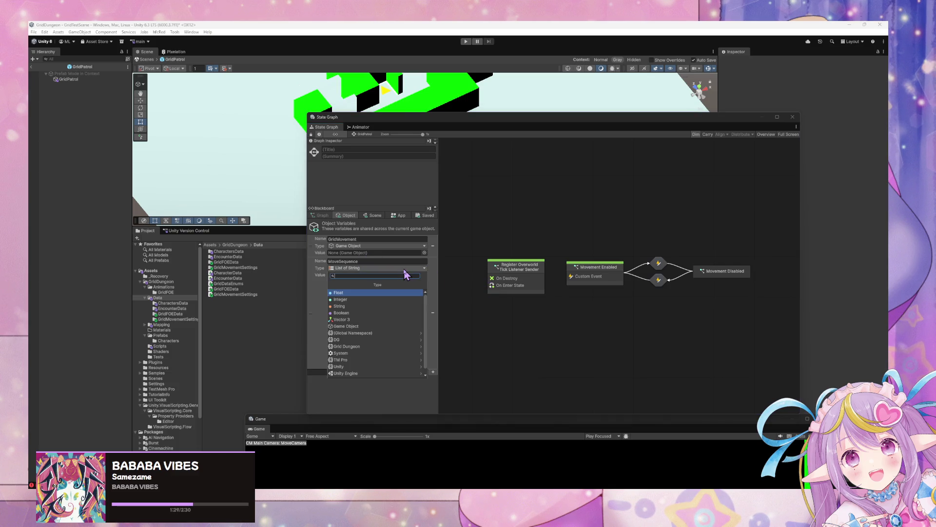
pyautogui.write('l')
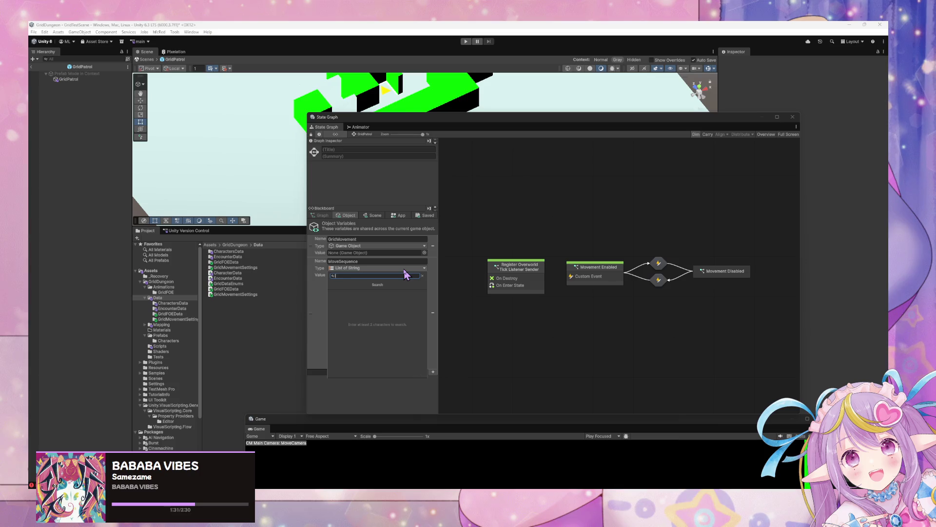
pyautogui.write('ist of move')
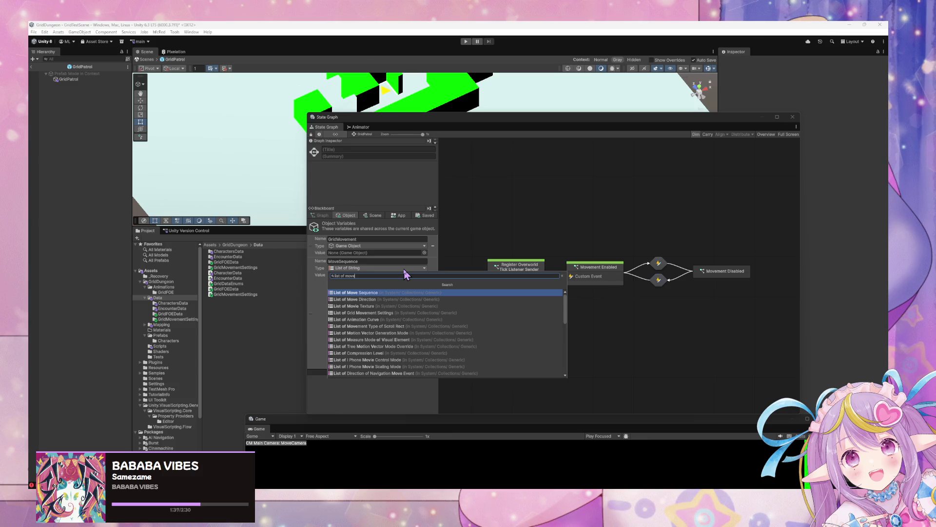
pyautogui.press('Return')
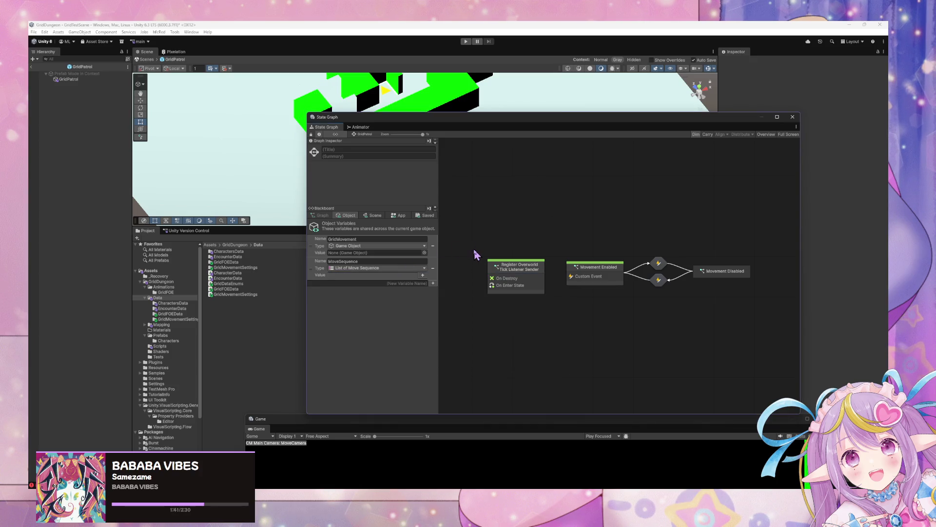
pyautogui.click(422, 275)
# Step: Remove the test list element and shift the Register Overworld Tick Listener Sender node left
pyautogui.click(376, 275)
pyautogui.click(351, 281)
pyautogui.click(423, 276)
pyautogui.click(535, 268)
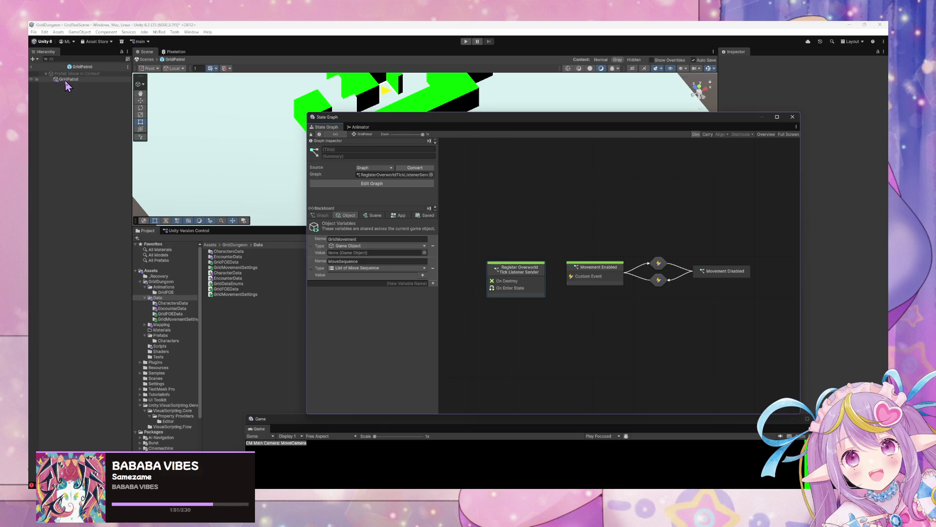
pyautogui.moveTo(530, 278)
pyautogui.mouseDown()
pyautogui.moveTo(503, 276)
pyautogui.moveTo(530, 271)
pyautogui.mouseUp()
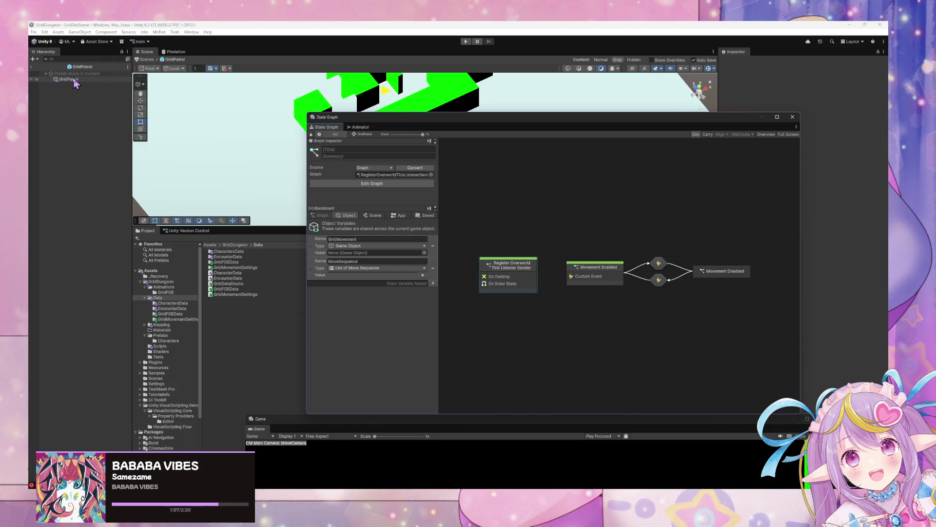
pyautogui.moveTo(522, 268); pyautogui.dragTo(482, 271)
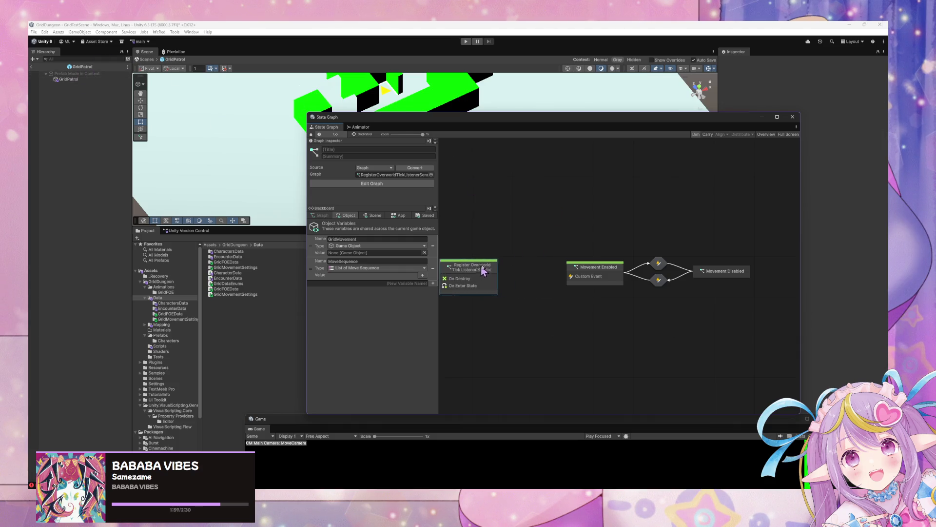
# Step: Create a Script State below the other nodes, then open the Movement Enabled state's script graph
pyautogui.rightClick(545, 271)
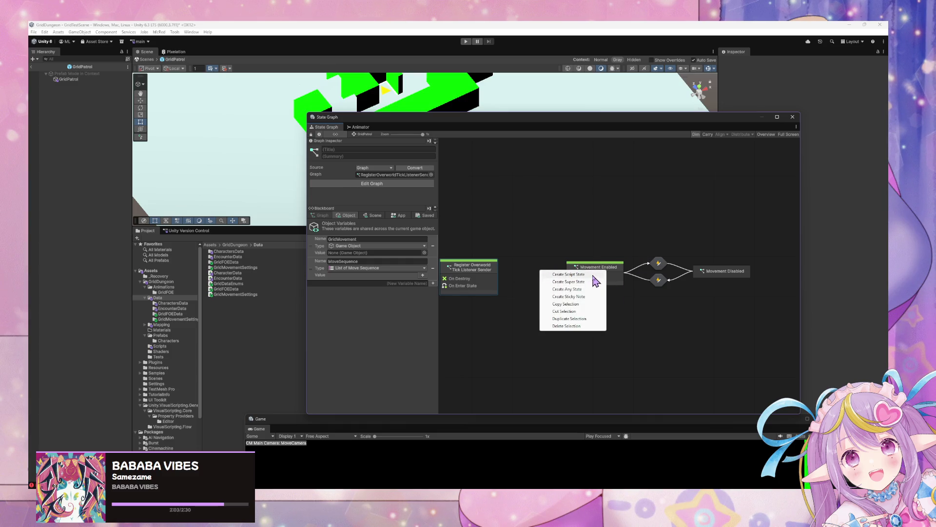
pyautogui.click(593, 276)
pyautogui.moveTo(565, 269); pyautogui.dragTo(524, 311)
pyautogui.rightClick(528, 315)
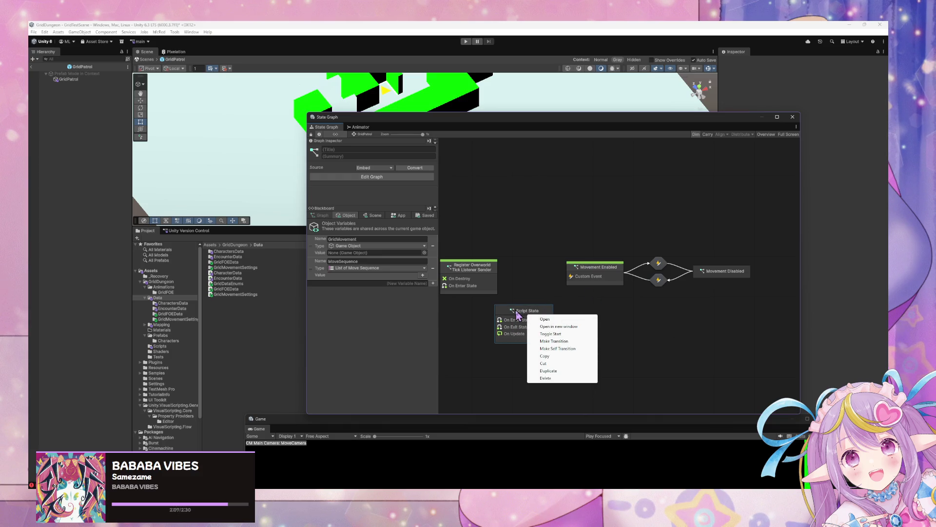
pyautogui.click(536, 315)
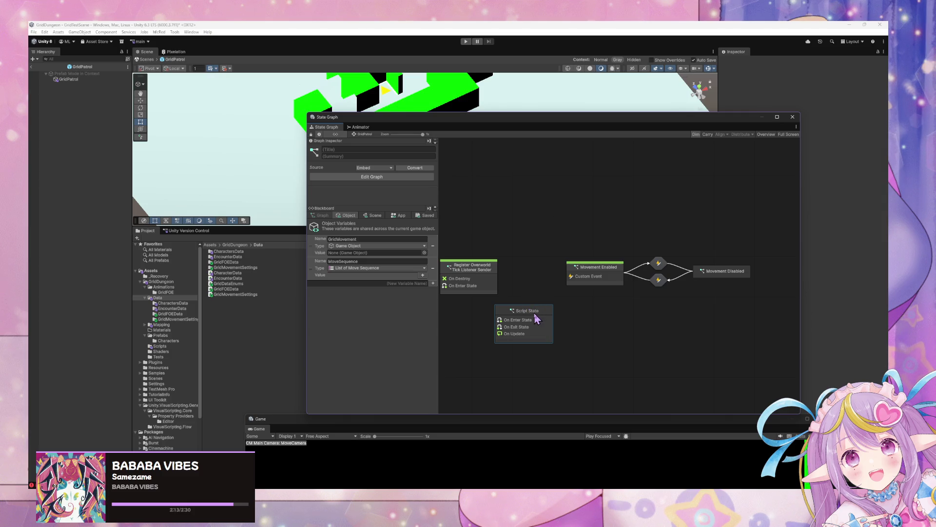
pyautogui.rightClick(535, 315)
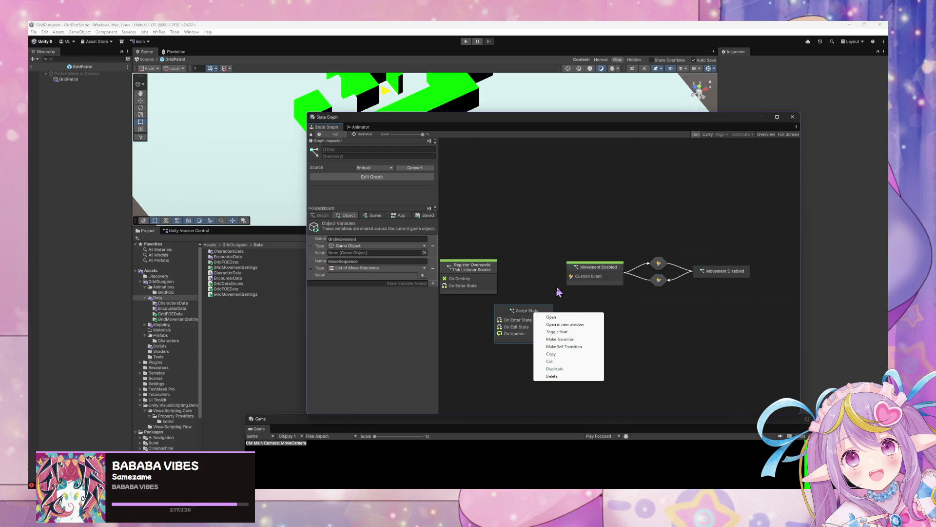
pyautogui.click(566, 308)
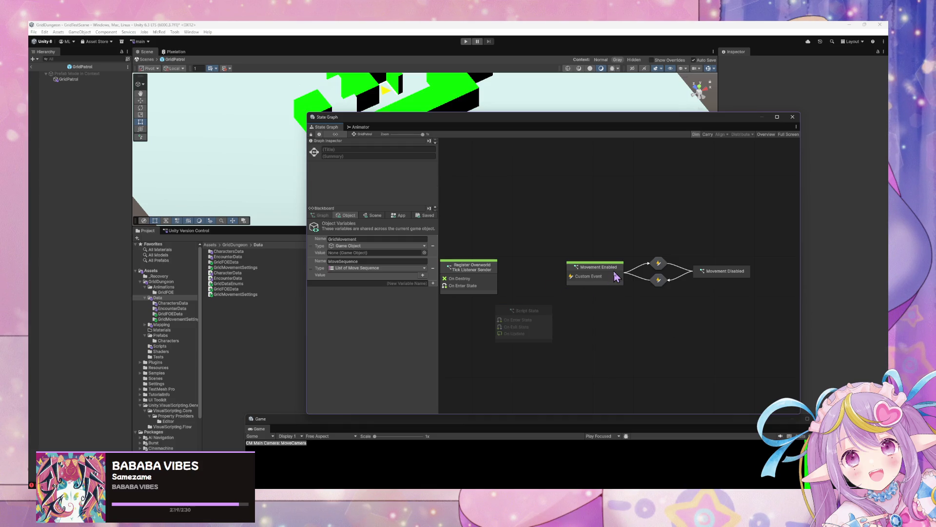
pyautogui.click(549, 312)
pyautogui.click(597, 282)
pyautogui.doubleClick(597, 282)
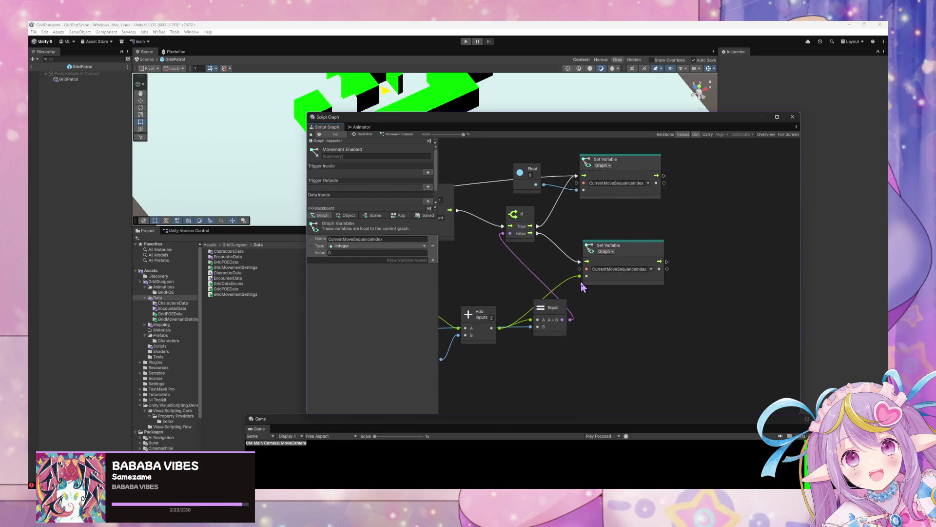
pyautogui.moveTo(516, 293); pyautogui.dragTo(719, 294)
pyautogui.moveTo(600, 281)
pyautogui.mouseDown()
pyautogui.moveTo(713, 231)
pyautogui.moveTo(612, 246)
pyautogui.moveTo(573, 290)
pyautogui.mouseUp()
pyautogui.hscroll(-5, 727, 241)
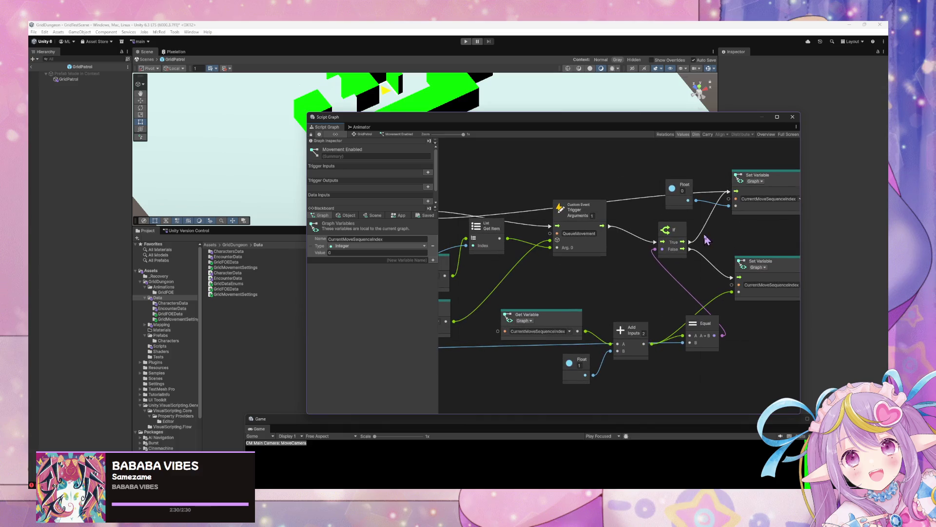
pyautogui.moveTo(625, 266); pyautogui.dragTo(663, 278)
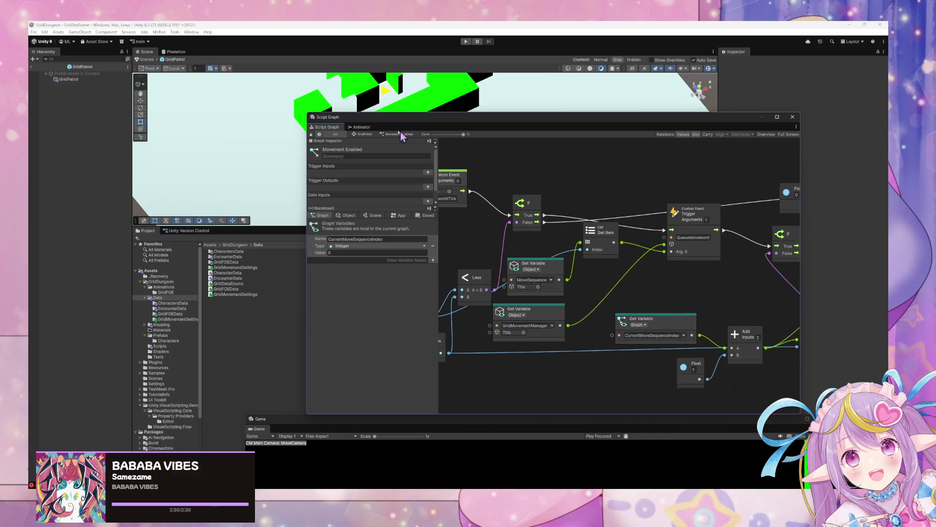
pyautogui.click(370, 135)
pyautogui.click(531, 322)
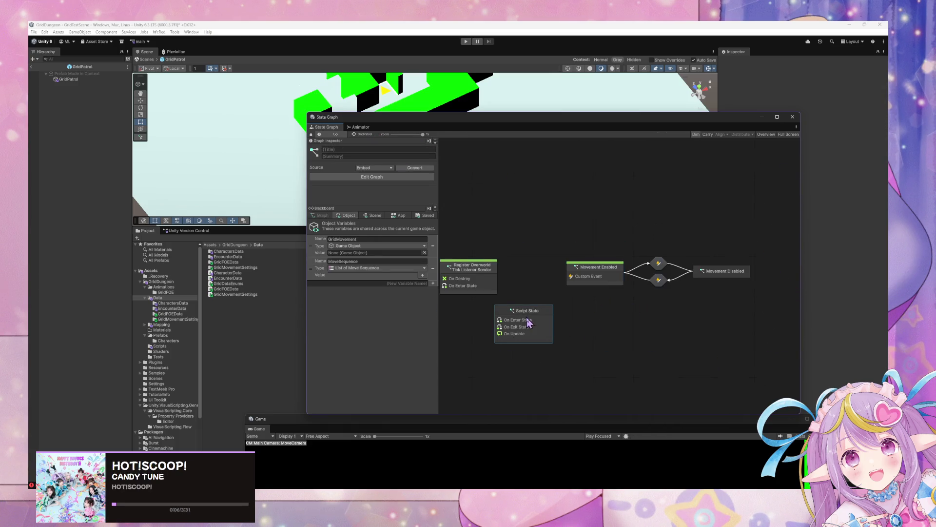
# Step: Make the Script State the start state and turn Toggle Start off on Movement Enabled
pyautogui.rightClick(527, 316)
pyautogui.click(582, 340)
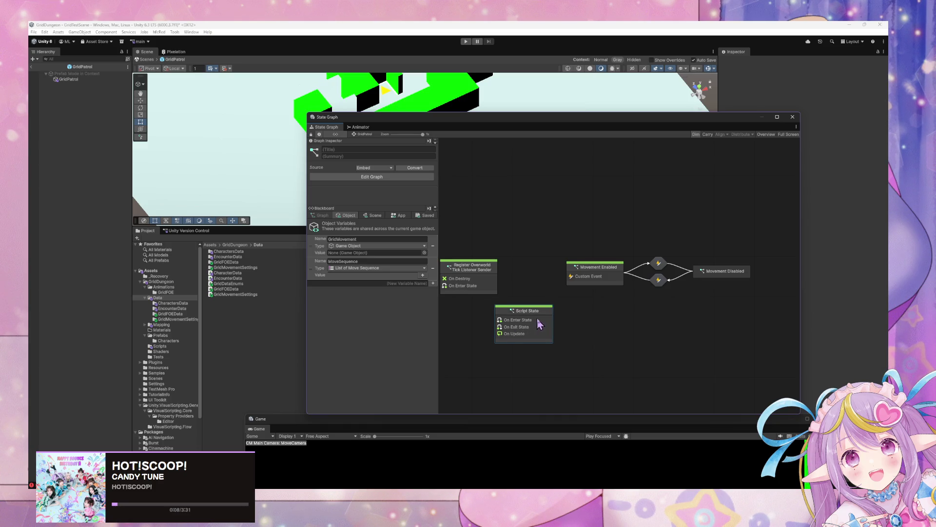
pyautogui.moveTo(537, 320); pyautogui.dragTo(541, 327)
pyautogui.rightClick(598, 277)
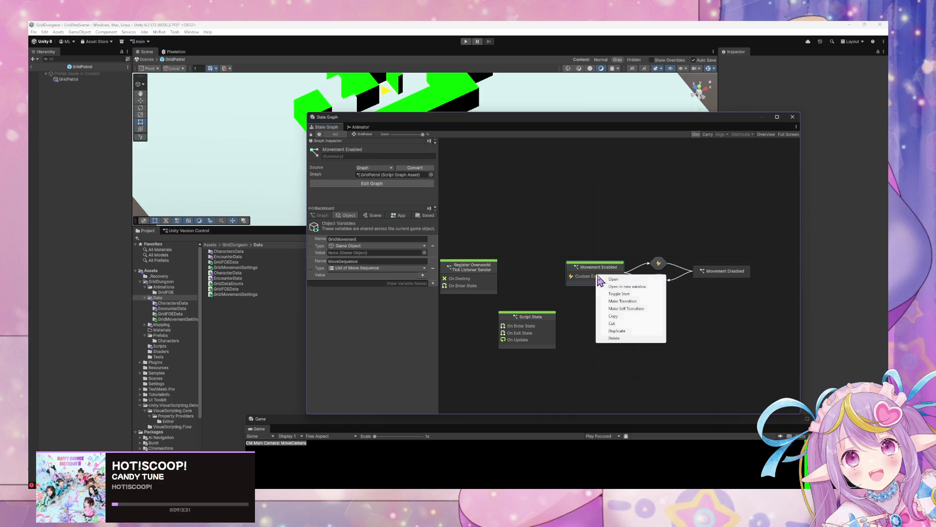
pyautogui.click(640, 294)
# Step: Title the new script state Standby
pyautogui.rightClick(542, 327)
pyautogui.click(537, 328)
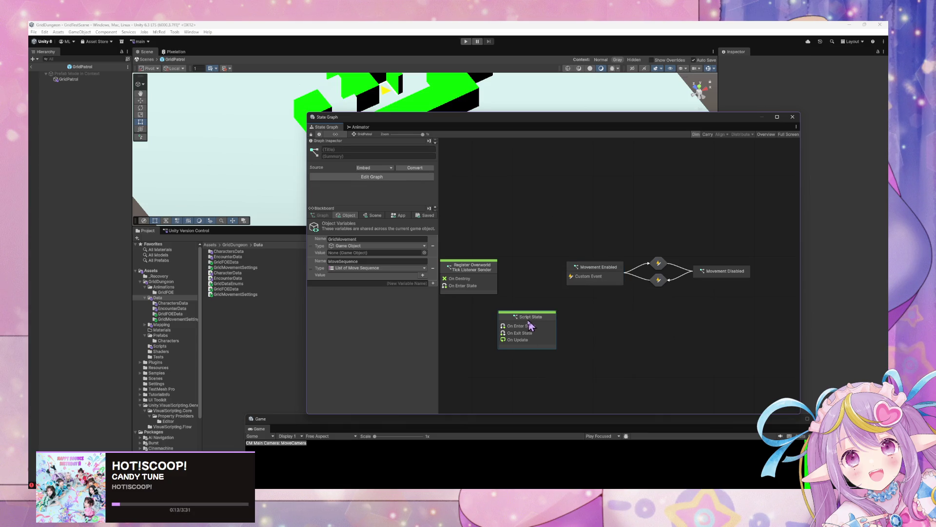
pyautogui.click(342, 150)
pyautogui.write('Standby')
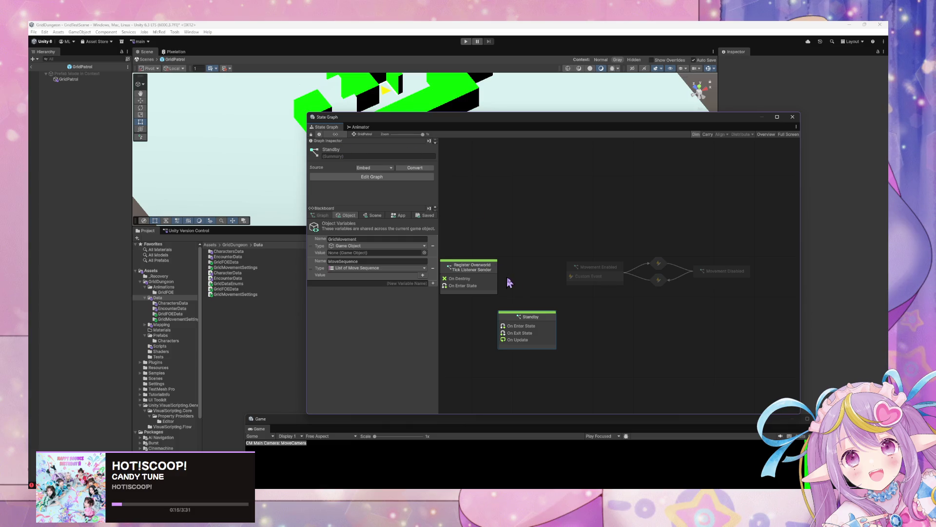
# Step: Arrange the Standby node directly beneath the Register Overworld Tick Listener Sender node
pyautogui.moveTo(546, 317); pyautogui.dragTo(499, 315)
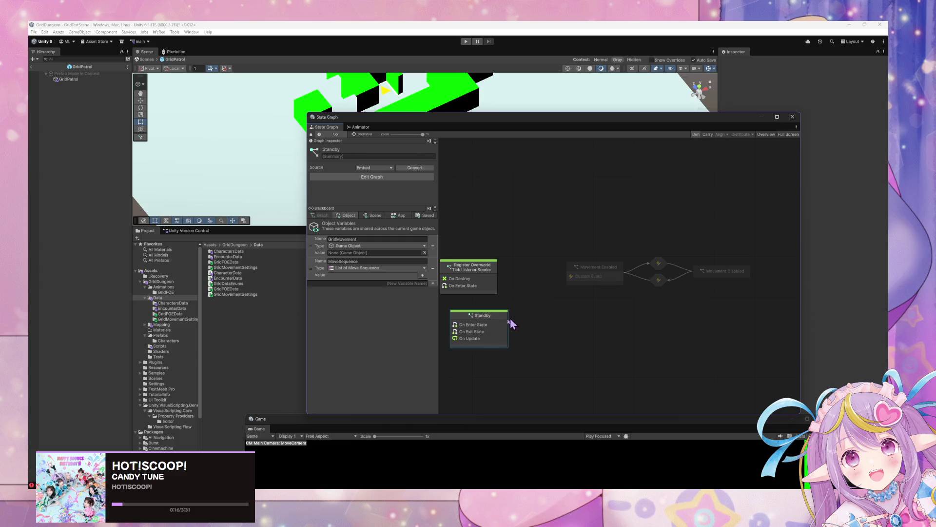
pyautogui.click(485, 272)
pyautogui.moveTo(485, 272); pyautogui.dragTo(492, 221)
pyautogui.moveTo(482, 322); pyautogui.dragTo(484, 269)
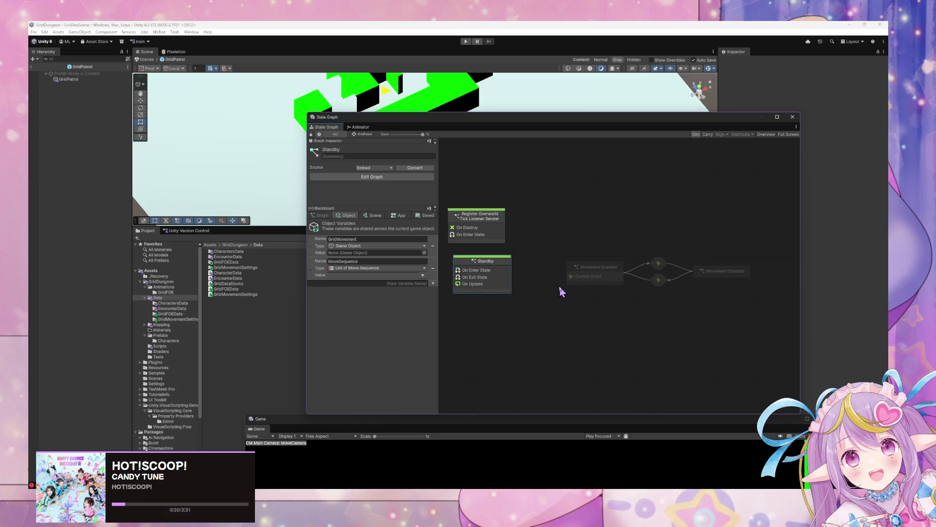
pyautogui.moveTo(505, 271)
pyautogui.mouseDown()
pyautogui.moveTo(517, 266)
pyautogui.moveTo(487, 268)
pyautogui.mouseUp()
pyautogui.rightClick(484, 264)
pyautogui.click(471, 281)
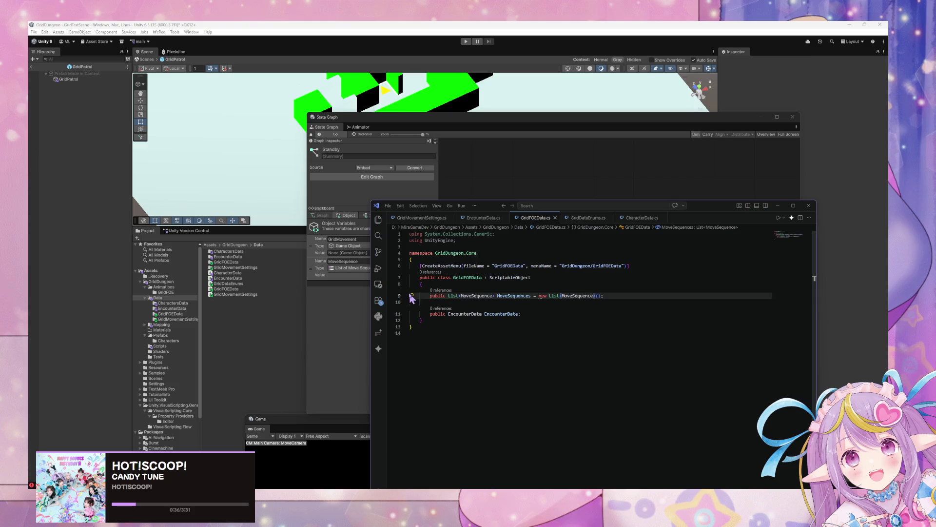
# Step: In the Data folder, create a ScriptableObject Script named GridPatrolSettings
pyautogui.click(595, 312)
pyautogui.click(626, 296)
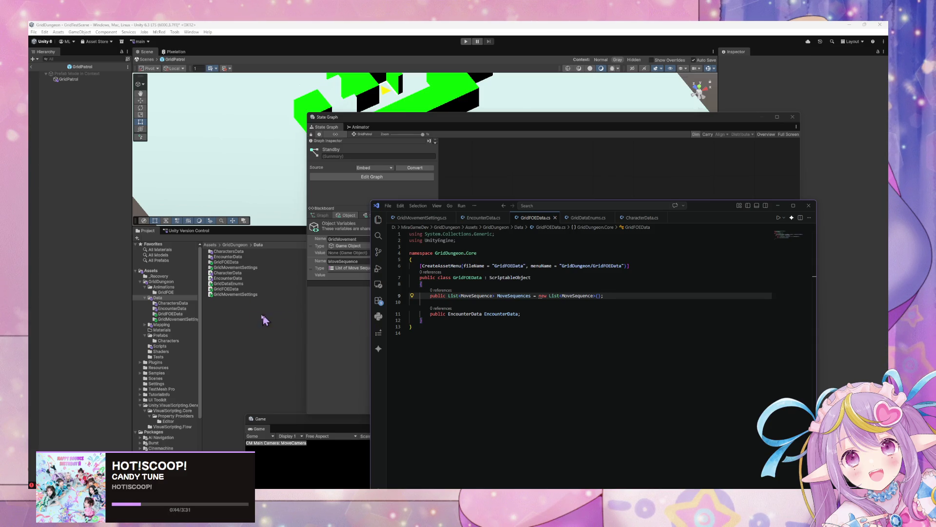
pyautogui.rightClick(238, 312)
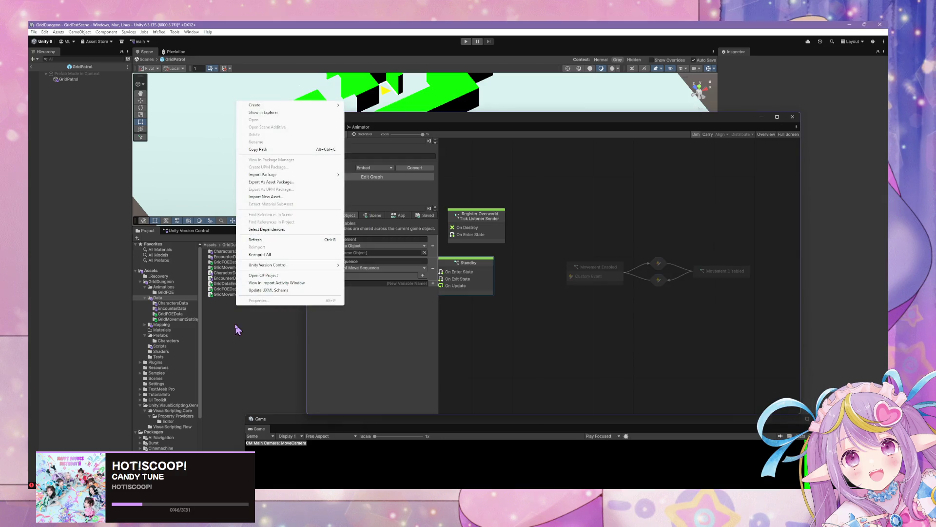
pyautogui.moveTo(321, 108)
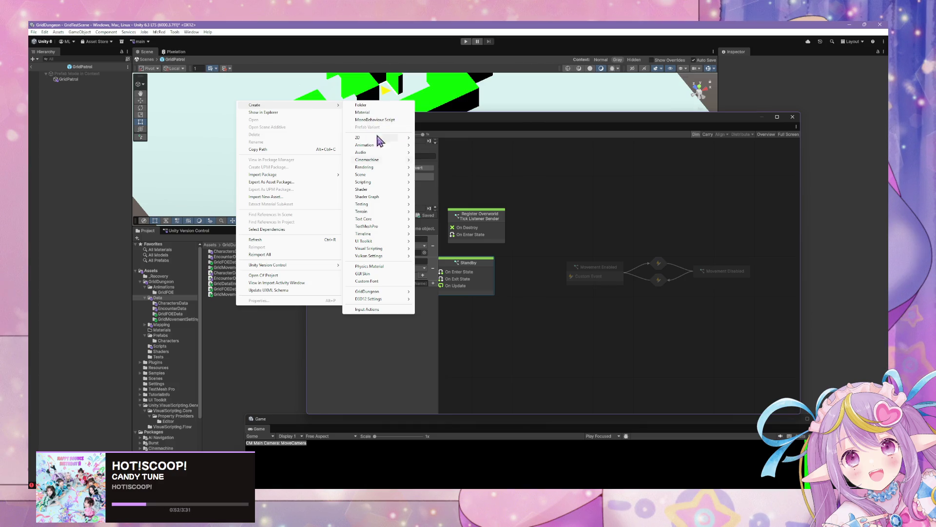
pyautogui.moveTo(400, 294)
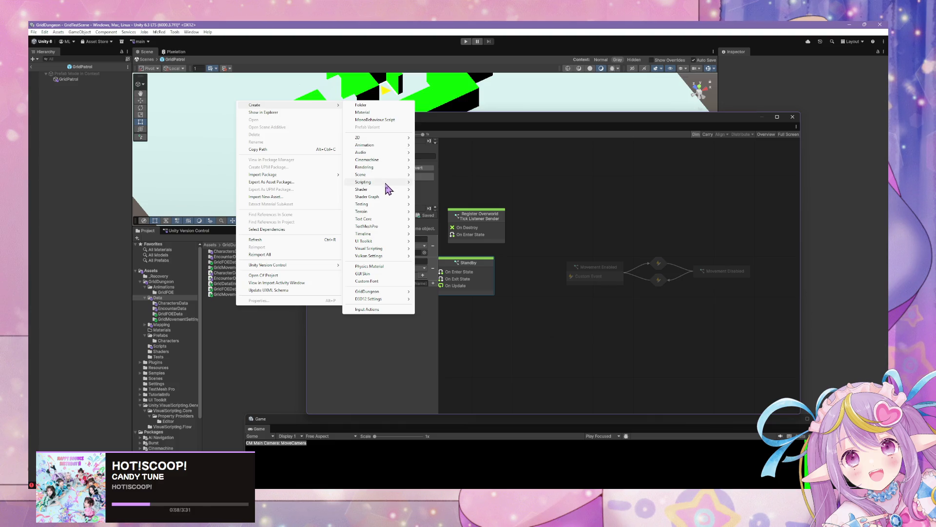
pyautogui.moveTo(389, 182)
pyautogui.click(464, 190)
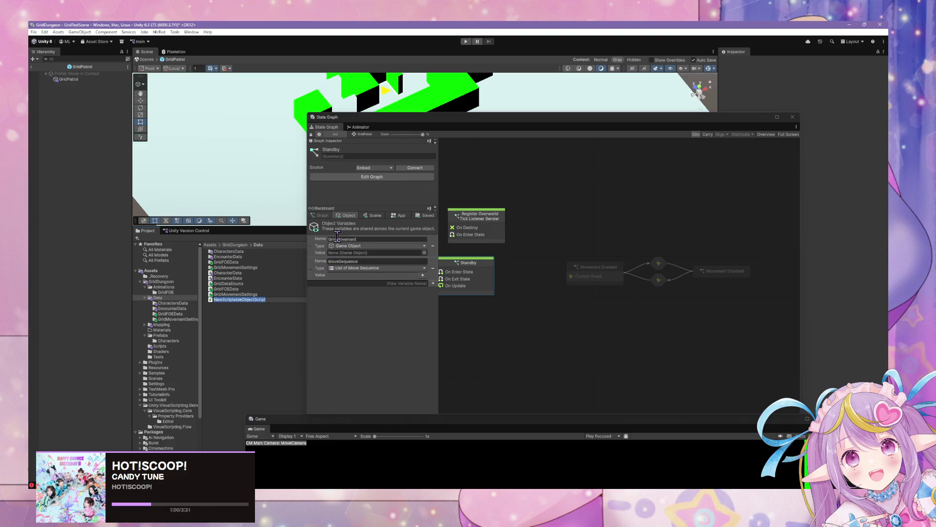
pyautogui.write('GridPatrolSettings')
pyautogui.press('Return')
# Step: Open the new GridPatrolSettings script in Visual Studio Code
pyautogui.click(255, 289)
pyautogui.click(255, 300)
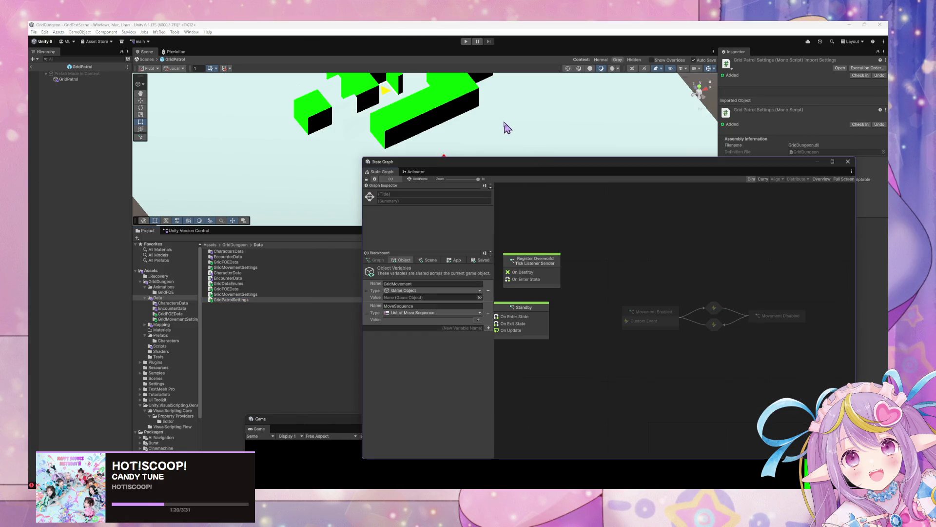
pyautogui.doubleClick(224, 300)
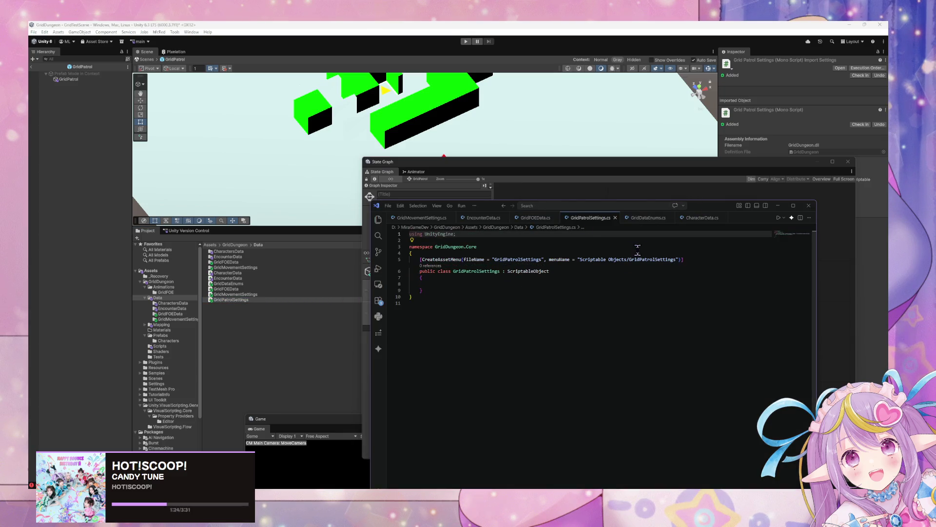
# Step: Set menuName to GridDungeon/GridPatrolSettings and paste in the MoveSequences list copied from GridFOEData
pyautogui.moveTo(626, 259); pyautogui.dragTo(581, 259)
pyautogui.write('Gr')
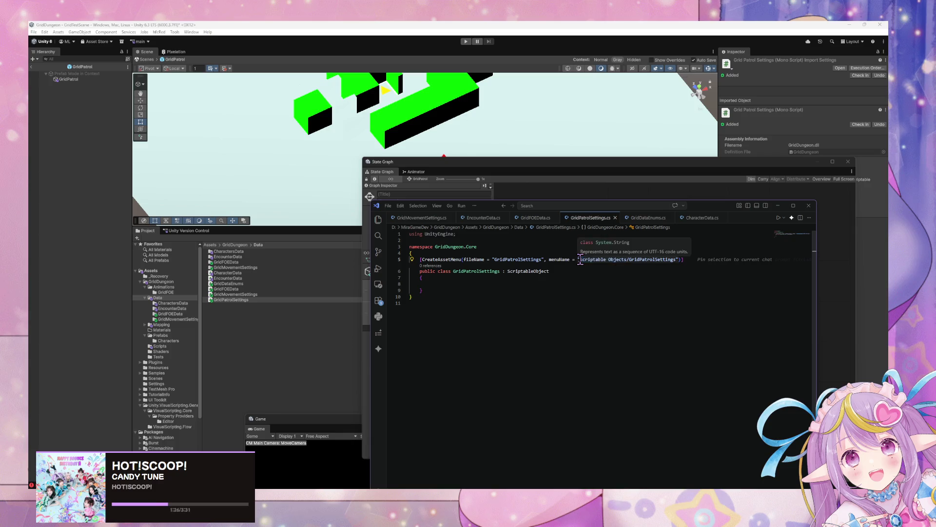
pyautogui.write('idDungeon')
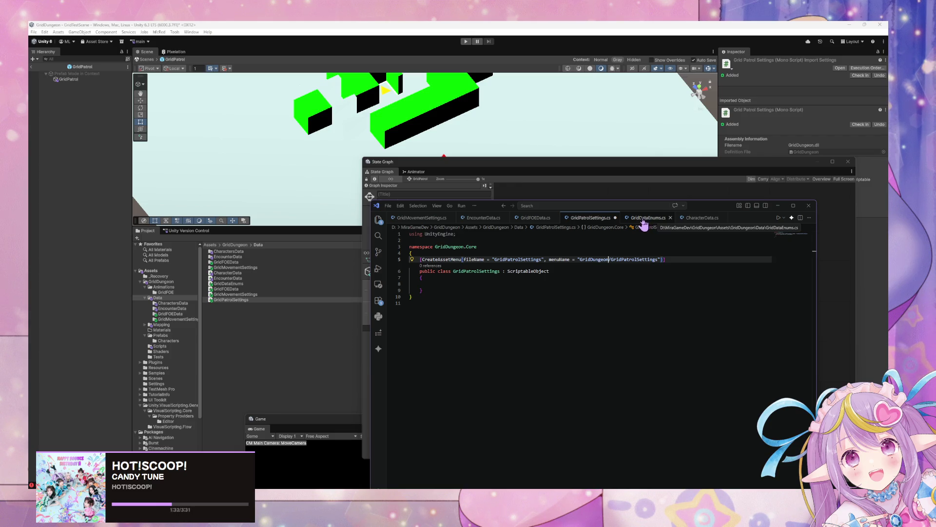
pyautogui.click(544, 218)
pyautogui.moveTo(614, 297); pyautogui.dragTo(410, 296)
pyautogui.hotkey('ctrl', 'c')
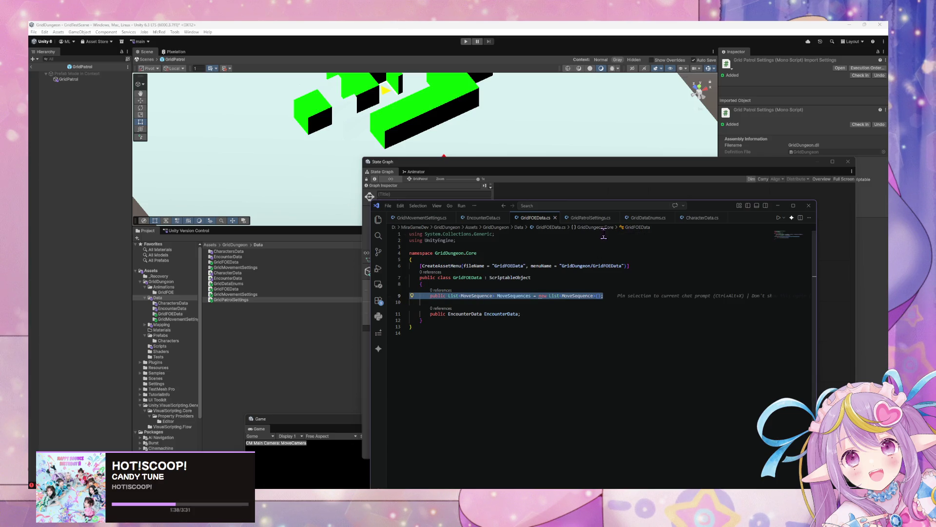
pyautogui.click(586, 218)
pyautogui.click(482, 283)
pyautogui.hotkey('ctrl', 'v')
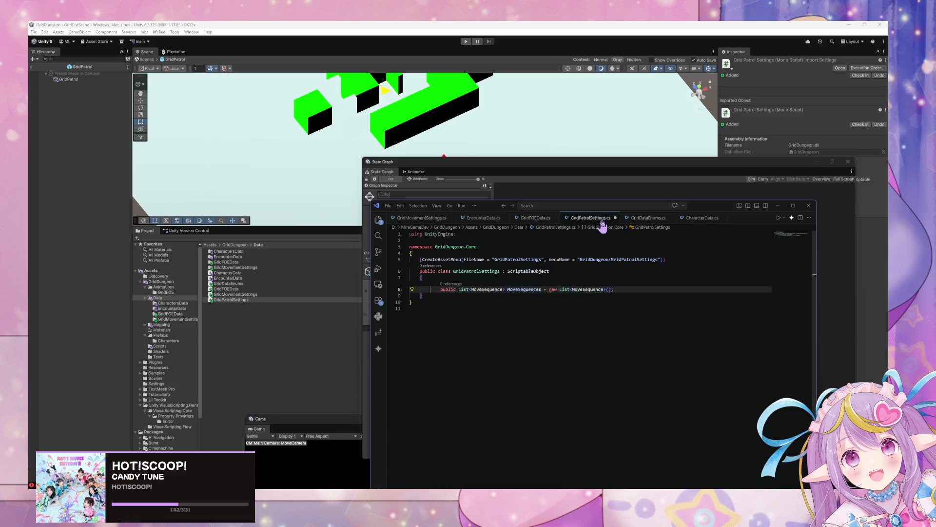
# Step: Delete the MoveSequences line from GridFOEData.cs and start typing a public field
pyautogui.click(525, 218)
pyautogui.moveTo(605, 296)
pyautogui.mouseDown()
pyautogui.moveTo(615, 292)
pyautogui.moveTo(368, 288)
pyautogui.mouseUp()
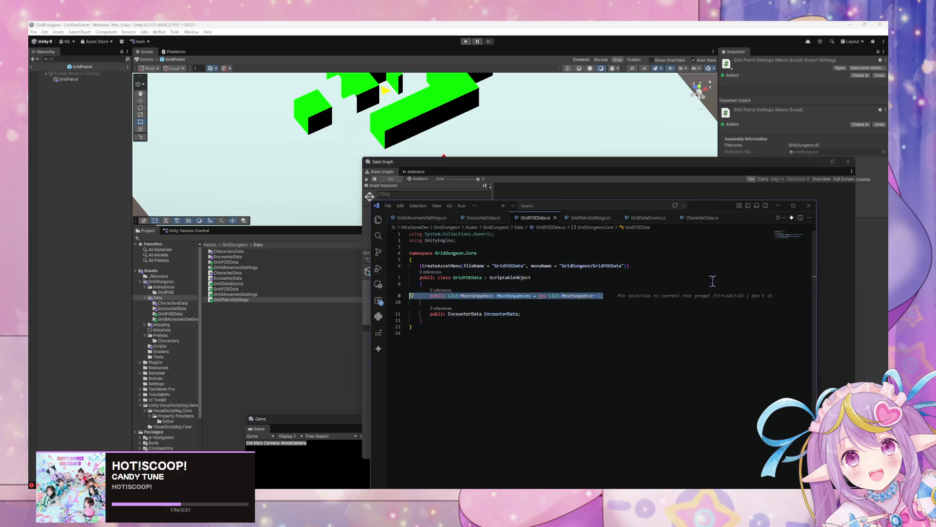
pyautogui.press('BackSpace')
pyautogui.write('public ')
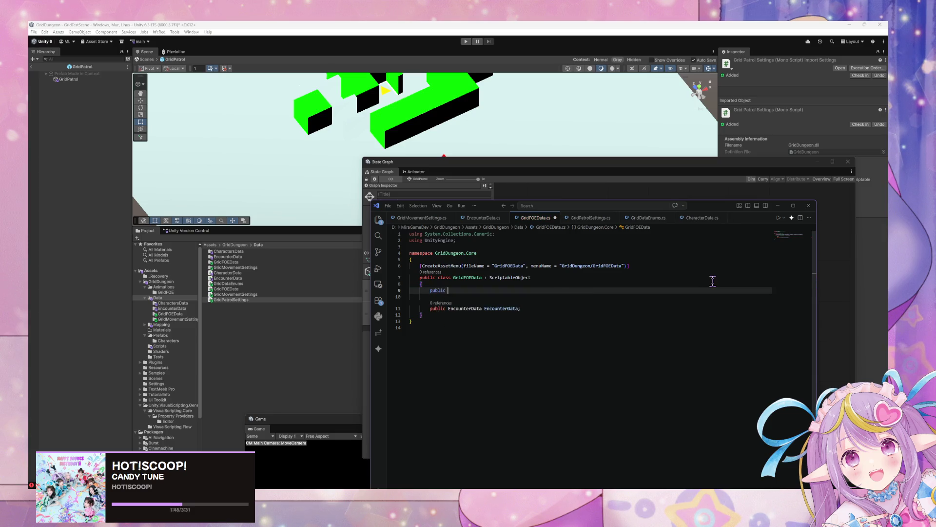
pyautogui.write('GridPro')
# Step: Finish the declaration as public GridPatrolSettings GridPatrolSettings; in GridFOEData.cs
pyautogui.press('BackSpace')
pyautogui.press('BackSpace')
pyautogui.press('BackSpace')
pyautogui.write('gs ')
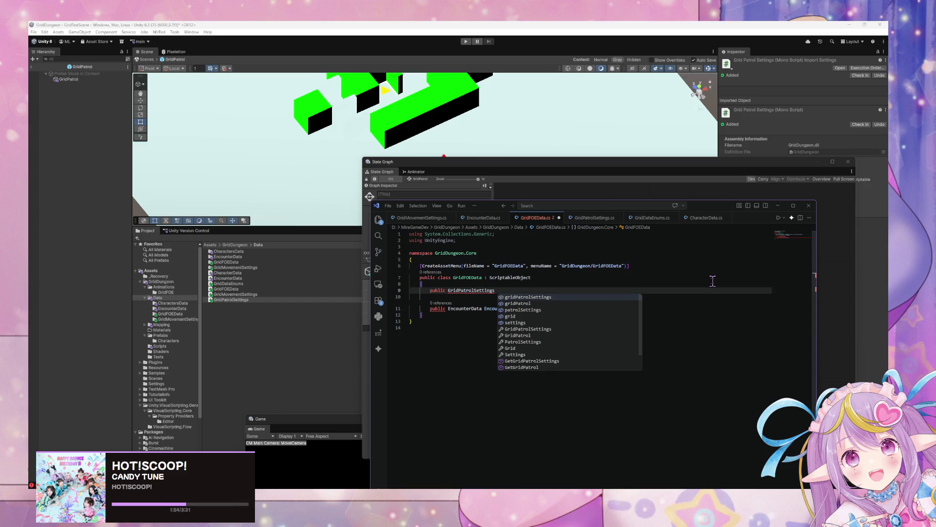
pyautogui.write('GridPatrolSettings;')
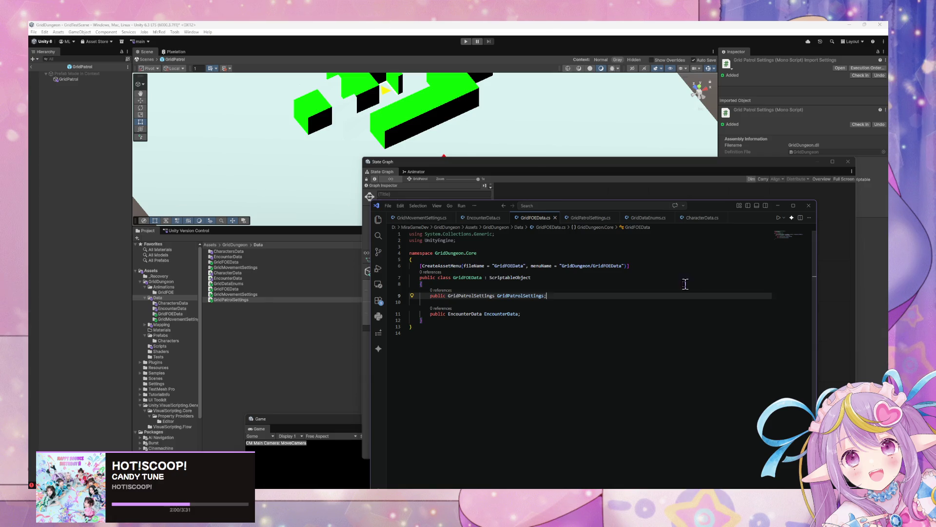
pyautogui.click(566, 218)
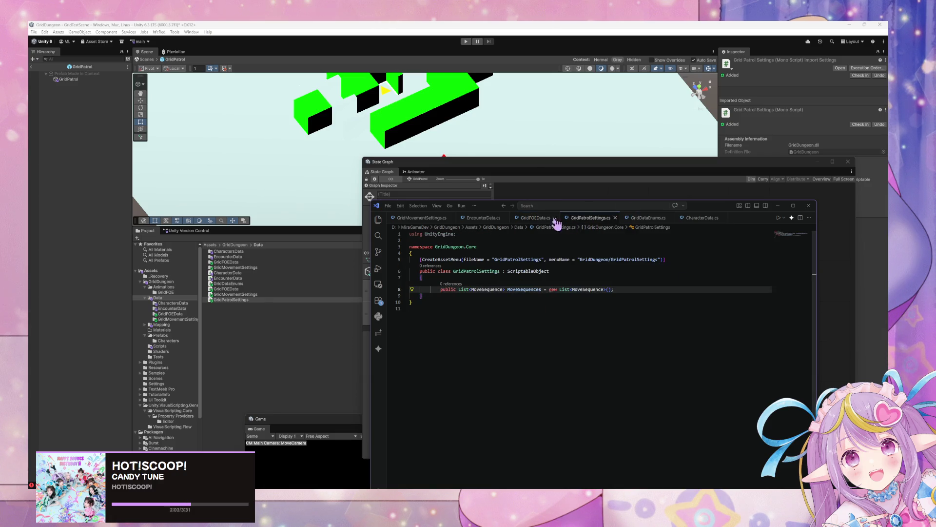
# Step: Review GridFOEData.cs, GridPatrolSettings.cs and the MoveSequence enum in GridDataEnums.cs
pyautogui.click(533, 218)
pyautogui.click(588, 217)
pyautogui.click(642, 220)
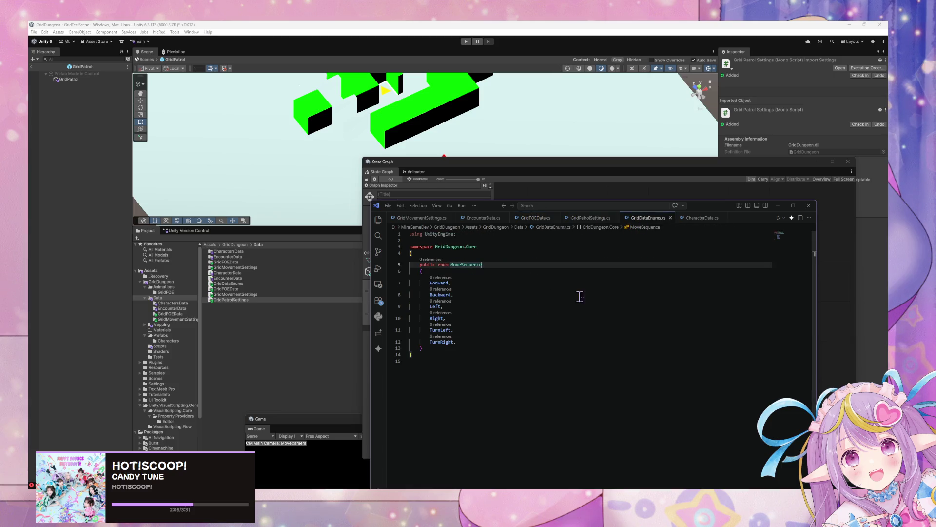
pyautogui.click(592, 218)
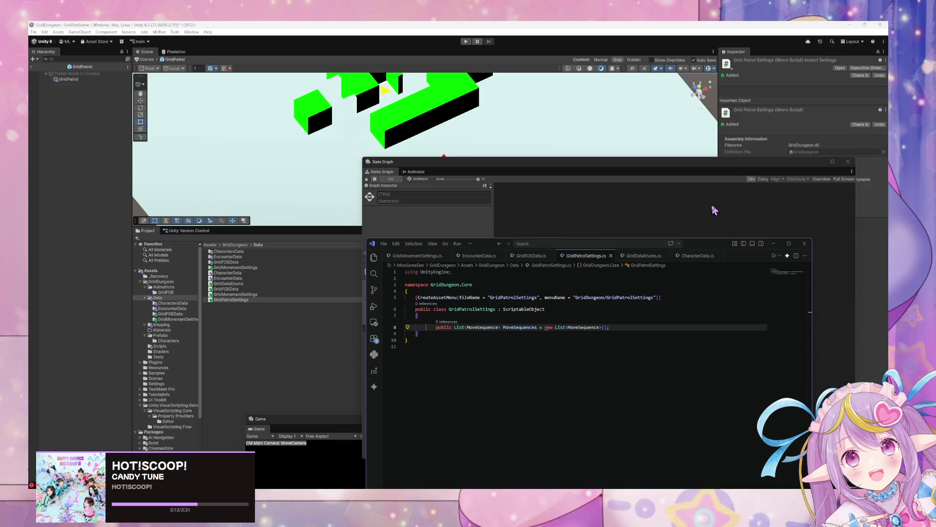
# Step: Create a new folder named GridPatrolSettings inside Data
pyautogui.click(230, 312)
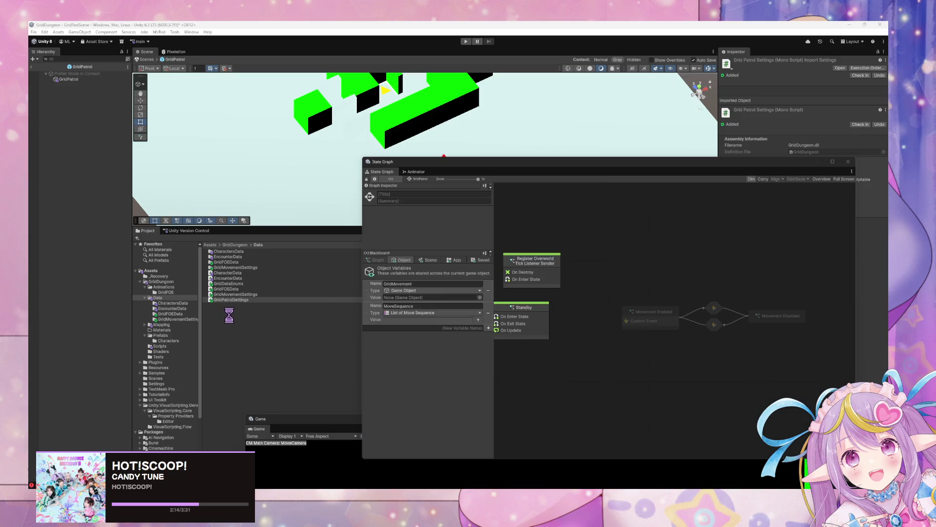
pyautogui.rightClick(231, 316)
pyautogui.moveTo(281, 114)
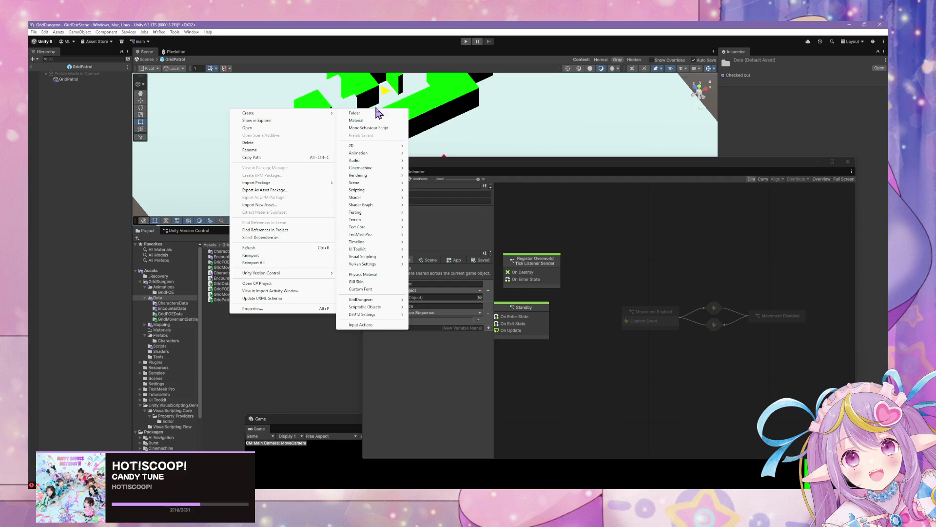
pyautogui.click(373, 113)
pyautogui.write('Gr')
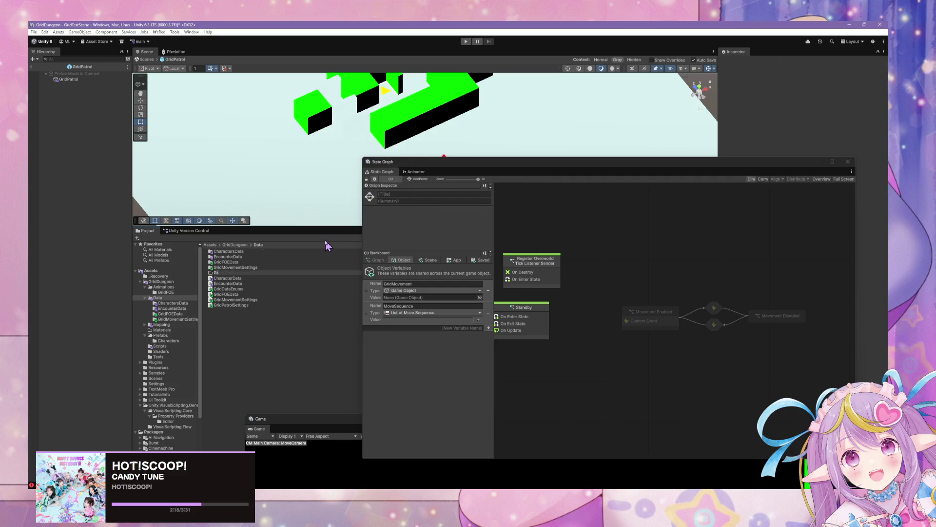
pyautogui.write('idPatrolSe')
pyautogui.write('ttings')
pyautogui.press('Return')
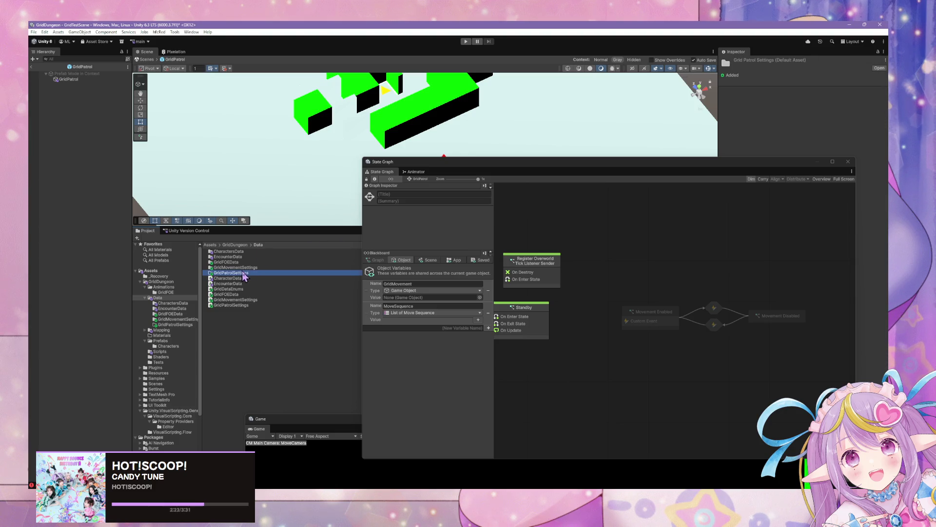
# Step: Open the empty GridPatrolSettings folder and browse the Create > GridDungeon asset types without creating one
pyautogui.doubleClick(242, 276)
pyautogui.rightClick(310, 275)
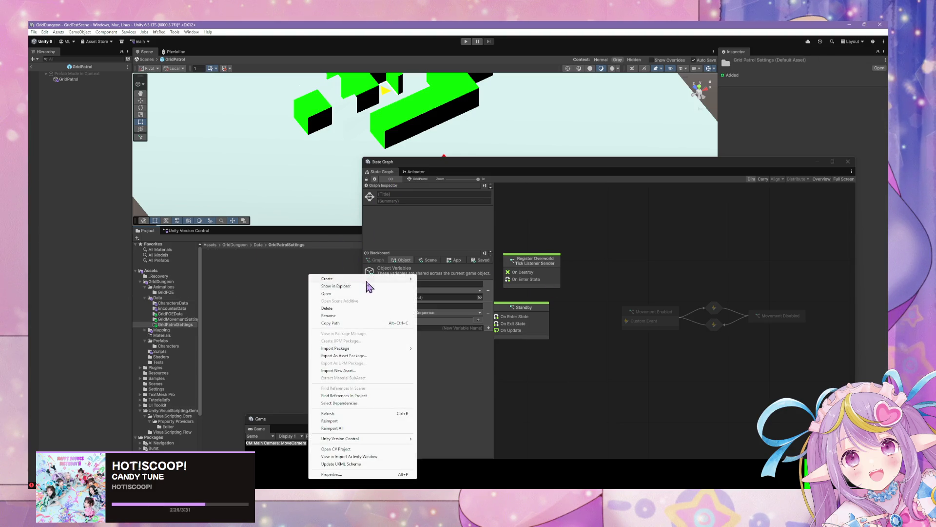
pyautogui.moveTo(367, 279)
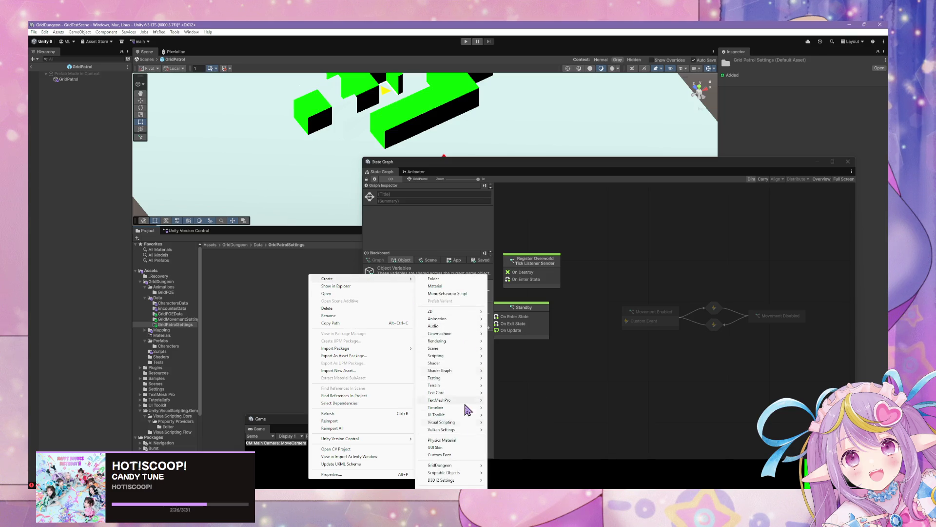
pyautogui.moveTo(472, 465)
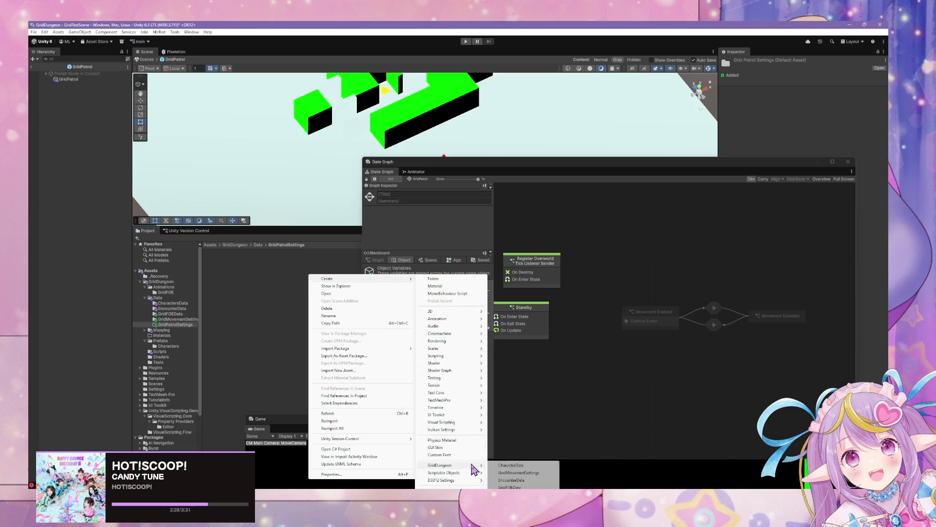
pyautogui.click(272, 324)
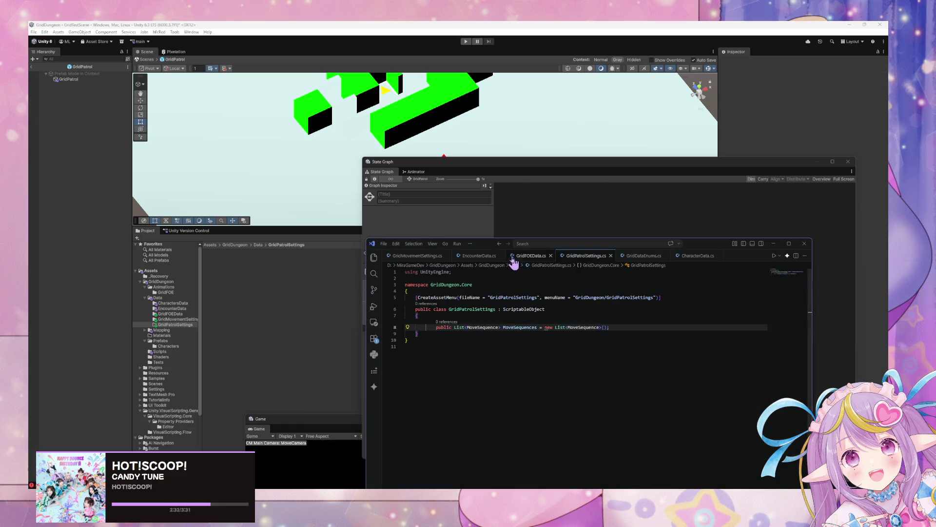
# Step: Remove the using System.Collections.Generic; line from GridFOEData.cs and save it
pyautogui.click(639, 255)
pyautogui.click(530, 255)
pyautogui.moveTo(503, 272); pyautogui.dragTo(406, 272)
pyautogui.press('BackSpace')
pyautogui.press('Down')
pyautogui.press('BackSpace')
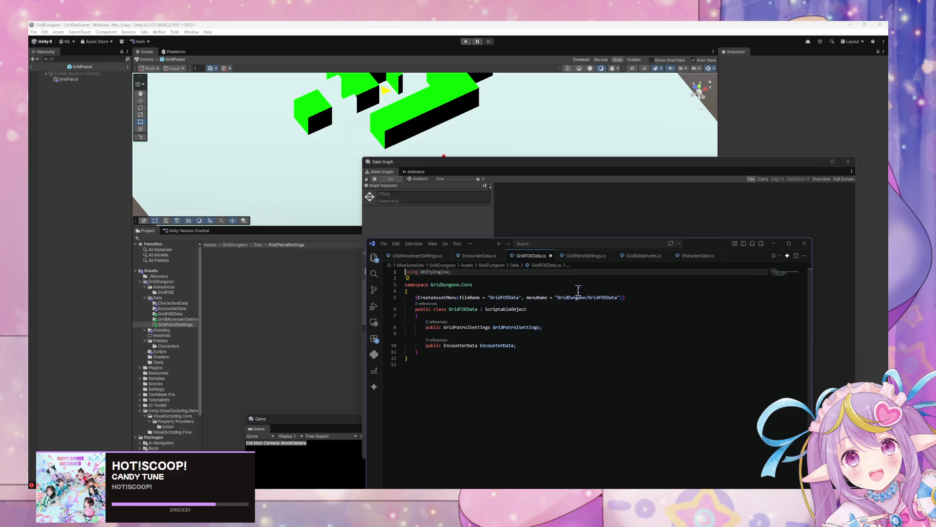
pyautogui.hotkey('ctrl', 's')
# Step: Paste using System.Collections.Generic; at the top of GridPatrolSettings.cs and let Unity recompile
pyautogui.click(586, 255)
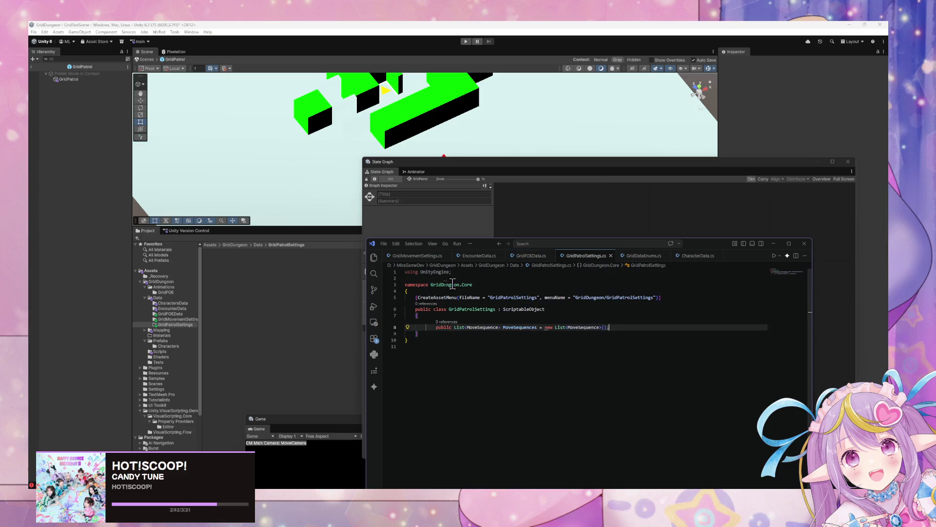
pyautogui.click(407, 275)
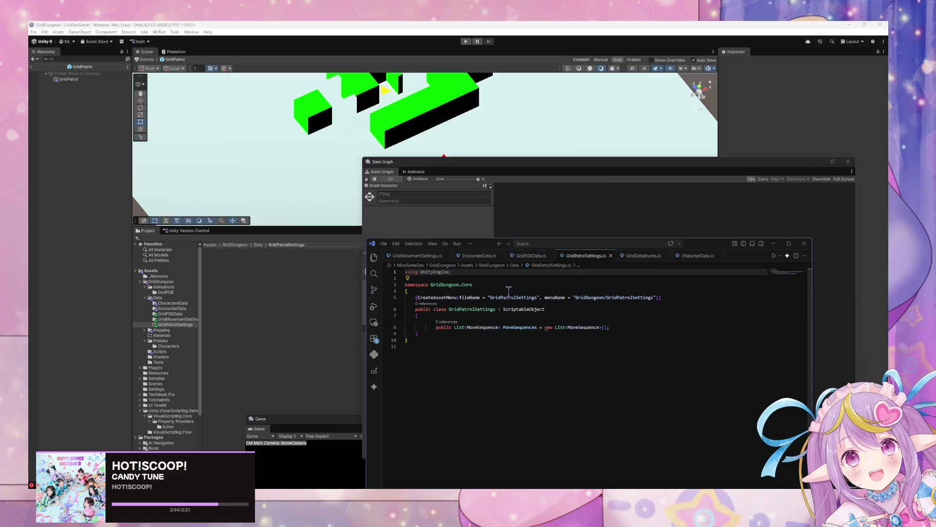
pyautogui.hotkey('ctrl', 'v')
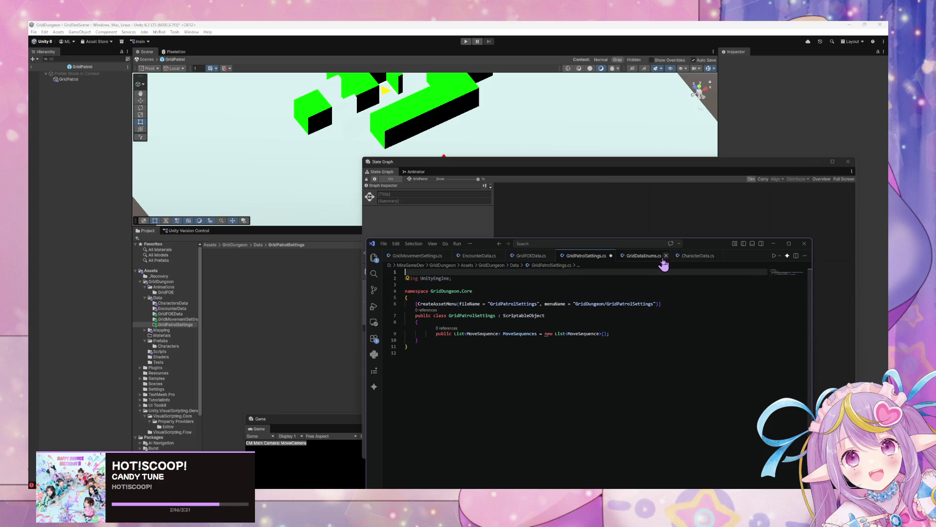
pyautogui.click(329, 309)
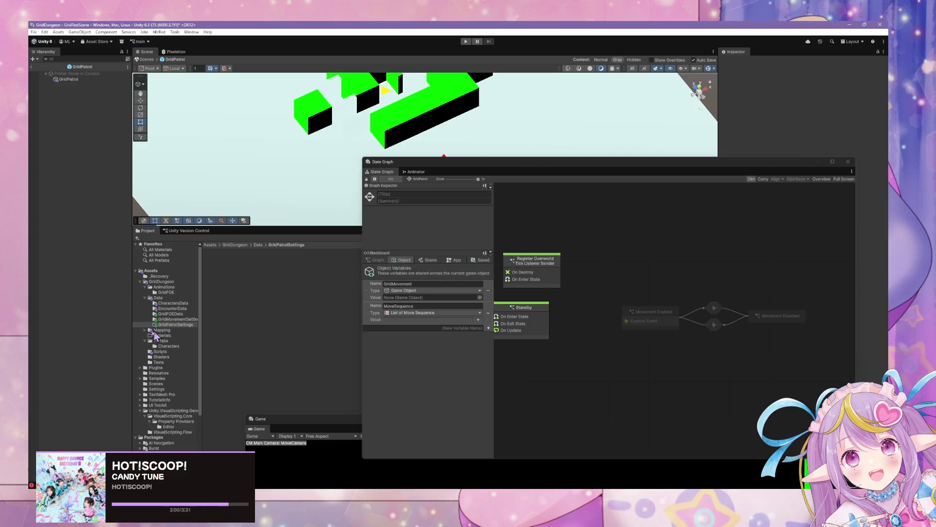
# Step: Create a GridDungeon > GridPatrolSettings asset named TestPatrolPath, then move the State Graph window lower
pyautogui.click(171, 325)
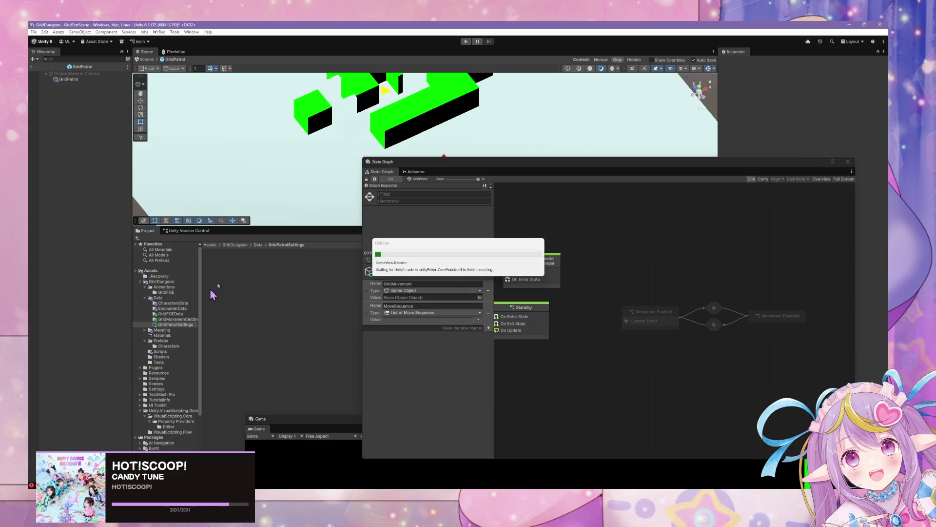
pyautogui.rightClick(227, 266)
pyautogui.moveTo(267, 272)
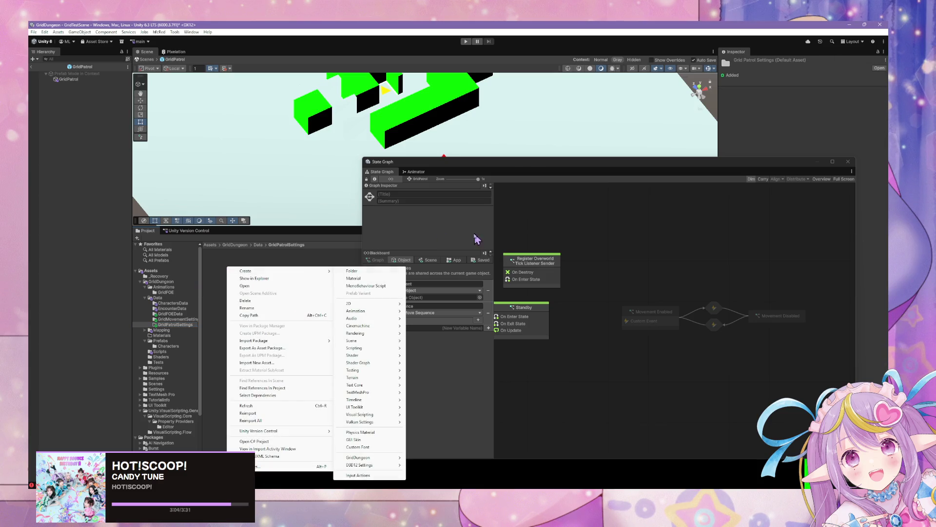
pyautogui.click(174, 320)
pyautogui.rightClick(245, 271)
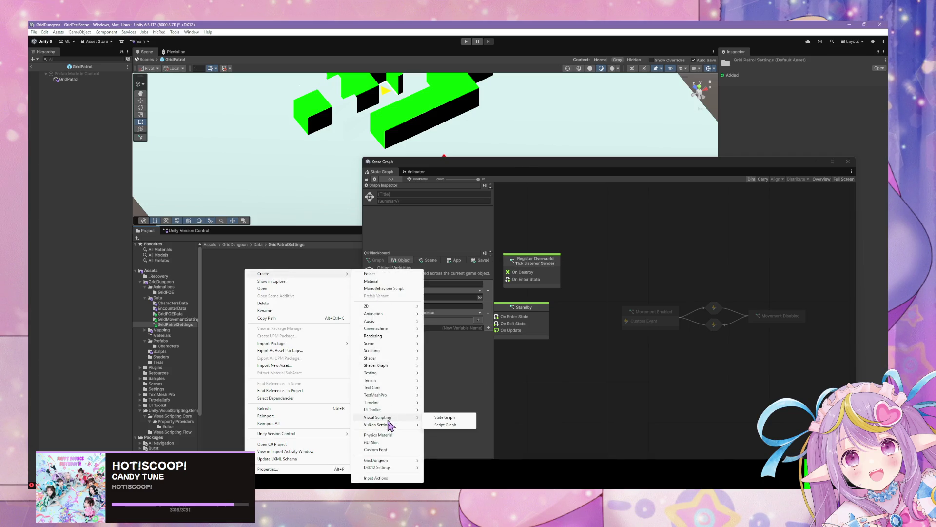
pyautogui.moveTo(412, 460)
pyautogui.click(451, 460)
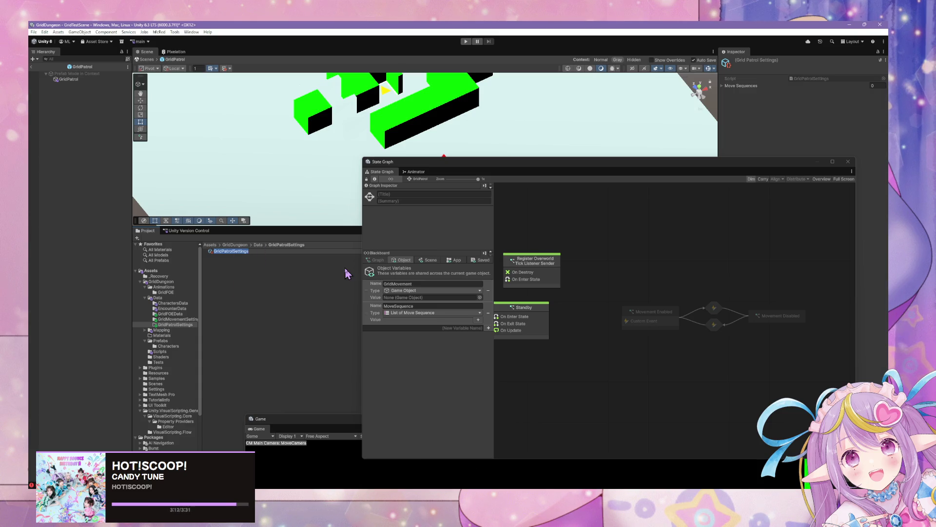
pyautogui.write('S')
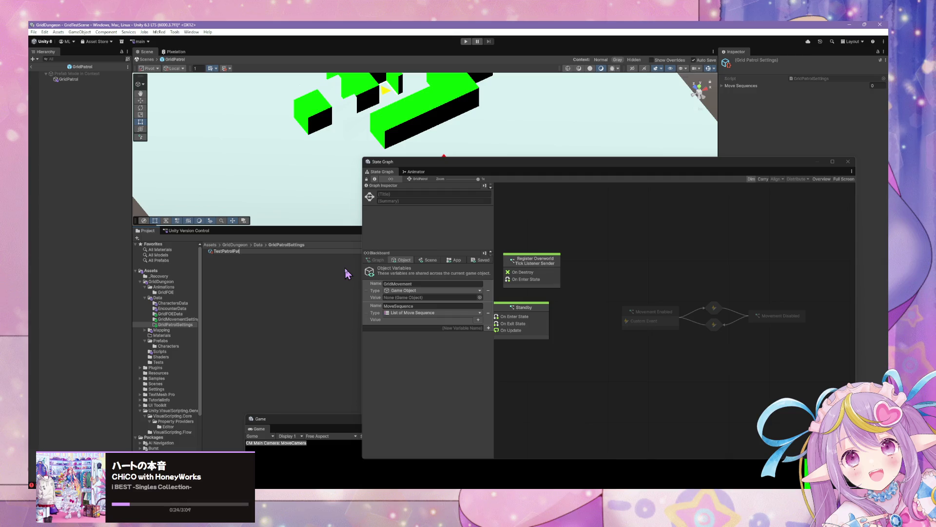
pyautogui.press('Return')
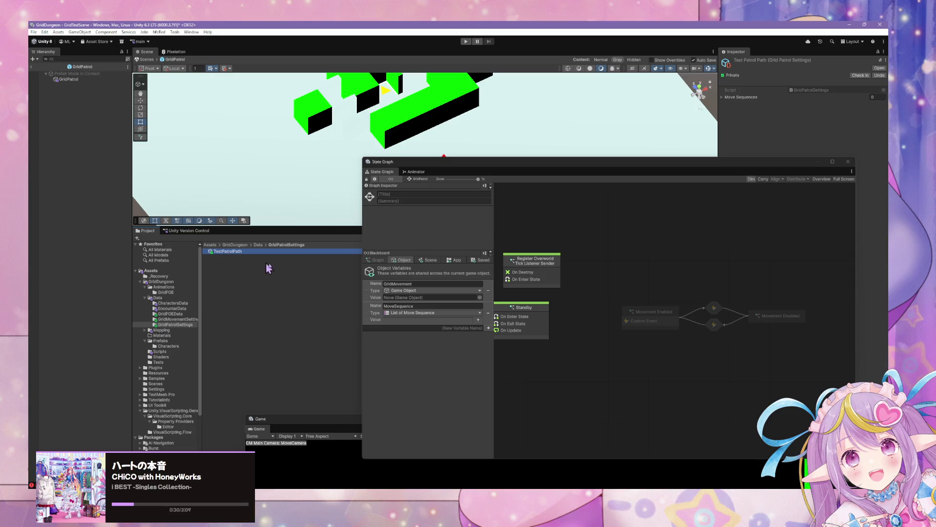
pyautogui.moveTo(602, 167); pyautogui.dragTo(508, 305)
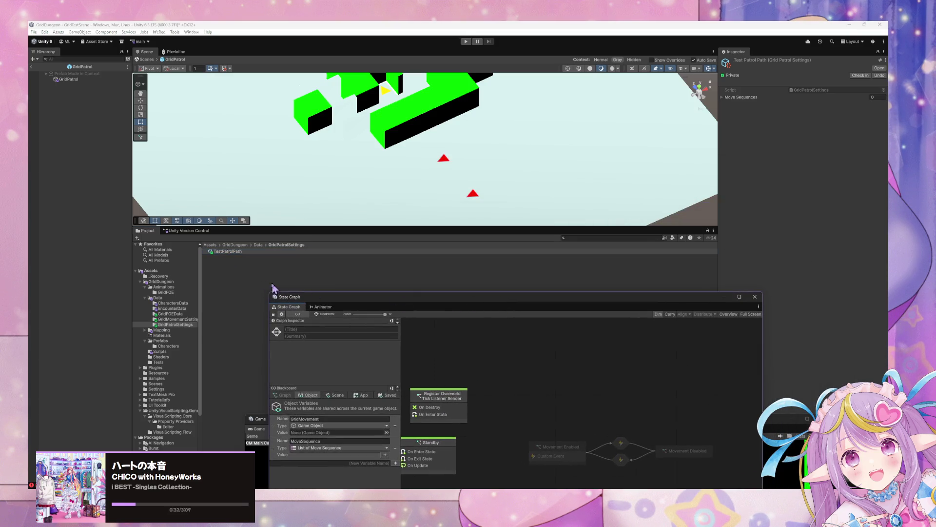
# Step: Expand TestPatrolPath's Move Sequences list and add four elements
pyautogui.click(237, 251)
pyautogui.click(727, 97)
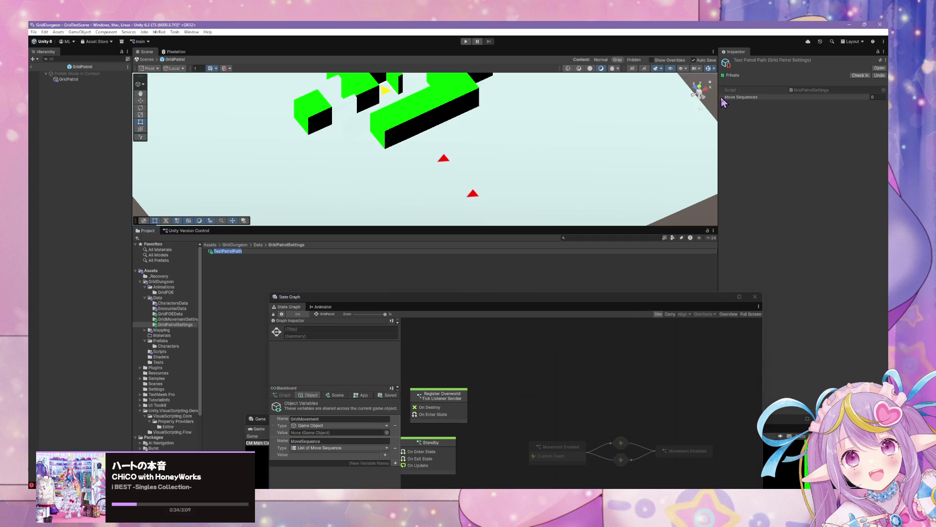
pyautogui.click(878, 97)
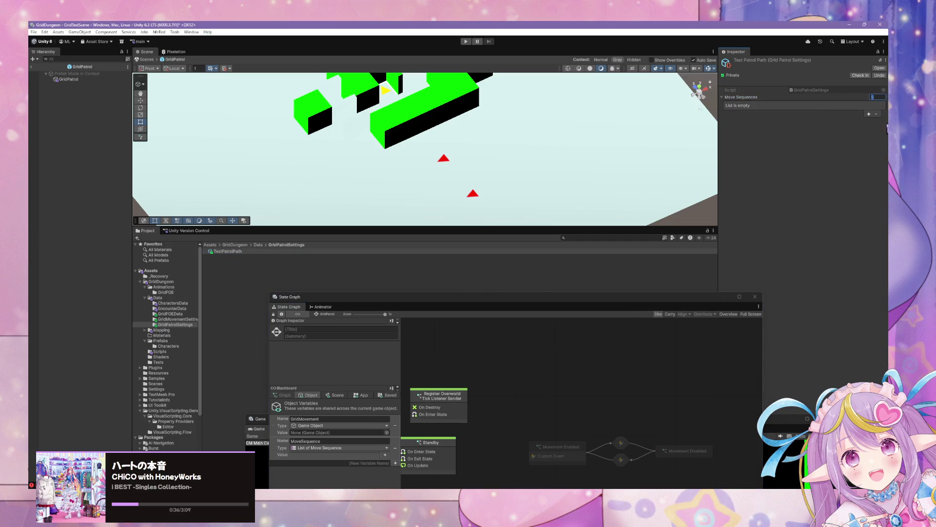
pyautogui.click(869, 114)
pyautogui.click(869, 121)
pyautogui.click(869, 121)
pyautogui.click(869, 128)
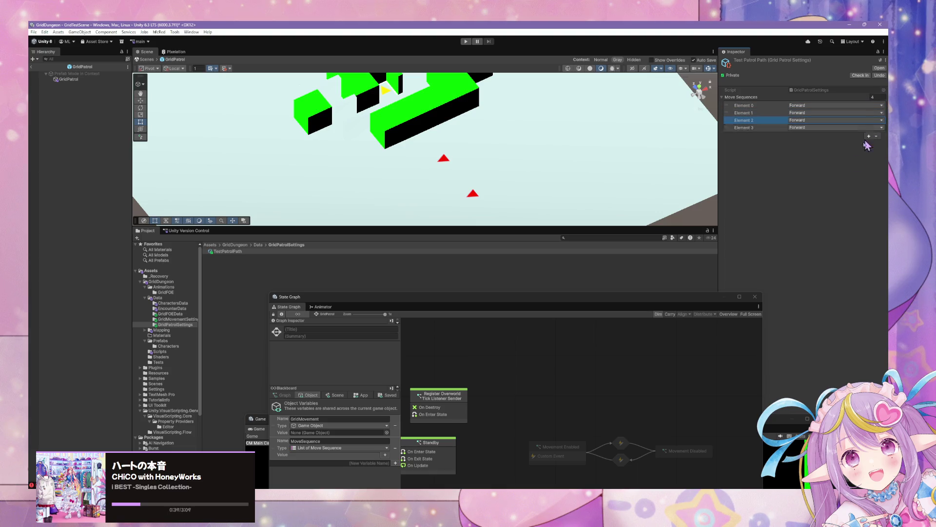
# Step: Add a fifth element and set Elements 3 and 4 to Turn Right
pyautogui.click(801, 131)
pyautogui.click(815, 166)
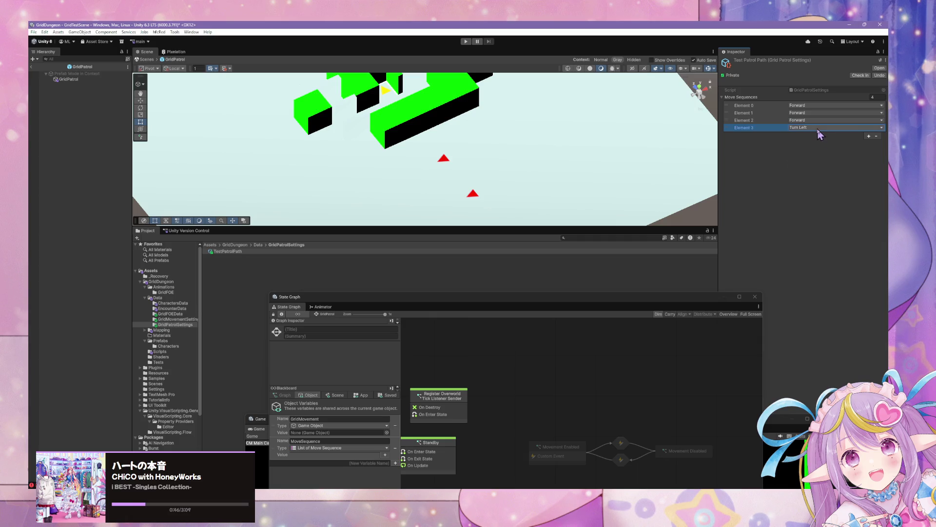
pyautogui.click(868, 136)
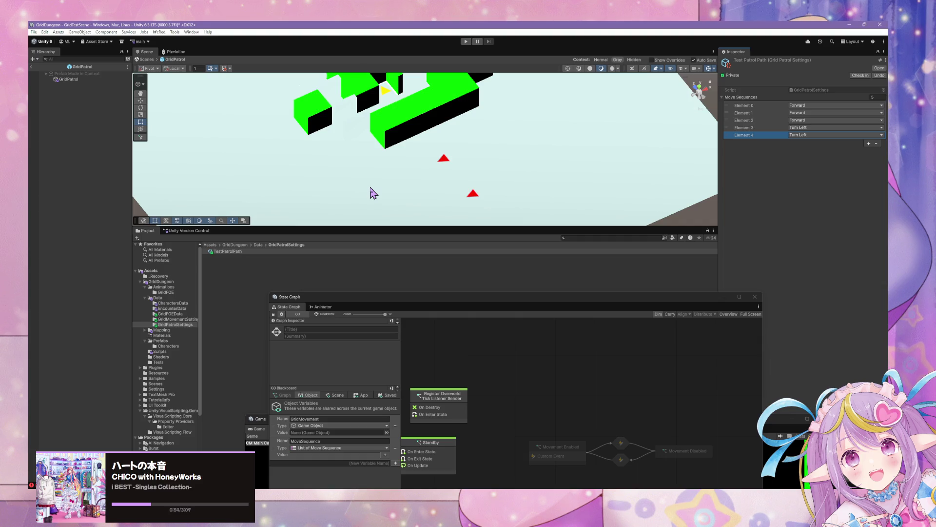
pyautogui.click(800, 128)
pyautogui.click(813, 172)
pyautogui.click(805, 135)
pyautogui.click(812, 180)
# Step: Add three more elements to reach eight and set Elements 5–7 to Forward
pyautogui.click(868, 143)
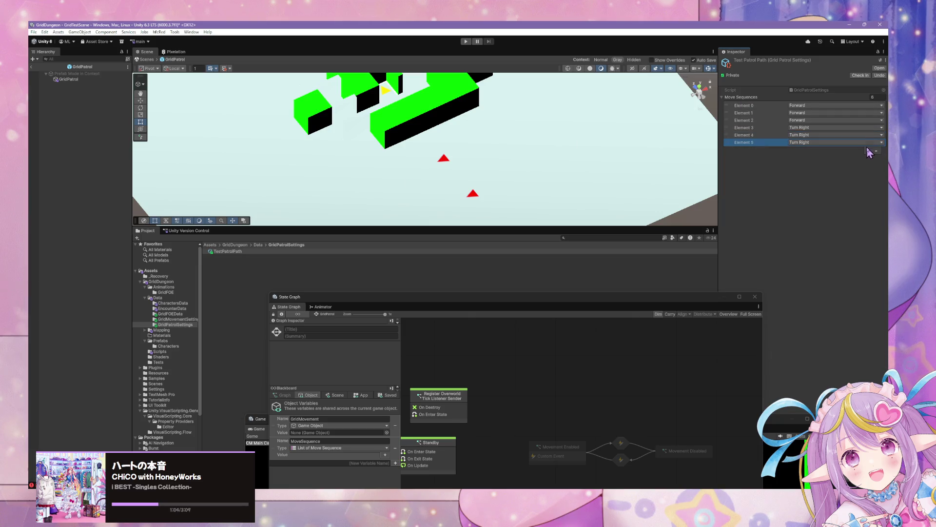
pyautogui.click(869, 151)
pyautogui.click(824, 149)
pyautogui.click(869, 158)
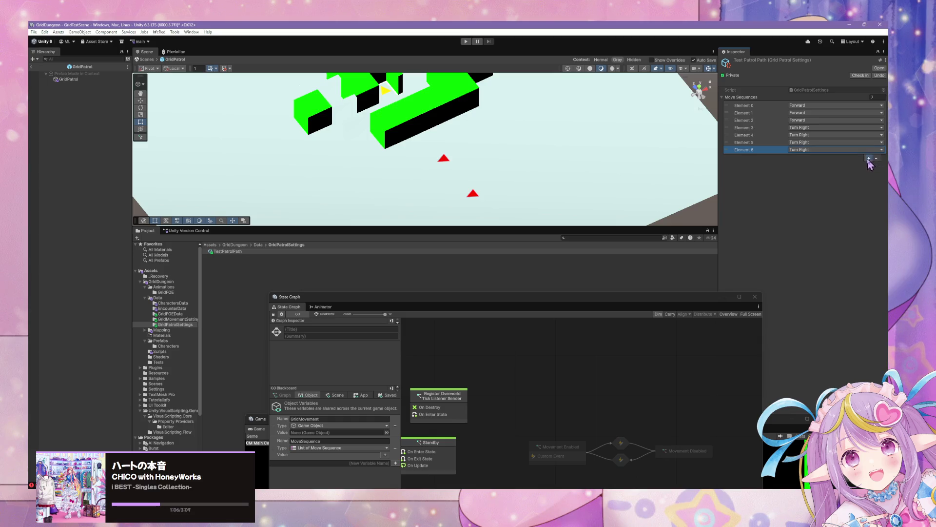
pyautogui.click(810, 142)
pyautogui.click(809, 157)
pyautogui.click(809, 142)
pyautogui.click(809, 157)
pyautogui.click(805, 150)
pyautogui.click(806, 157)
pyautogui.click(807, 157)
pyautogui.click(809, 164)
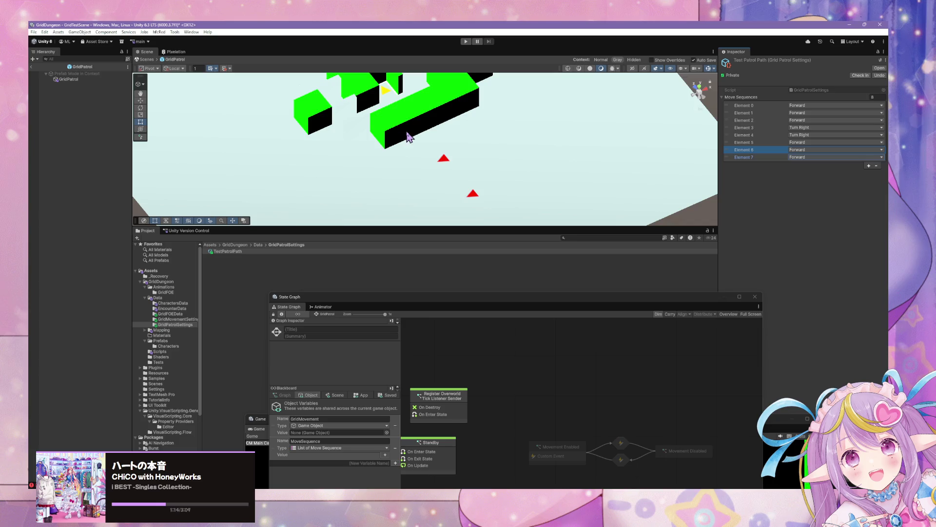
pyautogui.click(703, 91)
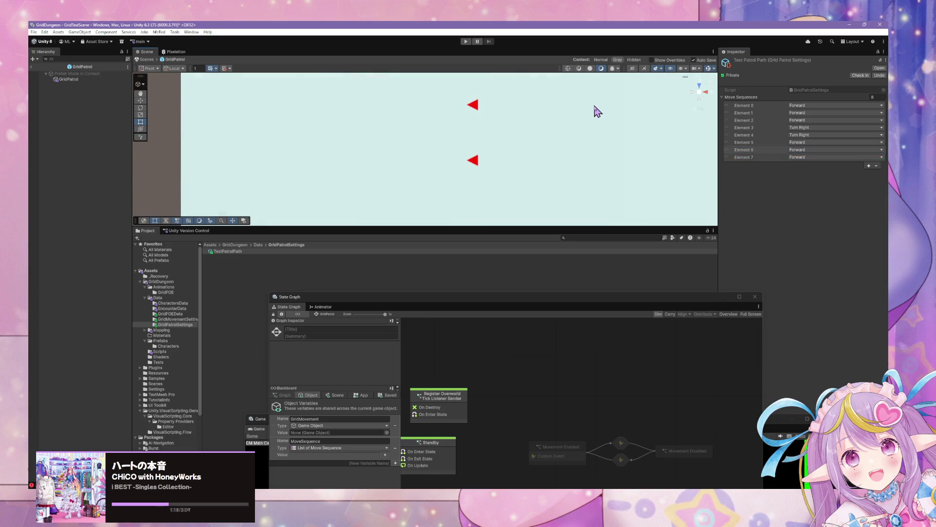
# Step: Switch the Scene view to a top-down orthographic view and adjust the zoom on the grid
pyautogui.click(701, 93)
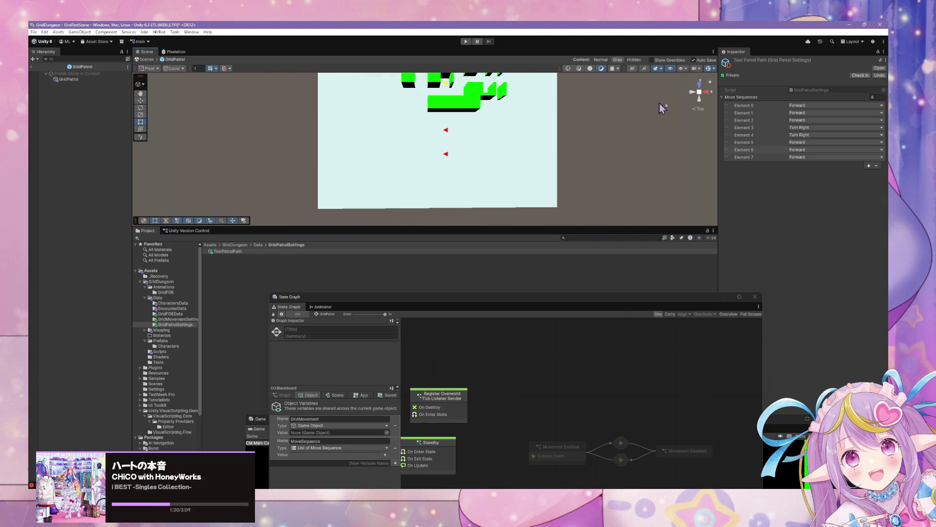
pyautogui.click(701, 93)
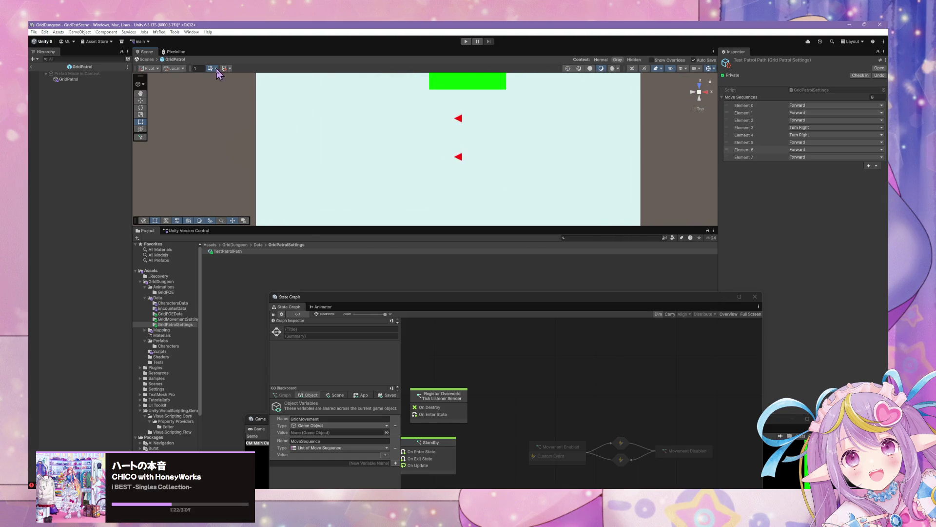
pyautogui.scroll(1, 565, 107)
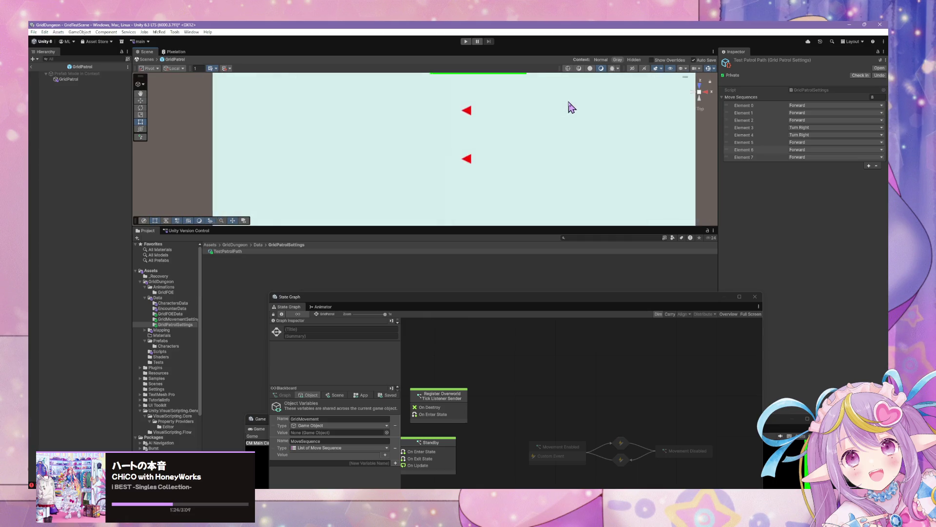
pyautogui.scroll(-4, 569, 106)
pyautogui.scroll(5, 570, 113)
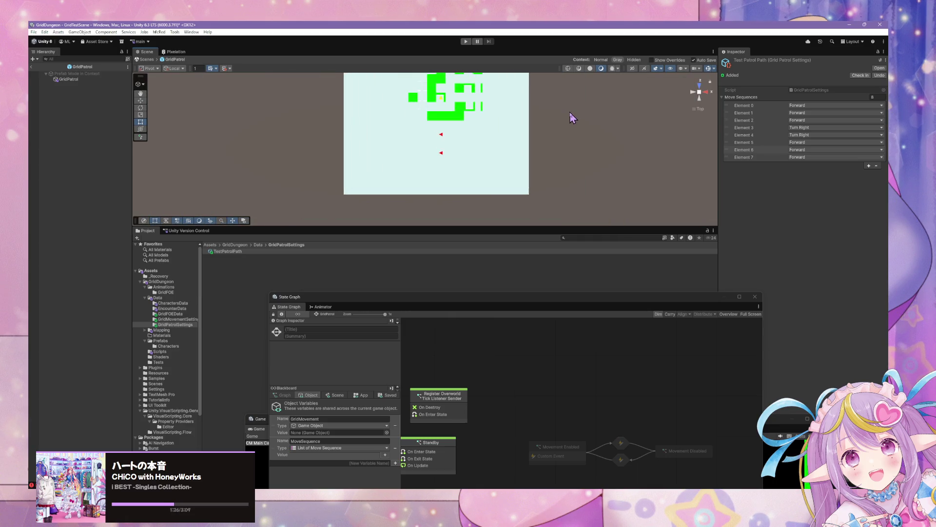
pyautogui.scroll(-3, 570, 114)
pyautogui.scroll(3, 571, 115)
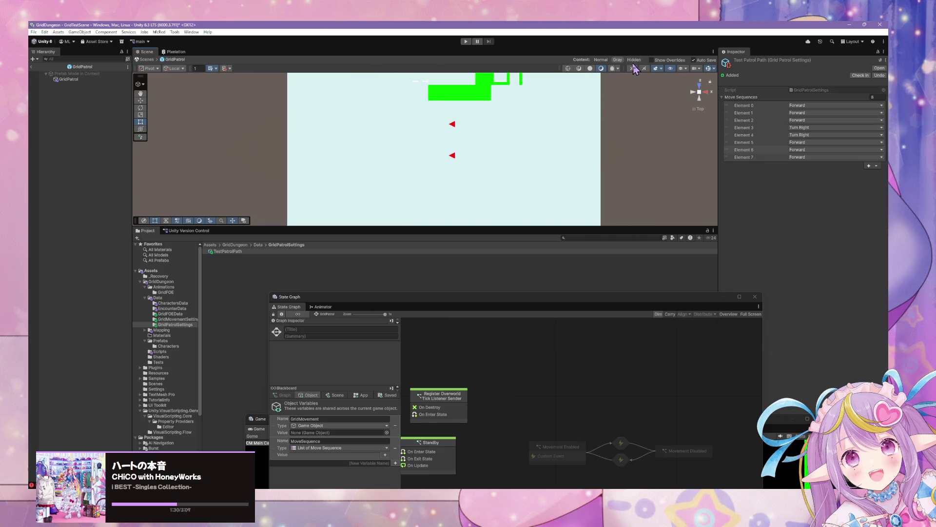
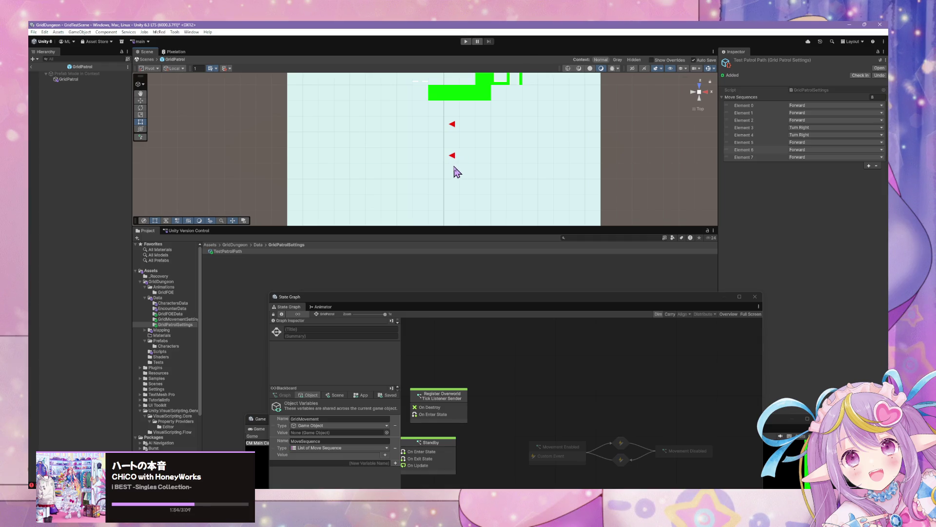
# Step: Add two move steps, set Elements 8 and 9 to Turn Right, then select GridPatrol
pyautogui.click(869, 165)
pyautogui.click(869, 173)
pyautogui.click(794, 165)
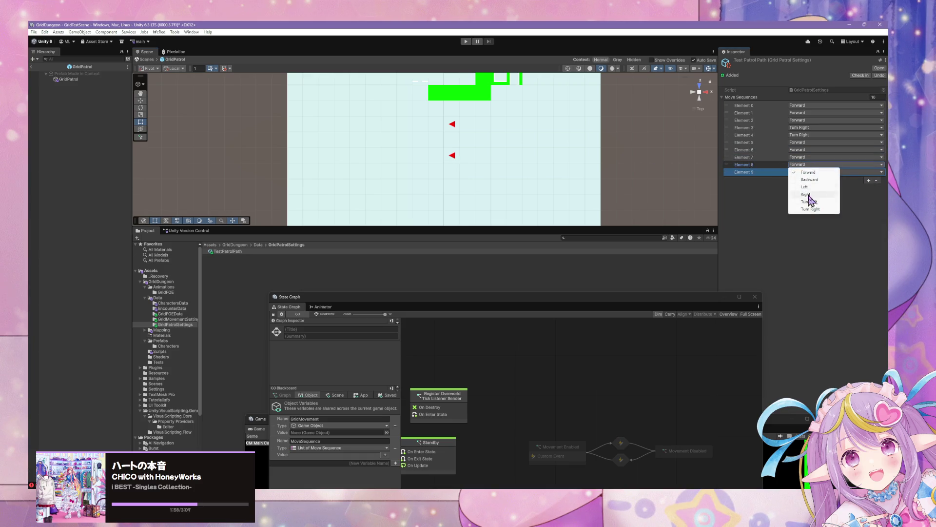
pyautogui.click(812, 208)
pyautogui.click(810, 172)
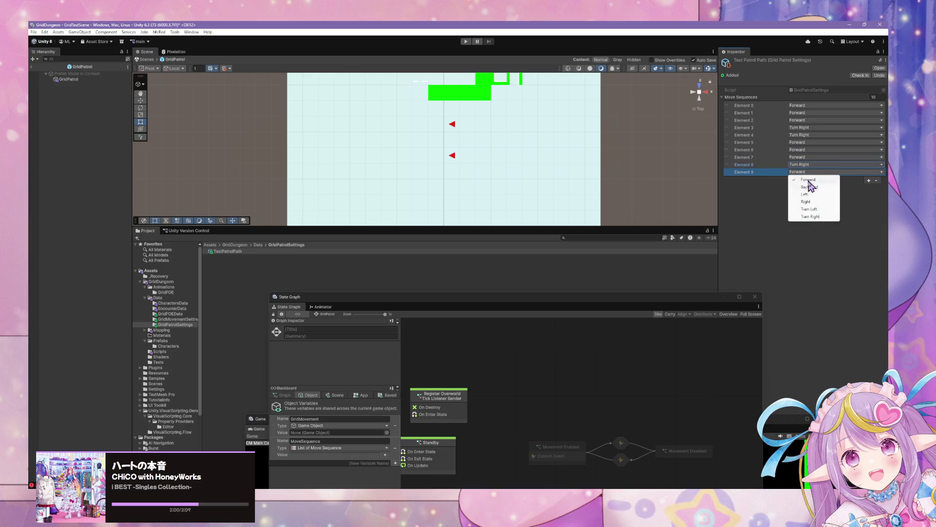
pyautogui.click(810, 216)
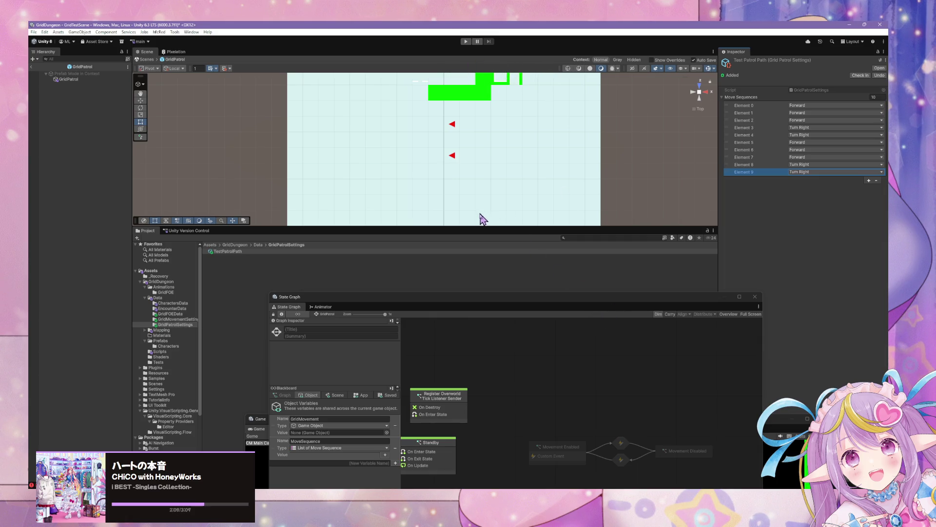
pyautogui.moveTo(441, 305)
pyautogui.mouseDown()
pyautogui.moveTo(588, 146)
pyautogui.moveTo(568, 217)
pyautogui.mouseUp()
pyautogui.click(55, 81)
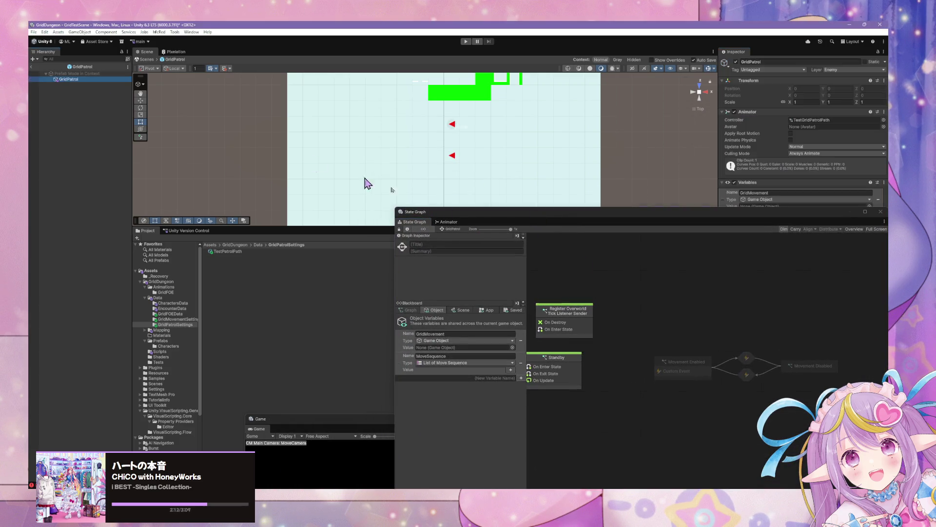
# Step: Create a new script state titled Standby, then open and exit its script graph
pyautogui.rightClick(613, 374)
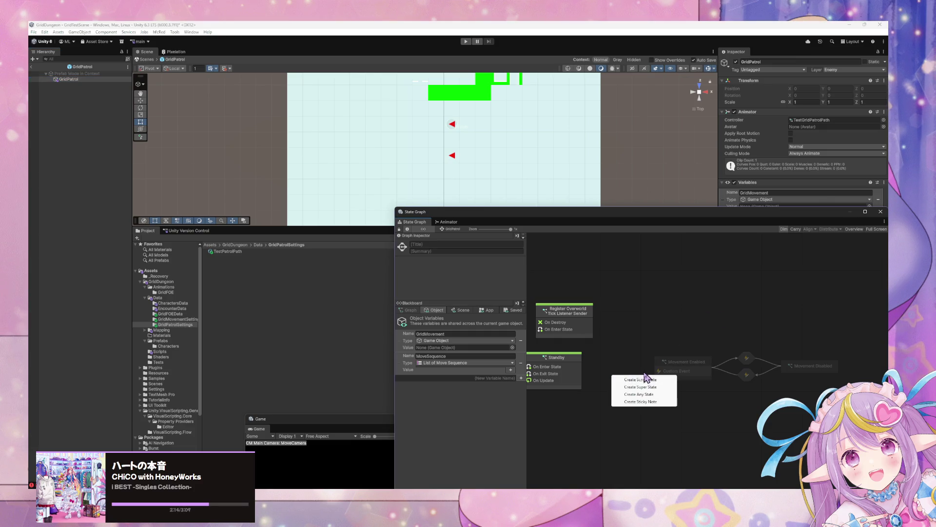
pyautogui.click(649, 383)
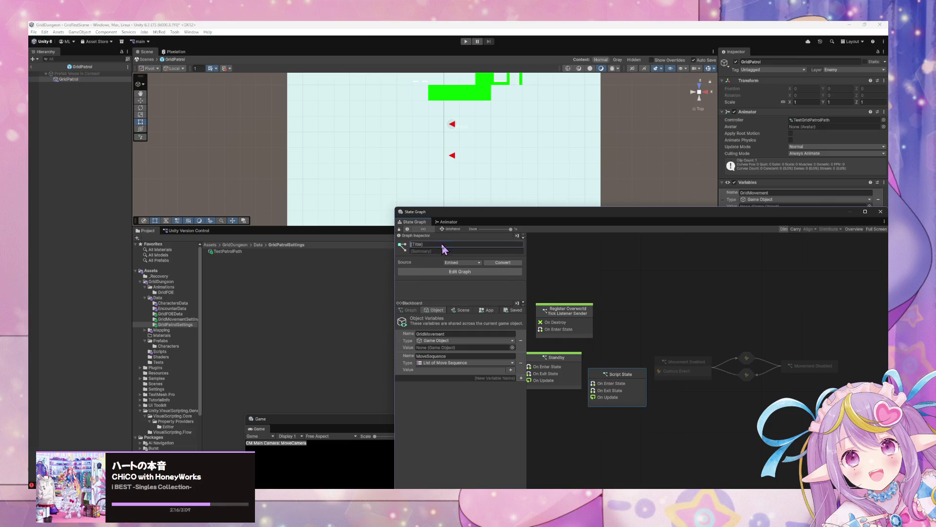
pyautogui.write('Stabndby')
pyautogui.rightClick(627, 388)
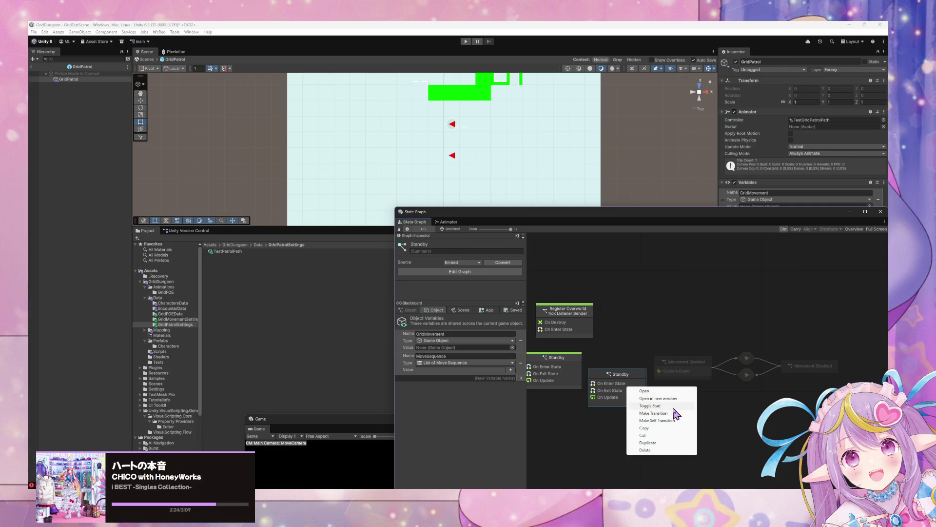
pyautogui.click(643, 390)
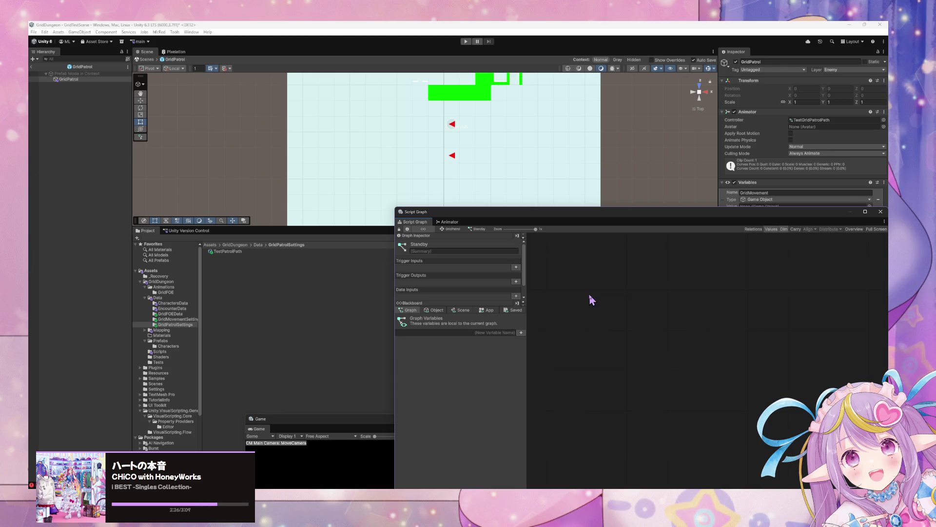
pyautogui.click(452, 229)
# Step: Turn off Start on the new Standby node and place it beside the original Standby
pyautogui.moveTo(615, 377)
pyautogui.mouseDown()
pyautogui.moveTo(571, 416)
pyautogui.moveTo(555, 407)
pyautogui.mouseUp()
pyautogui.rightClick(610, 417)
pyautogui.moveTo(560, 361)
pyautogui.mouseDown()
pyautogui.moveTo(545, 314)
pyautogui.moveTo(566, 334)
pyautogui.mouseUp()
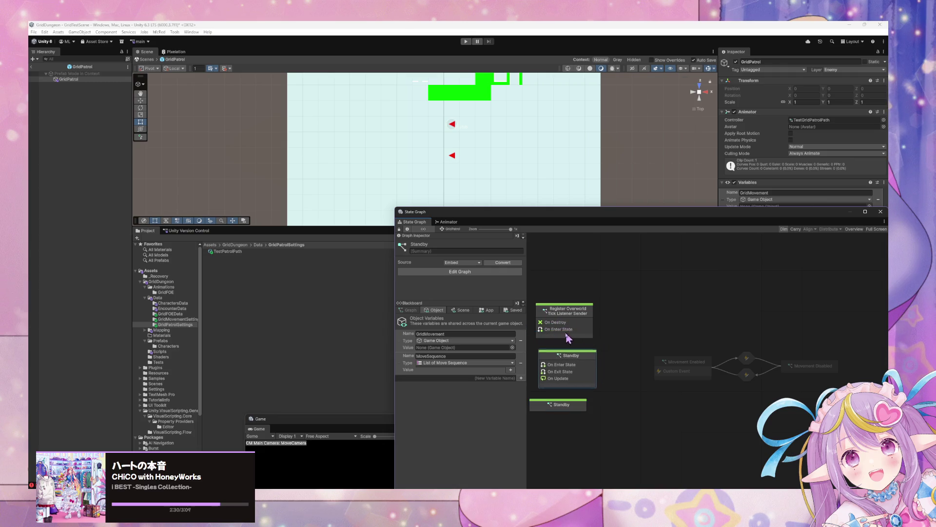
pyautogui.moveTo(575, 407); pyautogui.dragTo(615, 403)
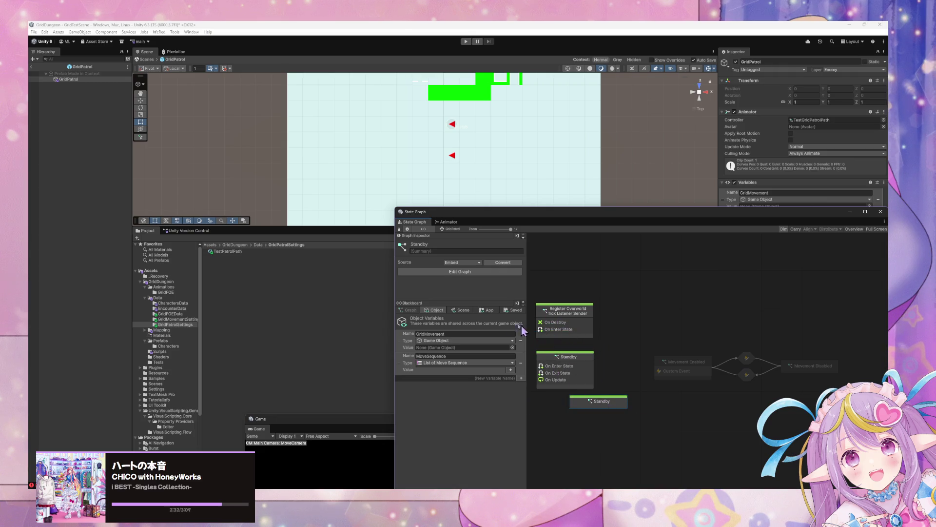
pyautogui.rightClick(605, 401)
pyautogui.click(656, 423)
pyautogui.rightClick(593, 371)
pyautogui.click(683, 362)
pyautogui.moveTo(608, 407)
pyautogui.mouseDown()
pyautogui.moveTo(629, 377)
pyautogui.moveTo(668, 371)
pyautogui.mouseUp()
pyautogui.click(615, 377)
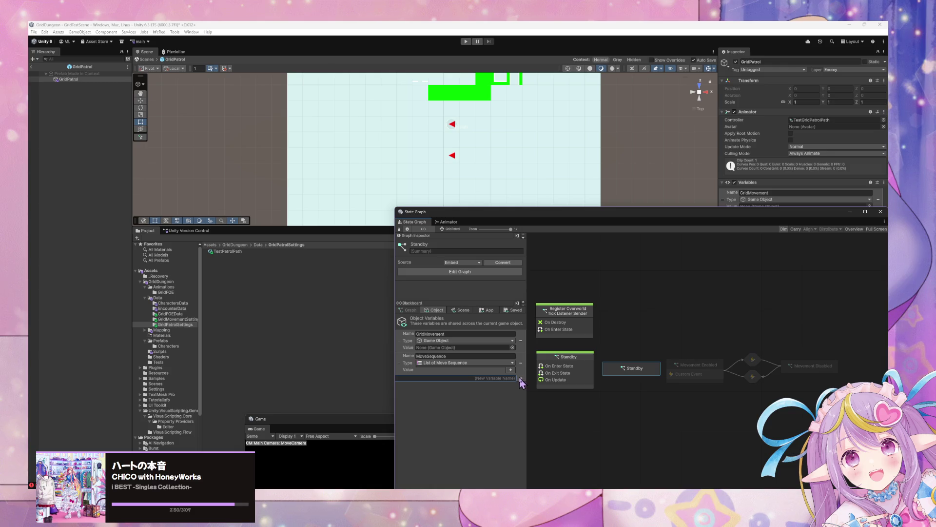
# Step: Add a GridPatrolSettings object variable to the blackboard, leaving its type unset
pyautogui.click(521, 378)
pyautogui.write('s')
pyautogui.press('Return')
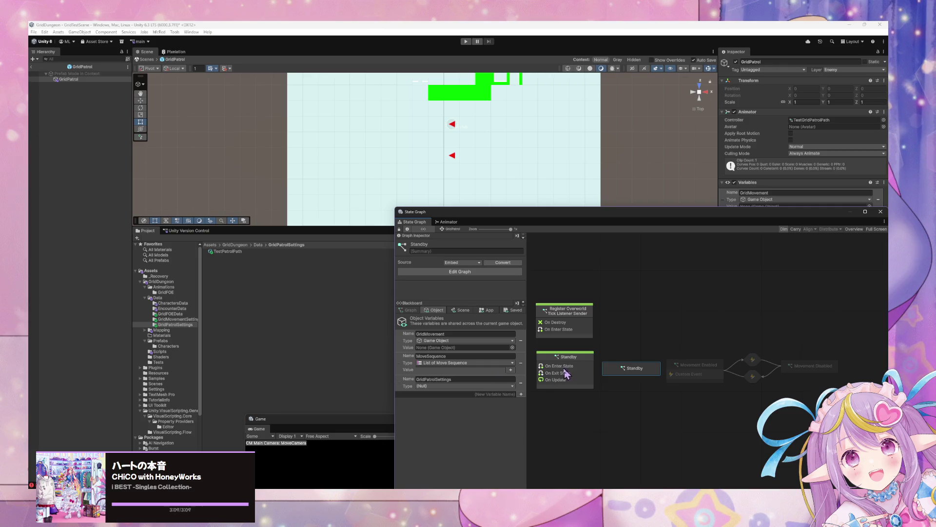
pyautogui.click(478, 385)
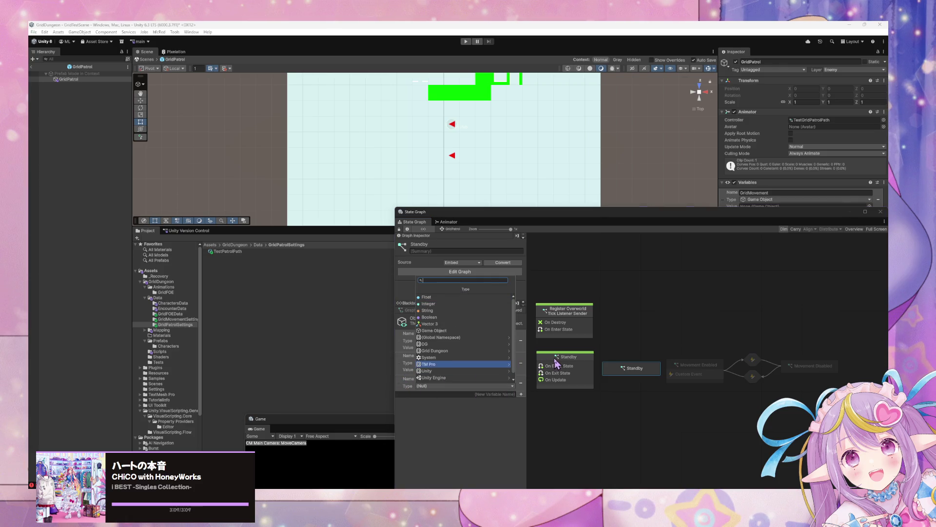
pyautogui.press('Escape')
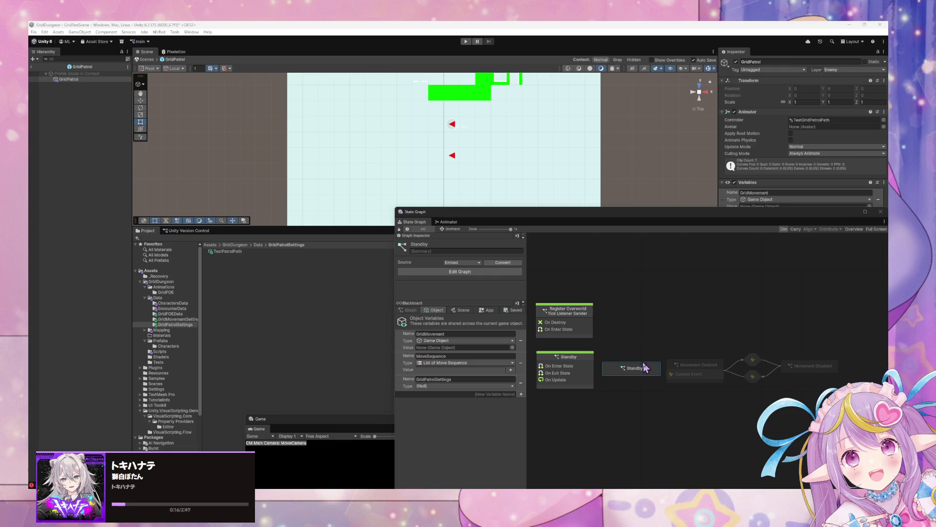
# Step: Make Standby the start state and rename the second state to Initialize
pyautogui.moveTo(638, 373); pyautogui.dragTo(632, 373)
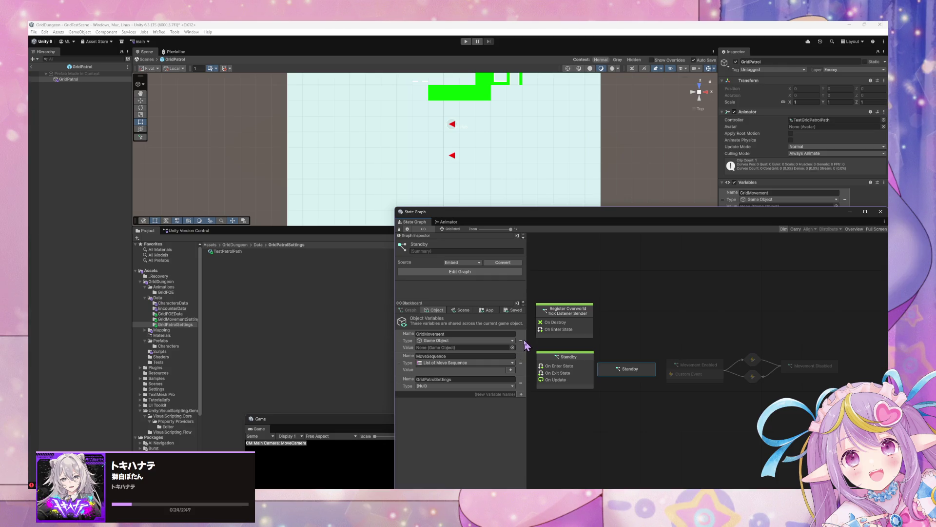
pyautogui.moveTo(505, 211)
pyautogui.mouseDown()
pyautogui.moveTo(419, 174)
pyautogui.moveTo(406, 146)
pyautogui.mouseUp()
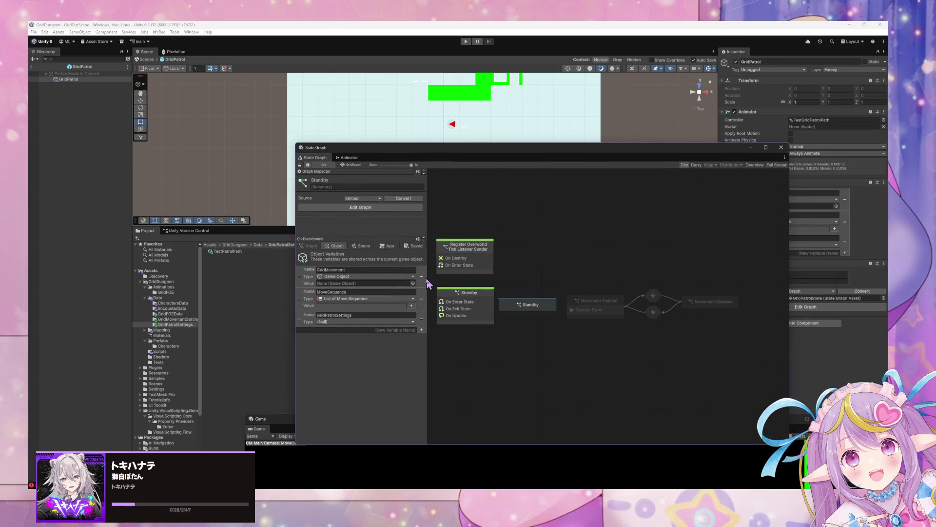
pyautogui.rightClick(540, 308)
pyautogui.click(556, 322)
pyautogui.moveTo(546, 310); pyautogui.dragTo(486, 351)
pyautogui.click(354, 178)
pyautogui.write('Initialize')
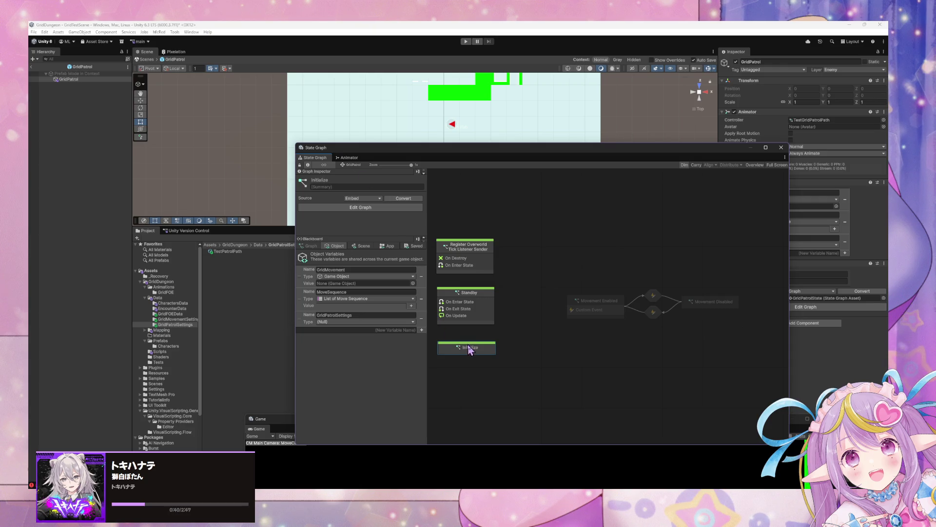
# Step: Add a transition from Standby to Initialize
pyautogui.rightClick(471, 347)
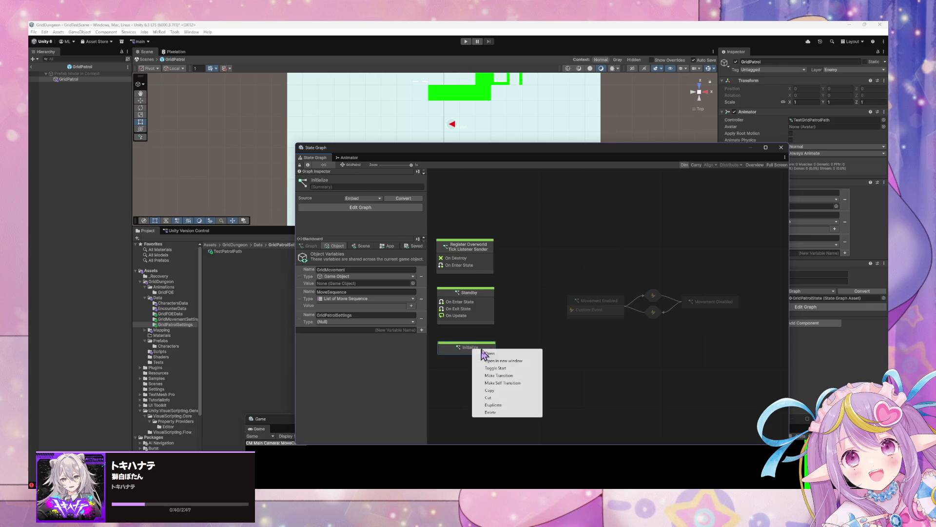
pyautogui.click(514, 376)
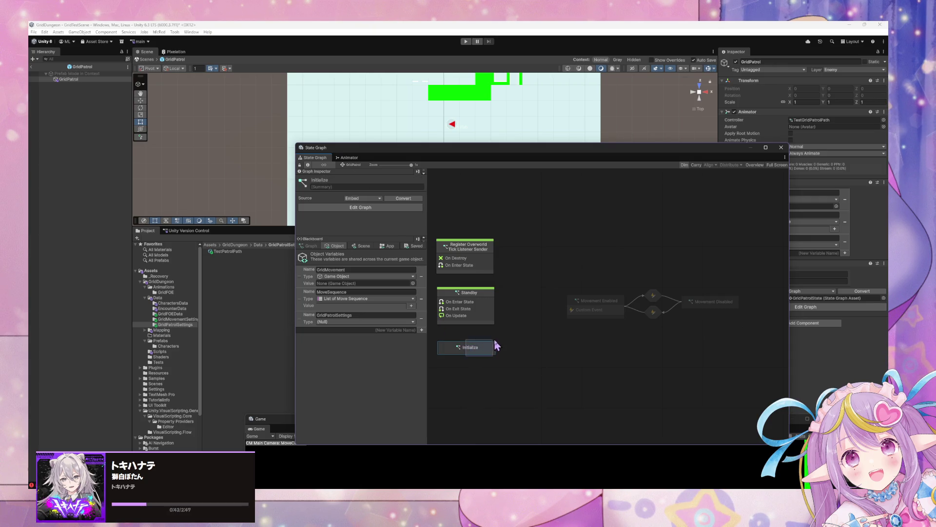
pyautogui.click(466, 306)
pyautogui.moveTo(466, 306); pyautogui.dragTo(447, 313)
pyautogui.rightClick(447, 313)
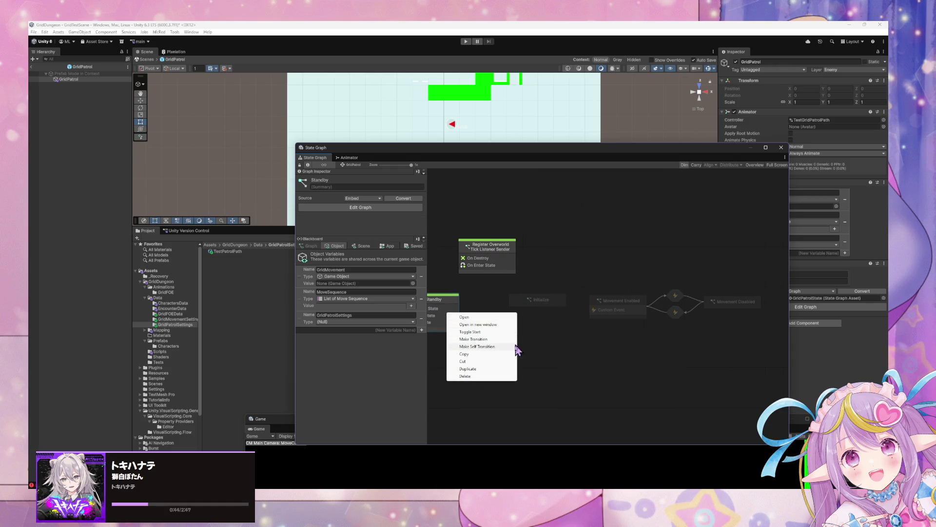
pyautogui.click(519, 346)
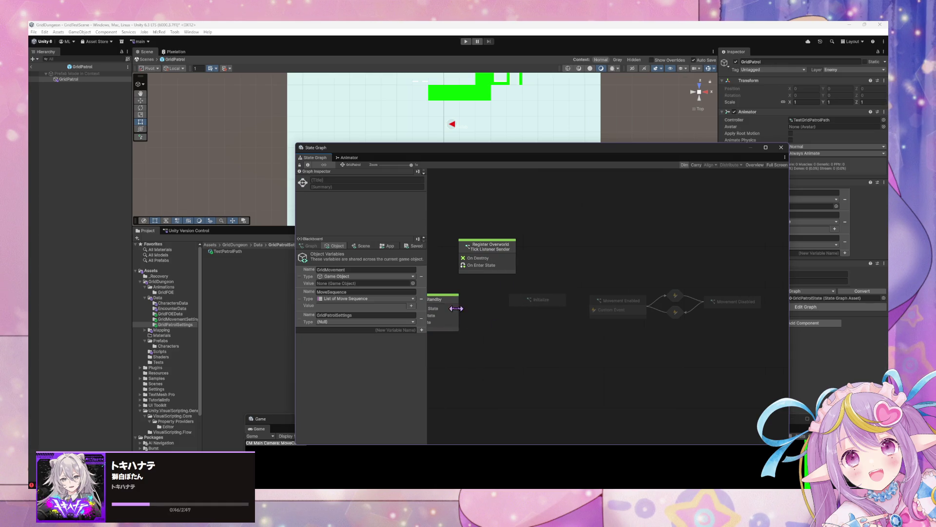
pyautogui.rightClick(480, 307)
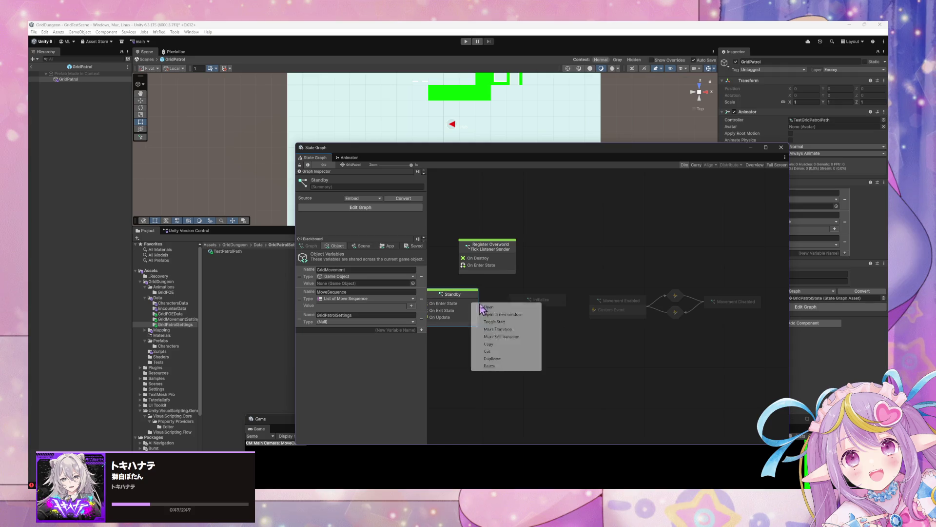
pyautogui.click(507, 330)
pyautogui.click(536, 302)
# Step: Add a transition from Initialize to Movement Enabled and open Initialize's script graph
pyautogui.rightClick(566, 303)
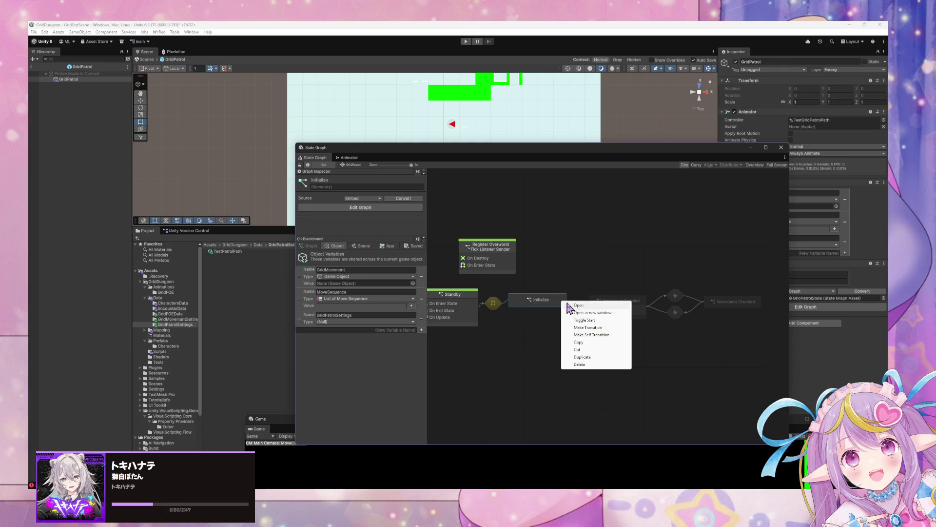
pyautogui.click(606, 328)
pyautogui.click(617, 315)
pyautogui.doubleClick(539, 308)
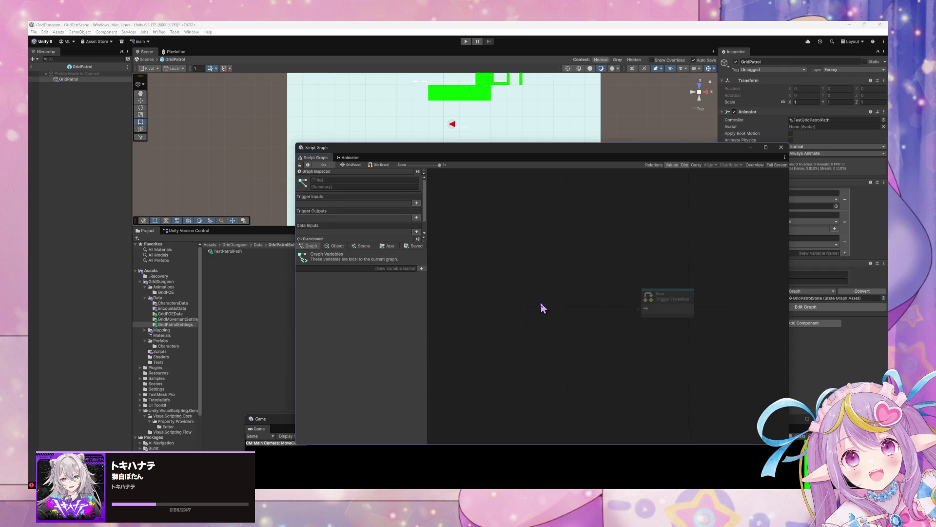
# Step: In Initialize's graph, wire a Custom Event node into Trigger Transition and return
pyautogui.rightClick(616, 301)
pyautogui.write('custom event')
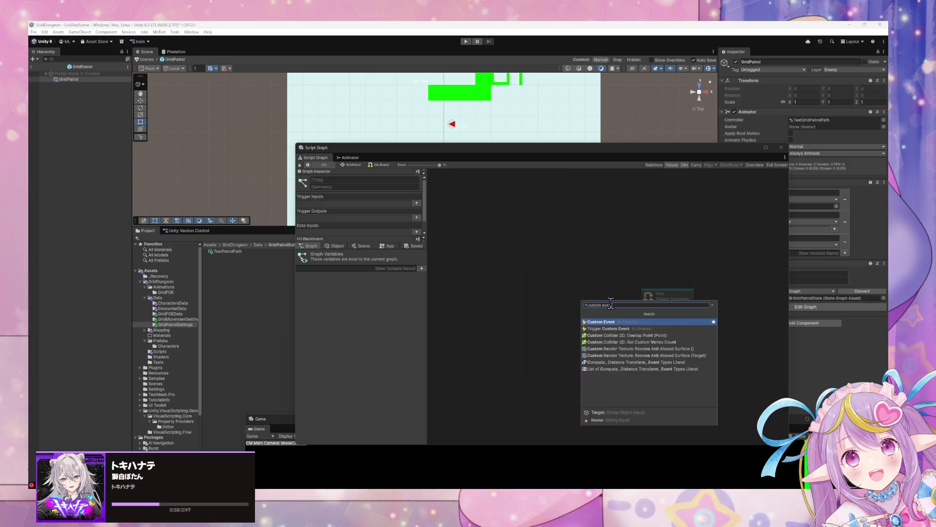
pyautogui.press('Return')
pyautogui.moveTo(622, 320); pyautogui.dragTo(645, 308)
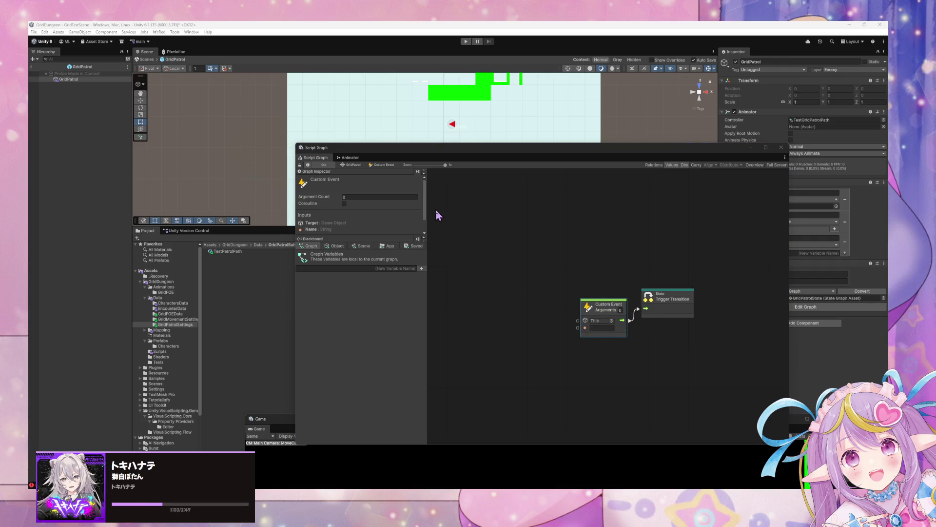
pyautogui.moveTo(617, 308)
pyautogui.mouseDown()
pyautogui.moveTo(582, 288)
pyautogui.moveTo(584, 278)
pyautogui.moveTo(584, 299)
pyautogui.mouseUp()
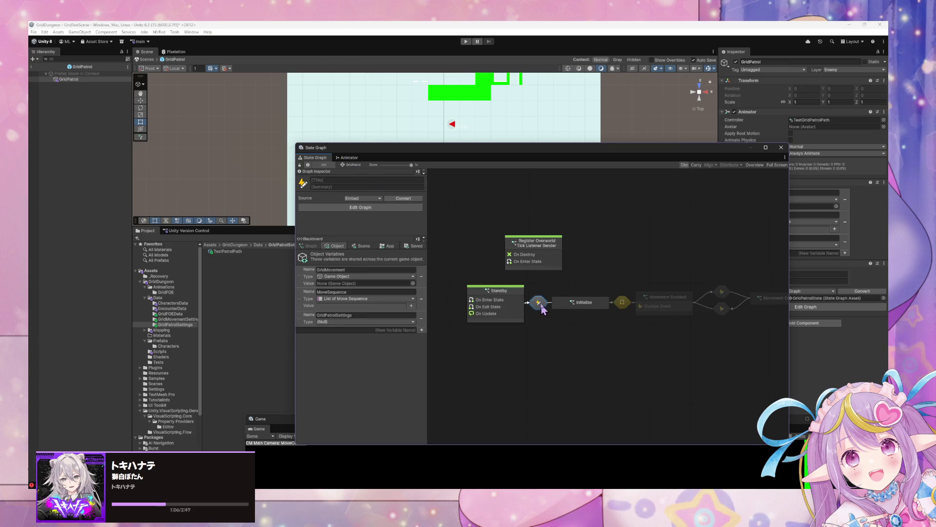
pyautogui.click(577, 319)
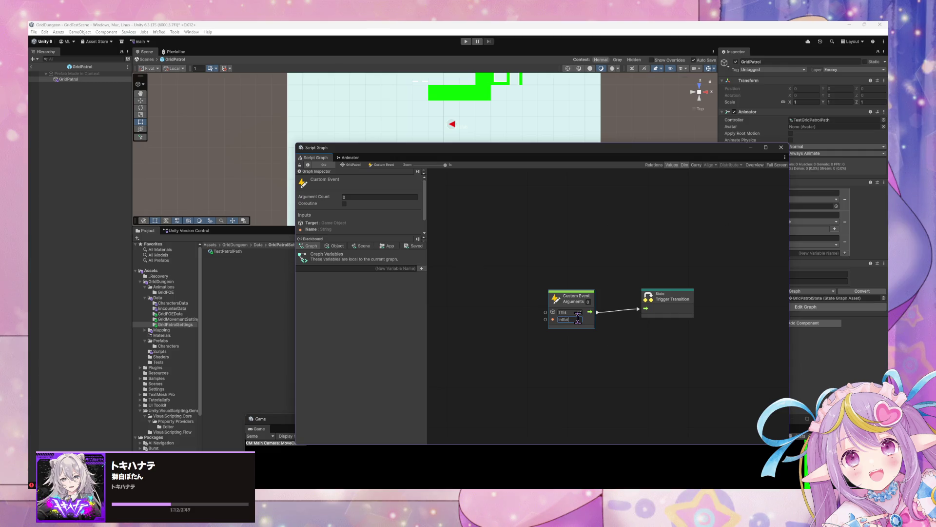
pyautogui.click(354, 166)
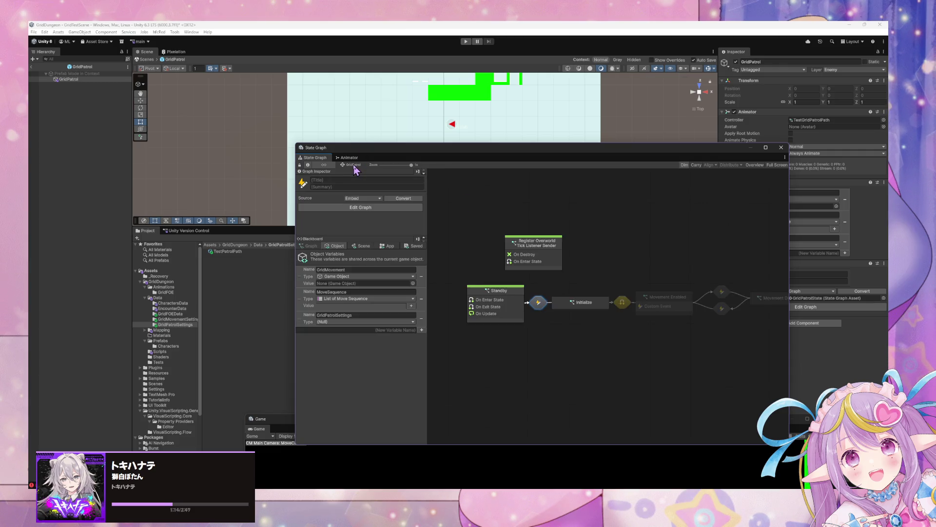
# Step: In the transition's graph, add a Custom Event feeding the trigger, then return to GridPatrol's graph
pyautogui.doubleClick(622, 303)
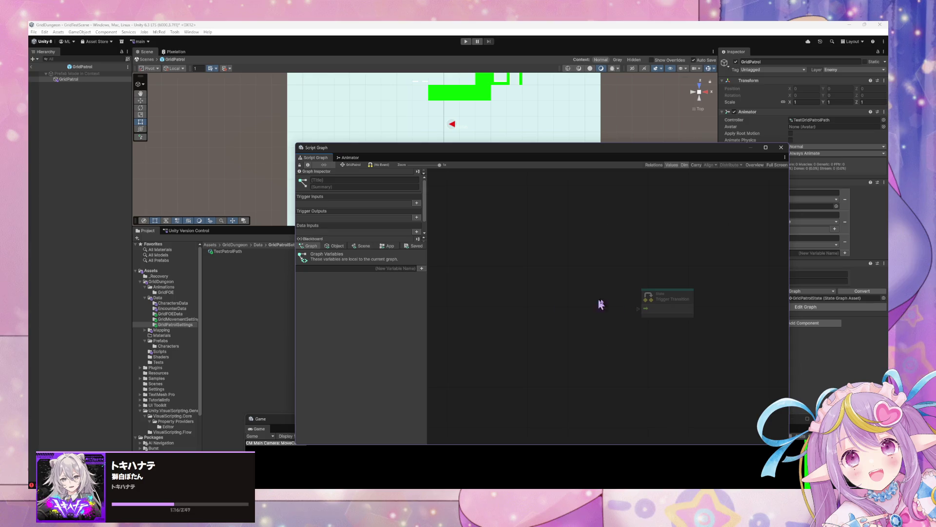
pyautogui.moveTo(635, 309); pyautogui.dragTo(593, 308)
pyautogui.write('custom event')
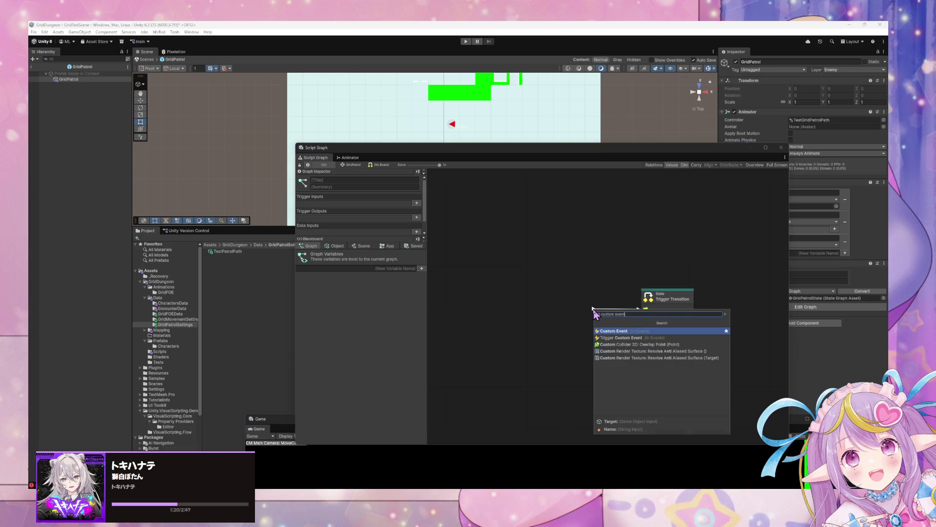
pyautogui.press('Return')
pyautogui.write('Ready')
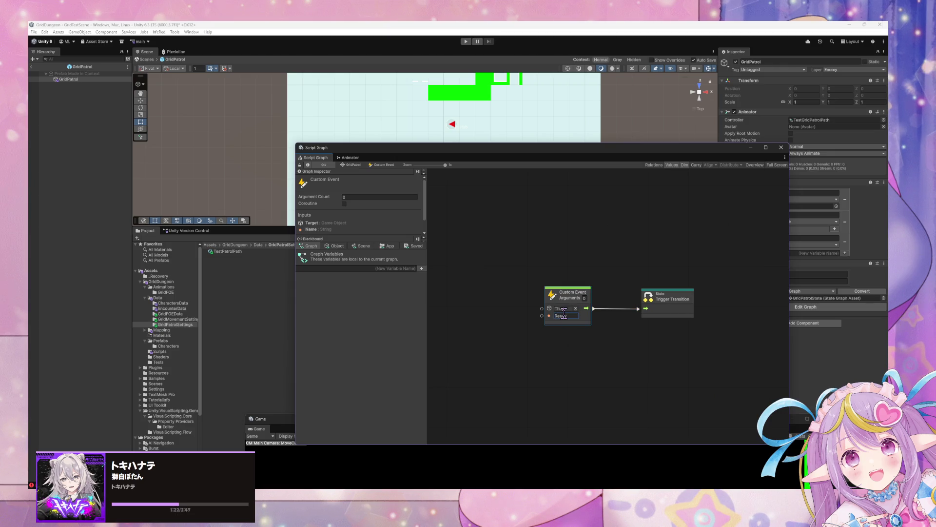
pyautogui.click(353, 165)
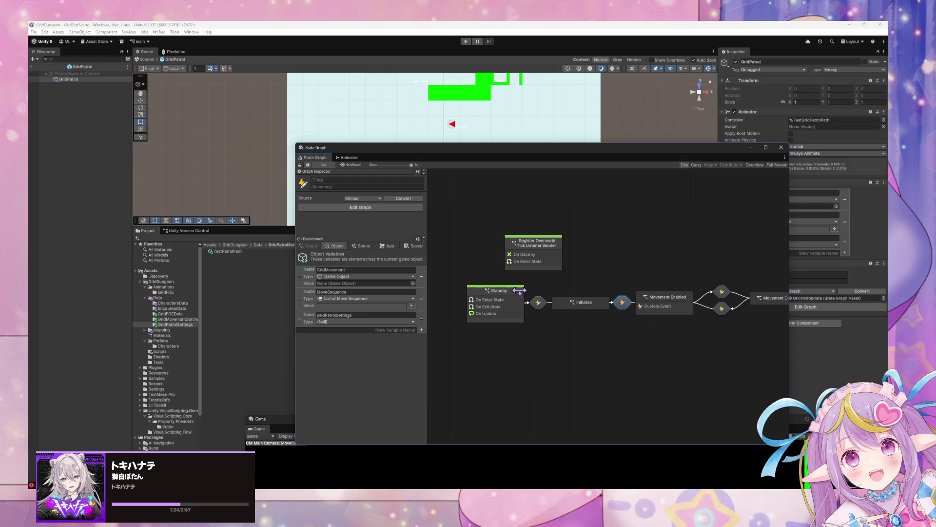
# Step: Tidy the Standby, Initialize and Movement Enabled state nodes in the graph
pyautogui.moveTo(524, 295); pyautogui.dragTo(507, 295)
pyautogui.moveTo(591, 303); pyautogui.dragTo(580, 303)
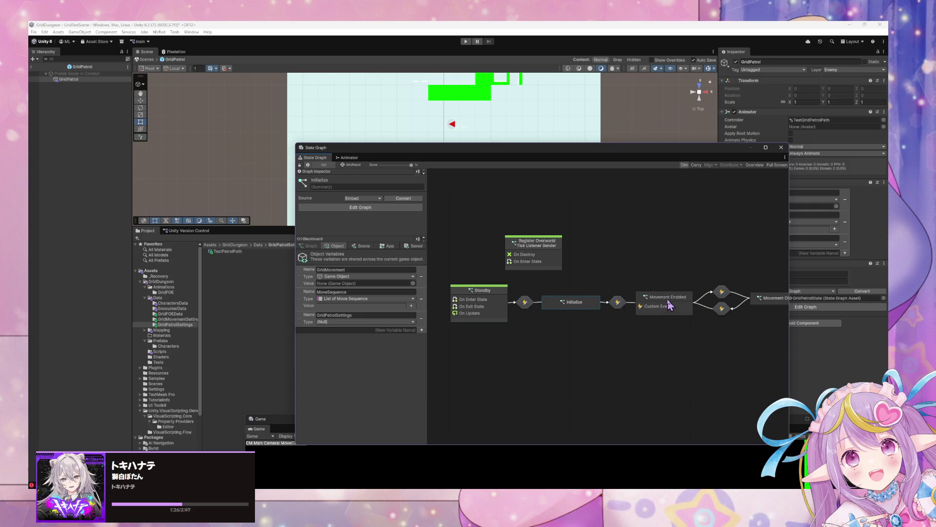
pyautogui.moveTo(670, 306); pyautogui.dragTo(668, 305)
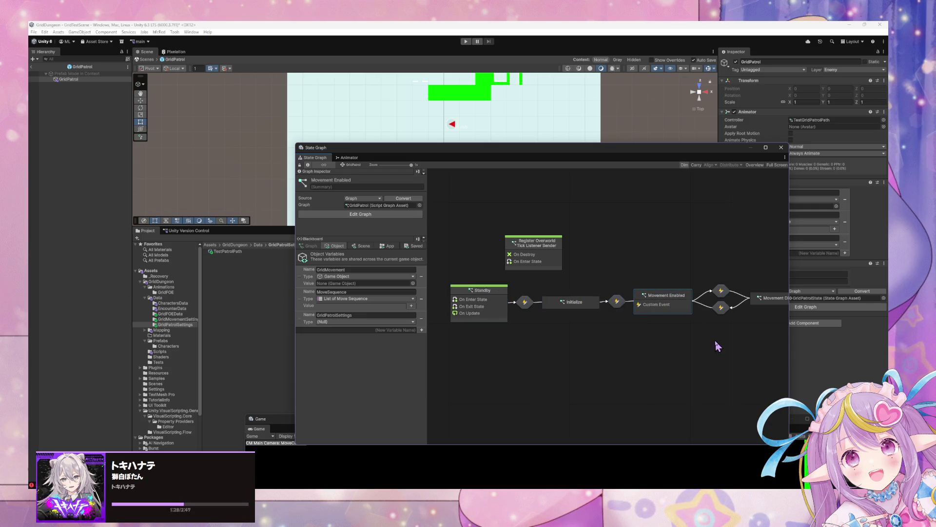
pyautogui.moveTo(666, 246)
pyautogui.mouseDown()
pyautogui.moveTo(611, 237)
pyautogui.moveTo(679, 242)
pyautogui.mouseUp()
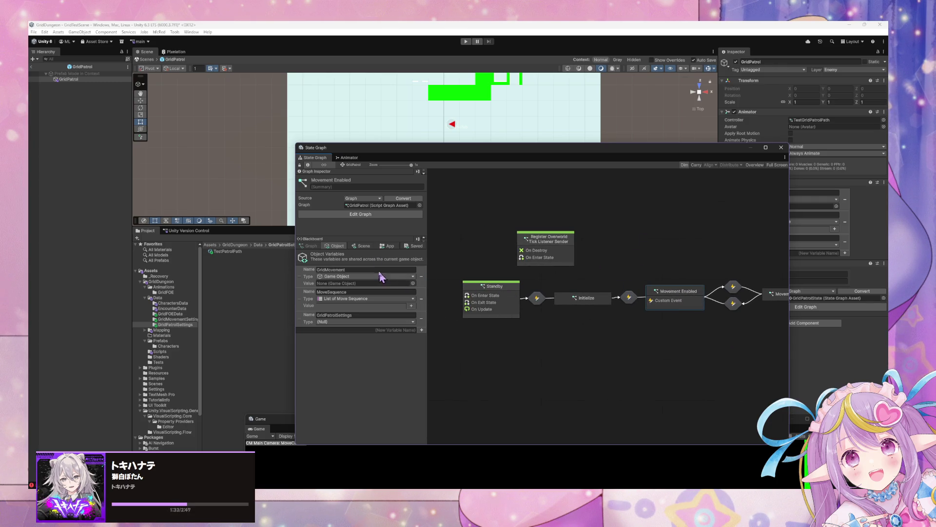
# Step: Move GridPatrolSettings to the top and set its type to Grid Patrol Settings, then inspect TestPatrolPath
pyautogui.moveTo(302, 322)
pyautogui.mouseDown()
pyautogui.moveTo(306, 259)
pyautogui.moveTo(313, 273)
pyautogui.mouseUp()
pyautogui.click(351, 276)
pyautogui.write('grid')
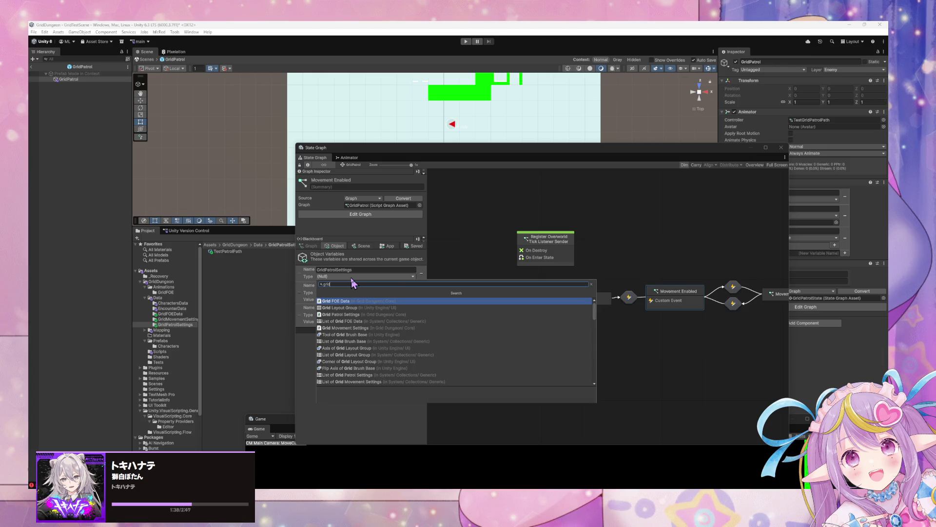
pyautogui.write('patrol')
pyautogui.press('Return')
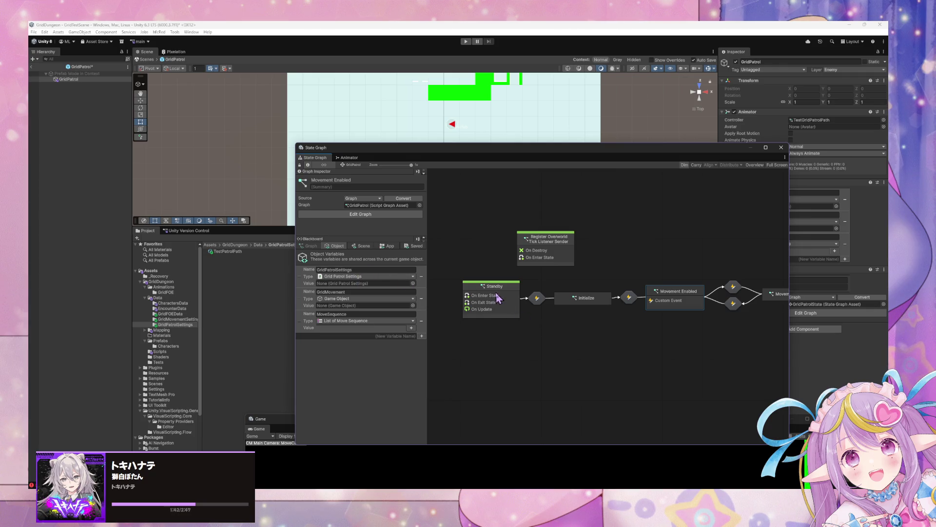
pyautogui.moveTo(497, 294)
pyautogui.mouseDown()
pyautogui.moveTo(487, 291)
pyautogui.moveTo(508, 306)
pyautogui.mouseUp()
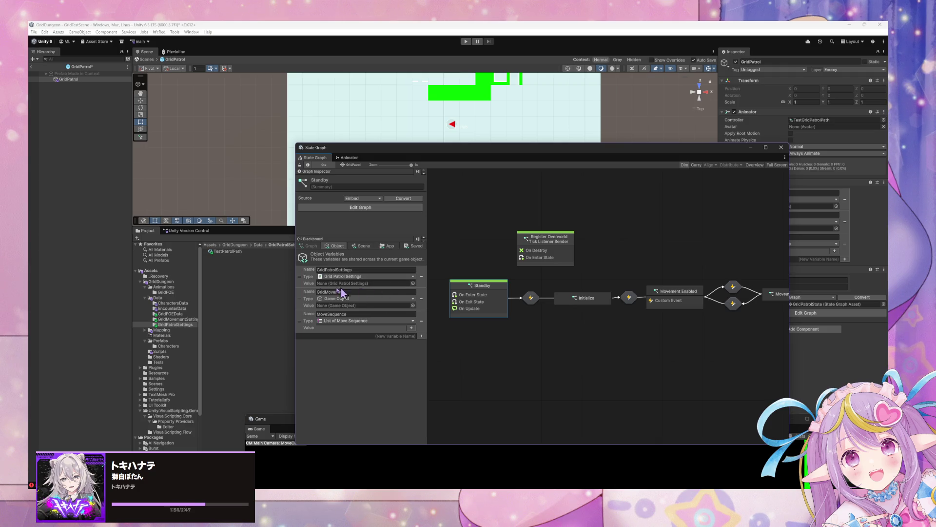
pyautogui.click(236, 252)
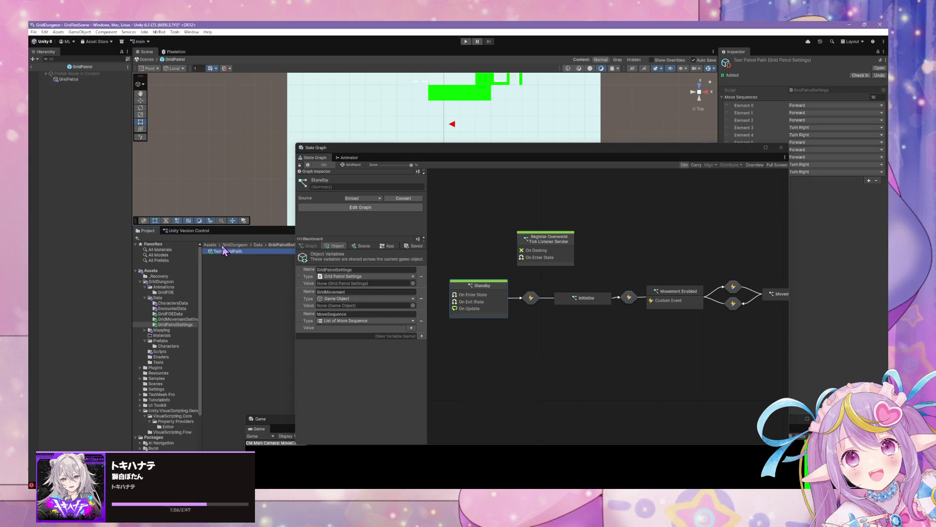
# Step: Duplicate TestPatrolPath as DefaultPatrolPath and switch to Visual Studio Code
pyautogui.hotkey('ctrl', 'd')
pyautogui.press('F2')
pyautogui.write('DefaultPatrolPath')
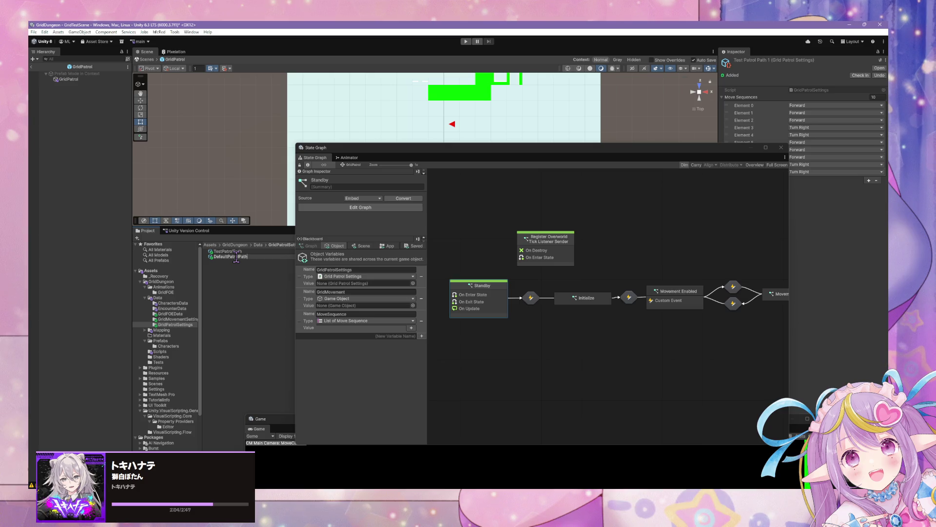
pyautogui.press('Return')
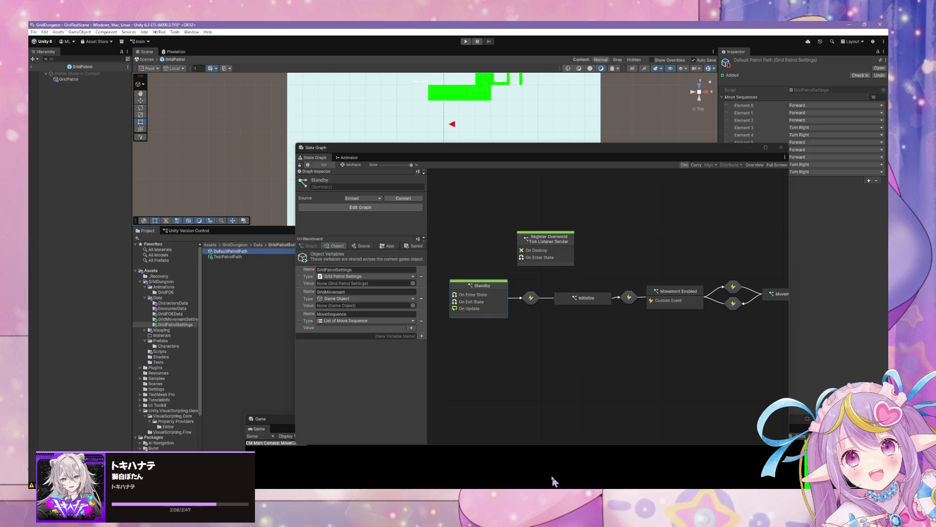
pyautogui.hotkey('alt', 'Tab')
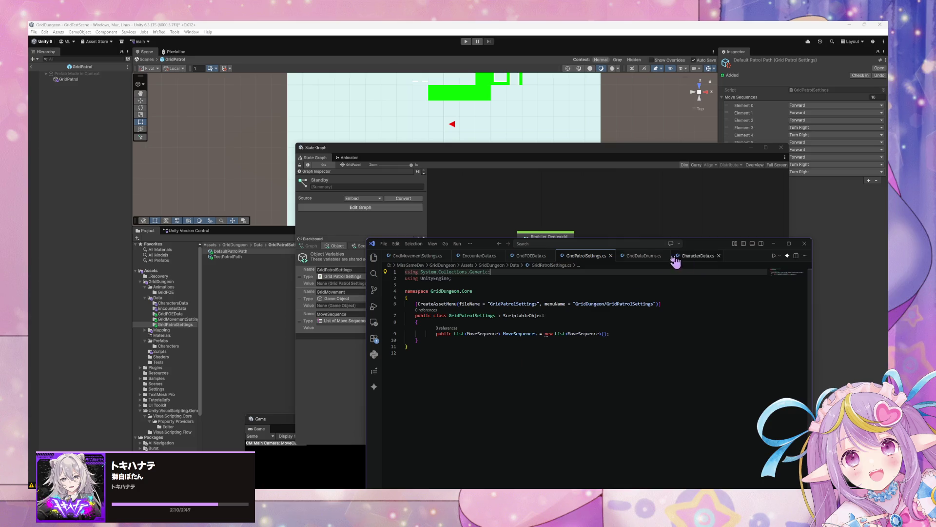
# Step: Browse the open script tabs through to GridDataEnums.cs
pyautogui.click(643, 259)
pyautogui.click(526, 258)
pyautogui.click(481, 258)
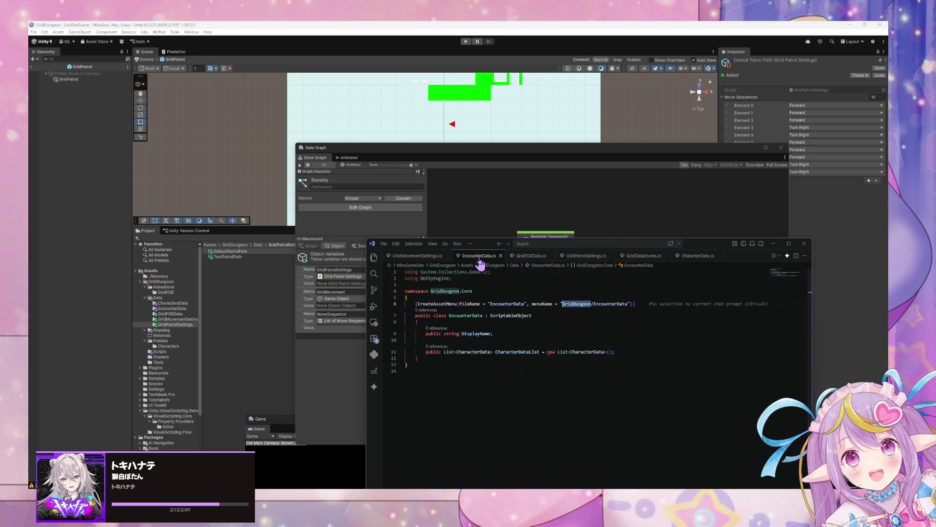
pyautogui.click(417, 256)
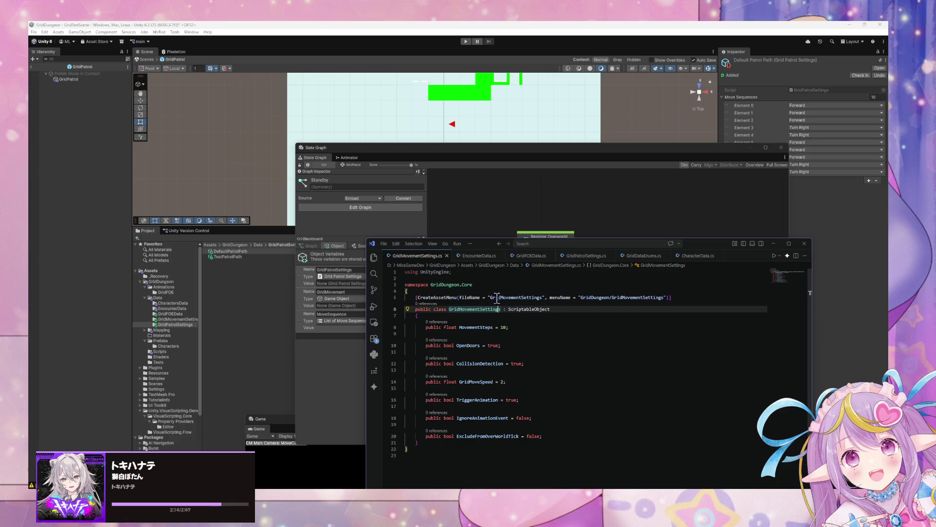
pyautogui.click(568, 257)
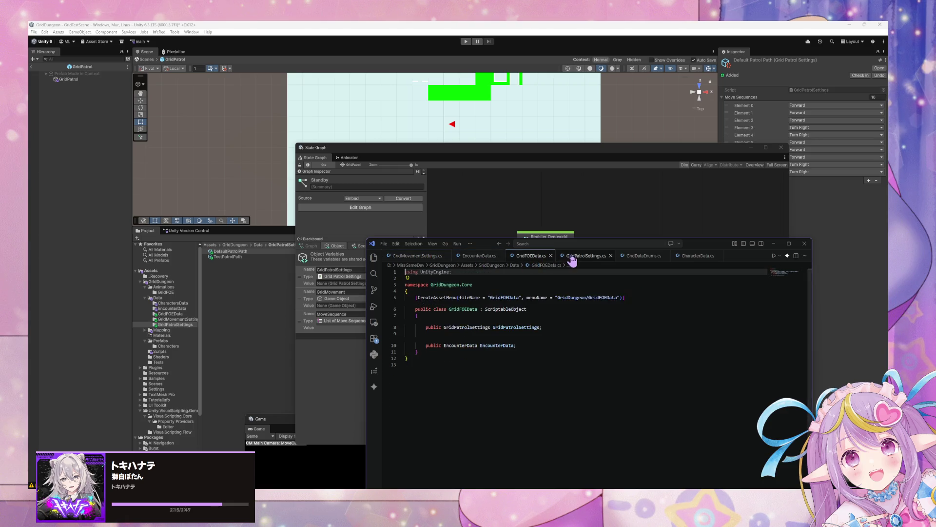
pyautogui.click(643, 258)
# Step: Insert 'Idle,' above Forward in the MoveSequence enum, save, and return to Unity
pyautogui.click(464, 379)
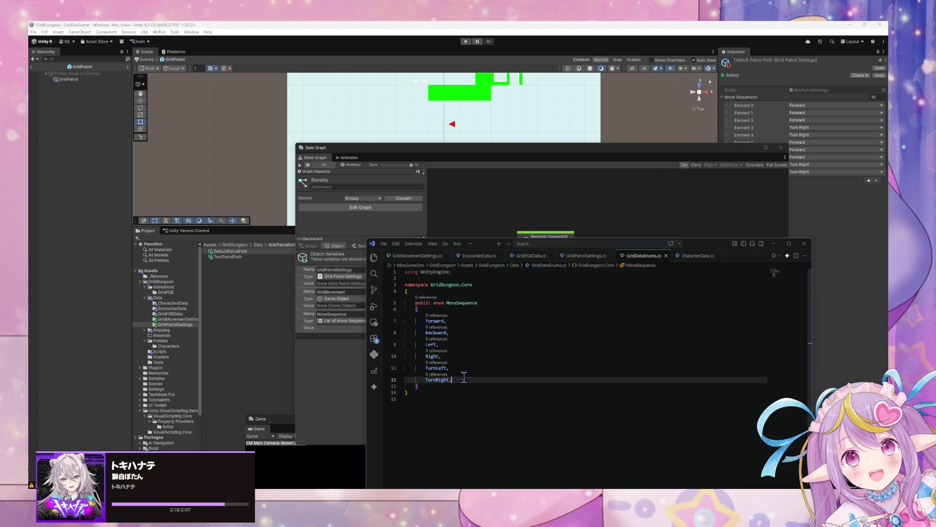
pyautogui.click(423, 316)
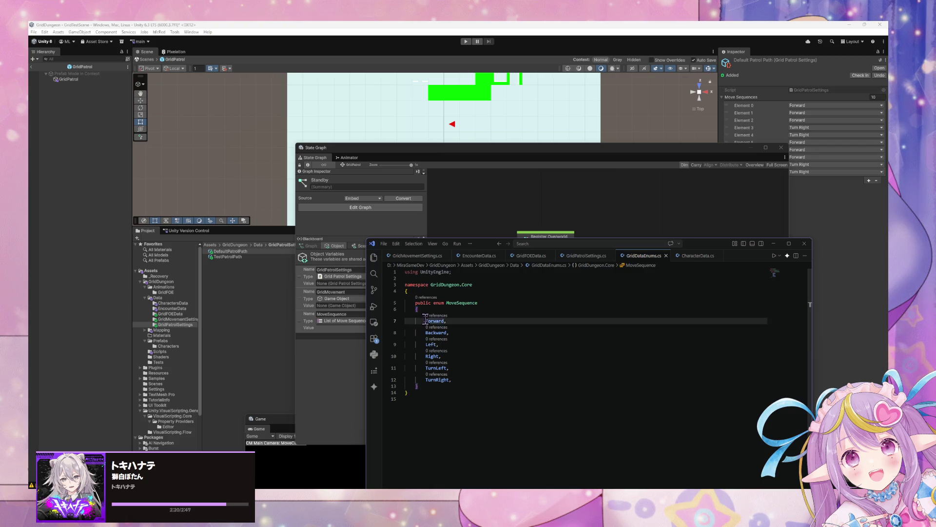
pyautogui.press('Return')
pyautogui.write('Idle,')
pyautogui.hotkey('ctrl', 's')
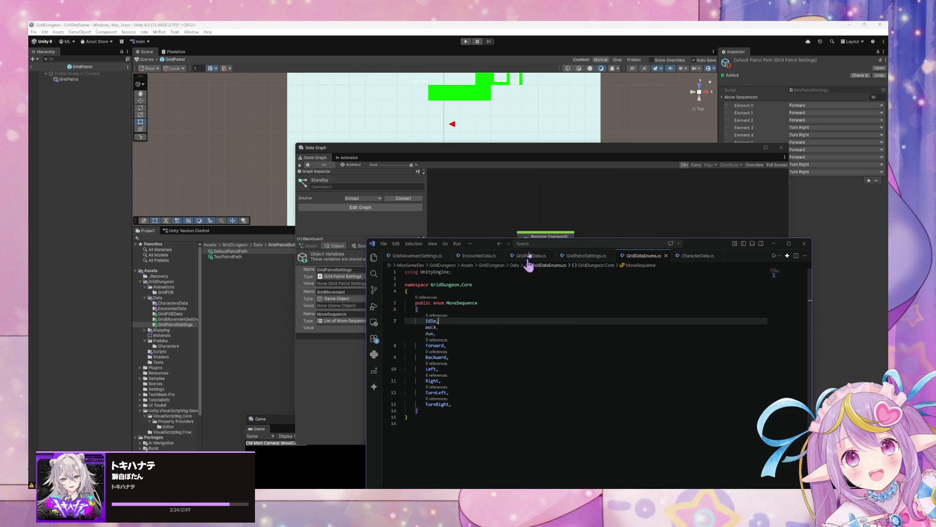
pyautogui.click(541, 178)
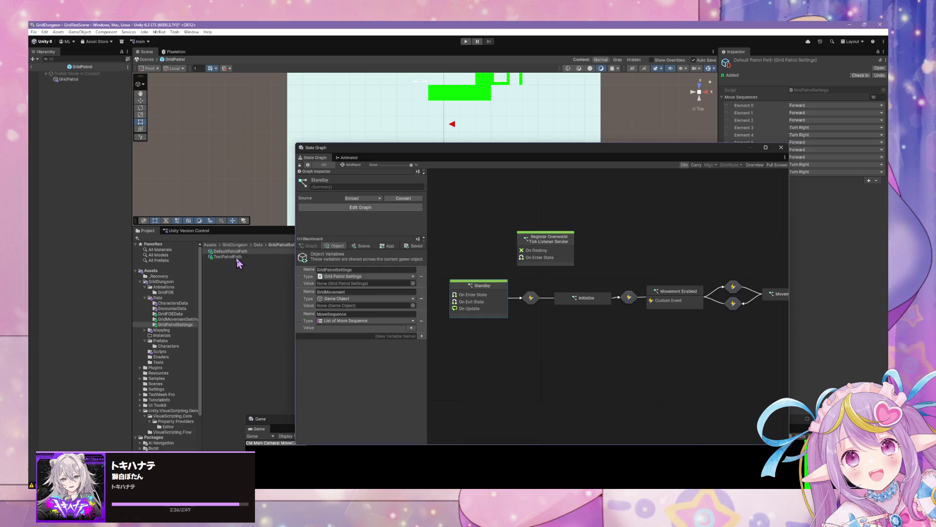
# Step: On TestPatrolPath, set move Elements 0, 1, 2, 5, 6 and 7 to Forward
pyautogui.click(273, 264)
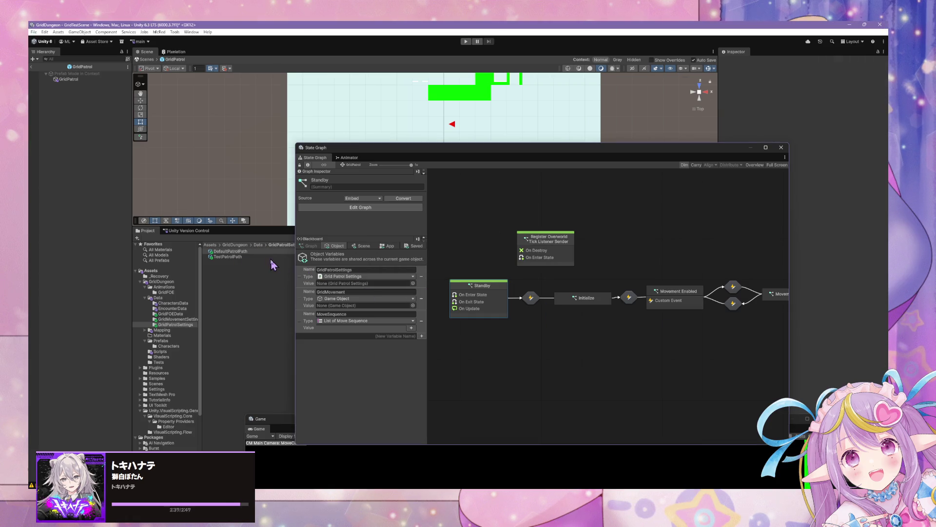
pyautogui.click(240, 258)
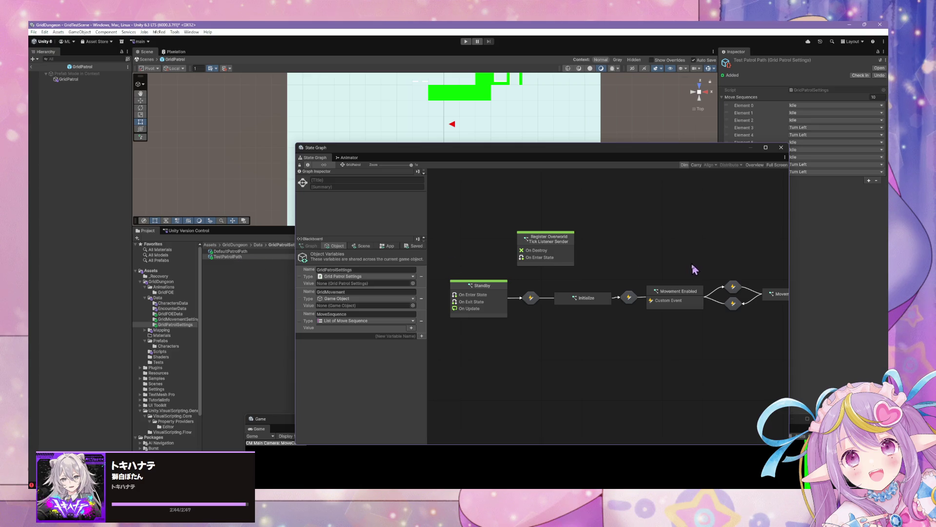
pyautogui.moveTo(589, 299); pyautogui.dragTo(584, 299)
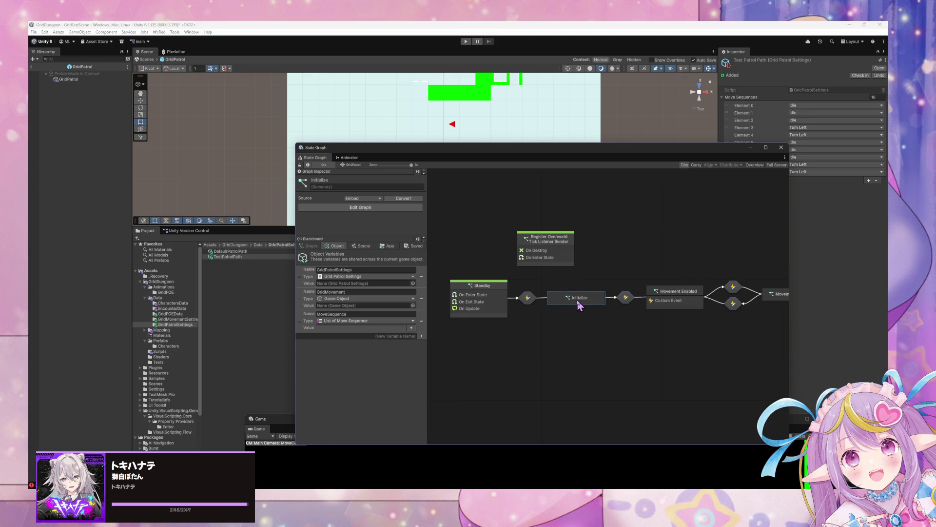
pyautogui.click(811, 105)
pyautogui.click(809, 120)
pyautogui.click(810, 113)
pyautogui.click(808, 128)
pyautogui.click(810, 120)
pyautogui.click(809, 135)
pyautogui.click(800, 142)
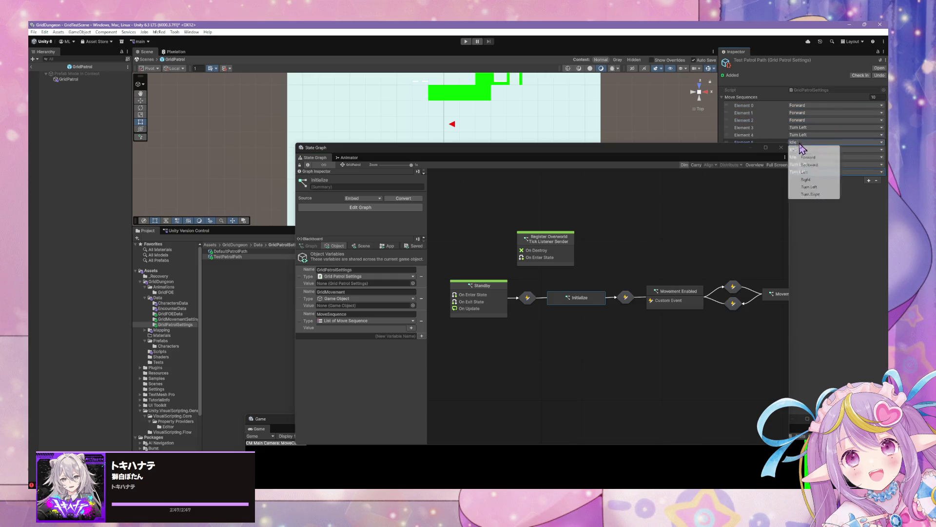
pyautogui.click(809, 157)
pyautogui.click(802, 150)
pyautogui.click(807, 165)
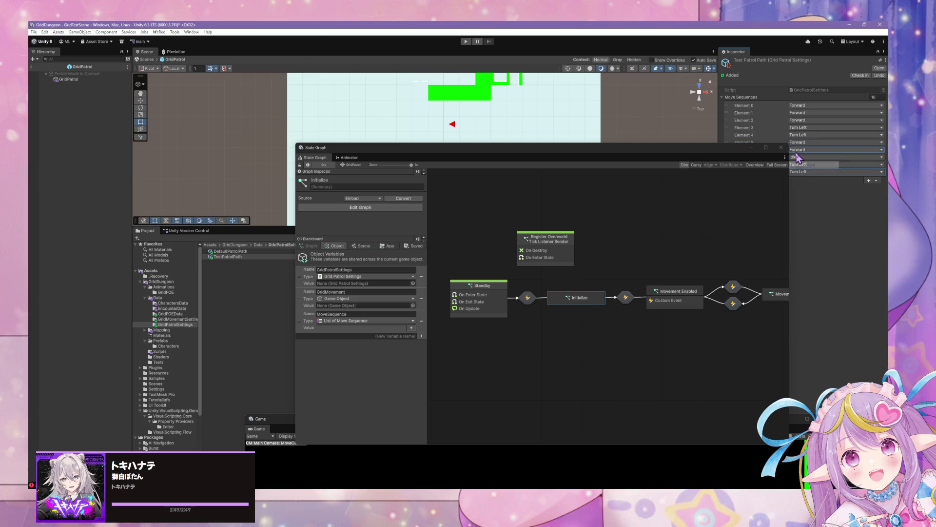
pyautogui.click(798, 157)
pyautogui.click(814, 172)
# Step: Trim DefaultPatrolPath's move sequence down to a single element
pyautogui.click(216, 251)
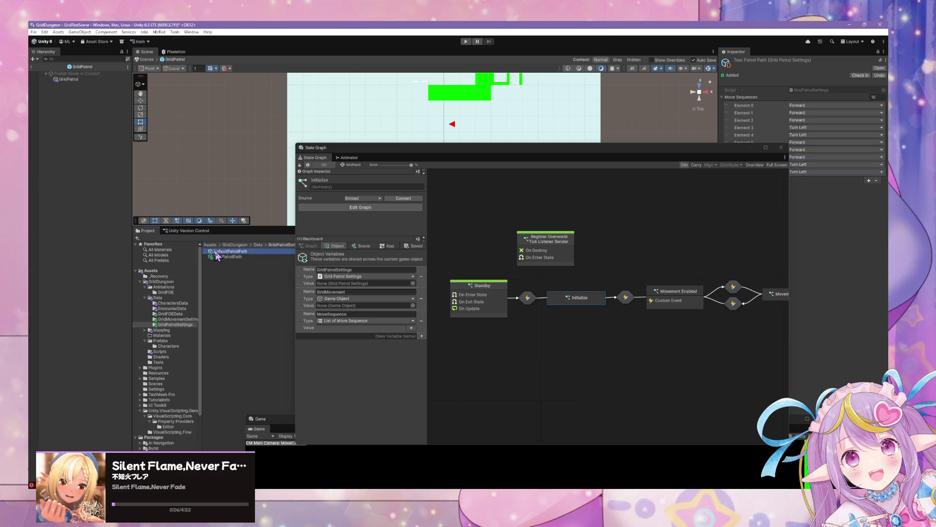
pyautogui.click(220, 252)
pyautogui.press('Escape')
pyautogui.click(877, 180)
pyautogui.click(877, 173)
pyautogui.click(877, 166)
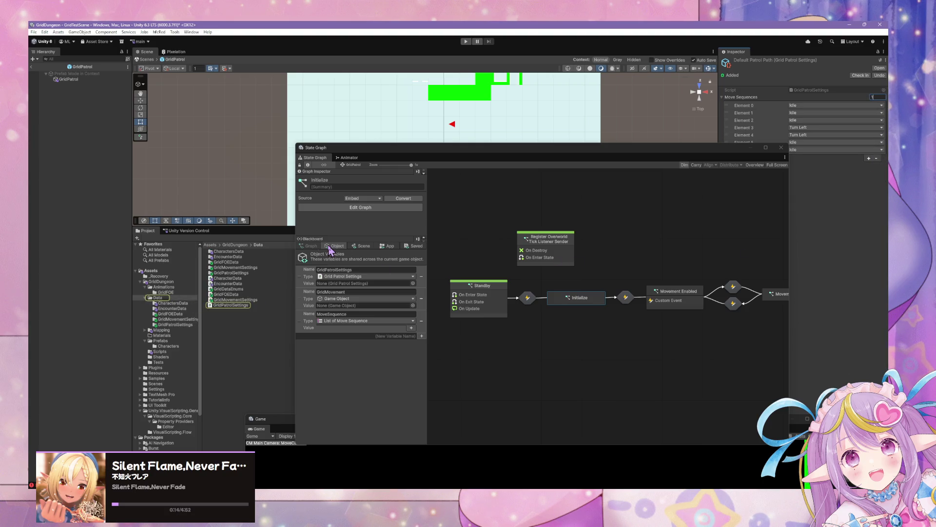
pyautogui.click(660, 357)
# Step: Nudge the Standby state into place and open its script graph
pyautogui.click(482, 302)
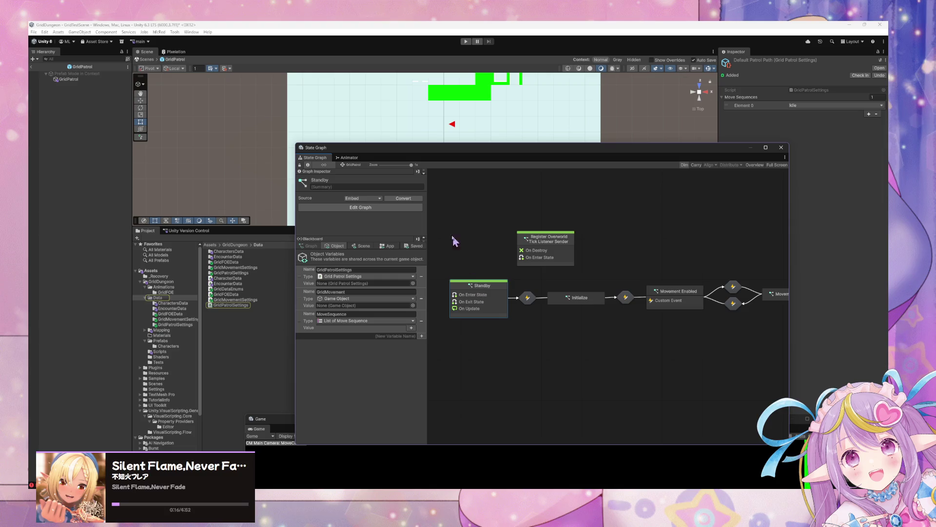
pyautogui.moveTo(483, 288)
pyautogui.mouseDown()
pyautogui.moveTo(471, 292)
pyautogui.moveTo(486, 290)
pyautogui.mouseUp()
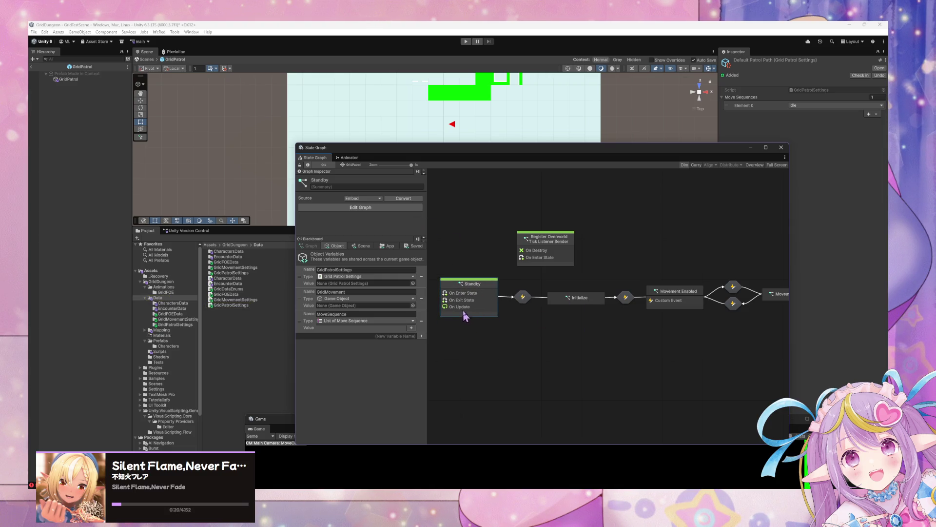
pyautogui.doubleClick(470, 314)
# Step: Delete the default event nodes and add a Custom Event named Activate with 2 arguments
pyautogui.moveTo(653, 413)
pyautogui.mouseDown()
pyautogui.moveTo(507, 279)
pyautogui.moveTo(518, 294)
pyautogui.moveTo(496, 240)
pyautogui.mouseUp()
pyautogui.press('Delete')
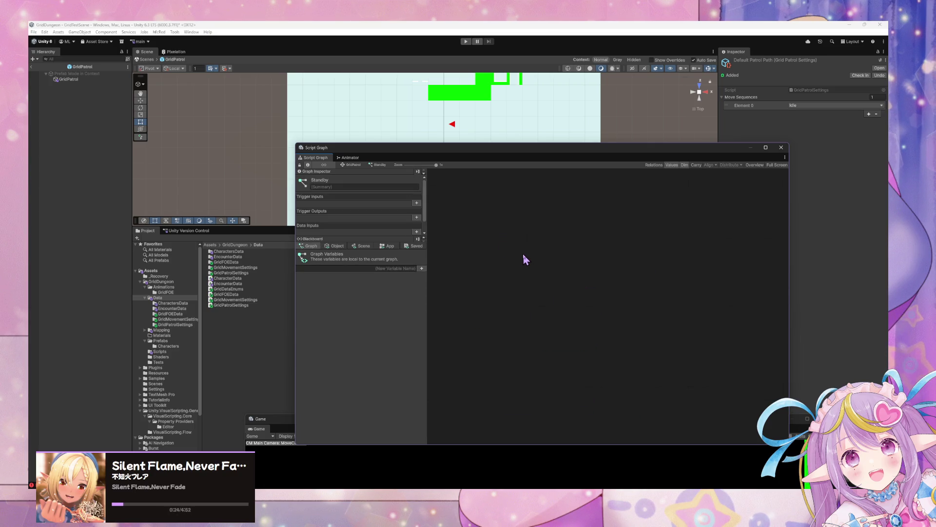
pyautogui.rightClick(551, 275)
pyautogui.write('custom')
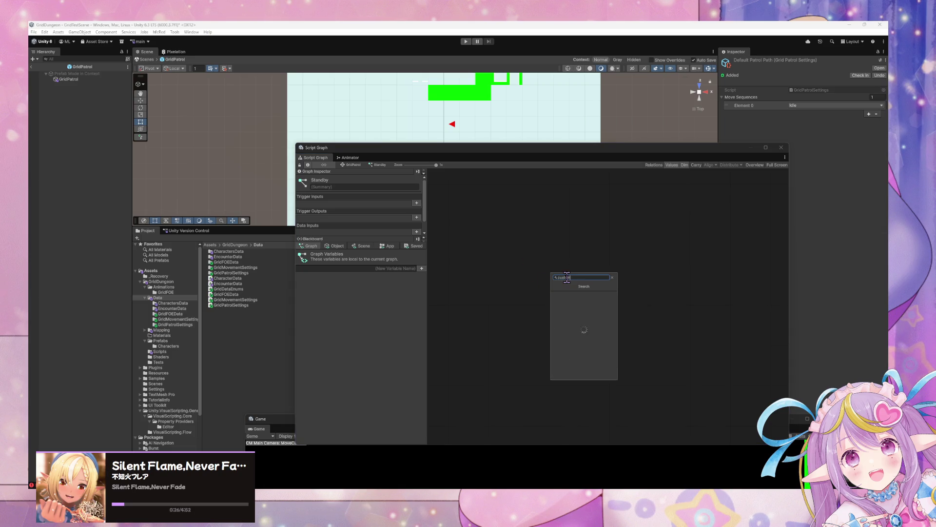
pyautogui.press('Return')
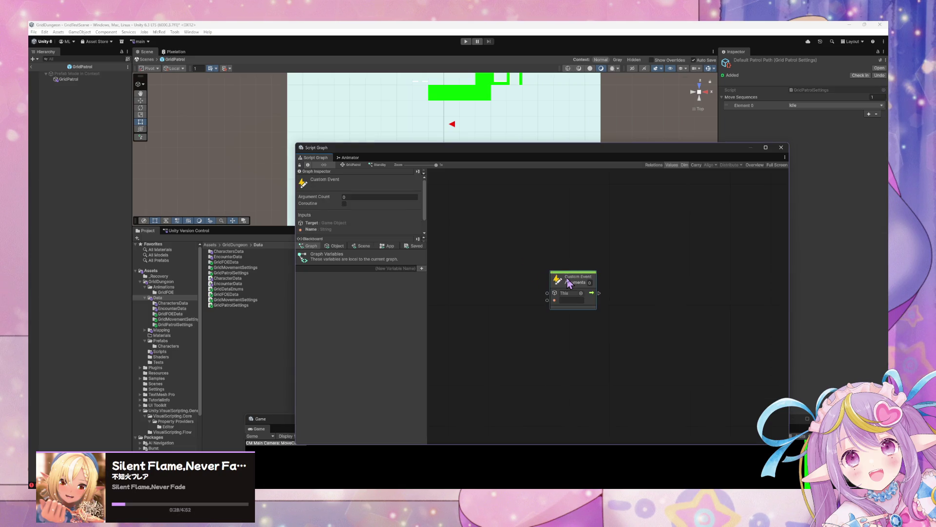
pyautogui.click(575, 300)
pyautogui.write('e')
pyautogui.click(589, 282)
pyautogui.write('2')
pyautogui.press('Return')
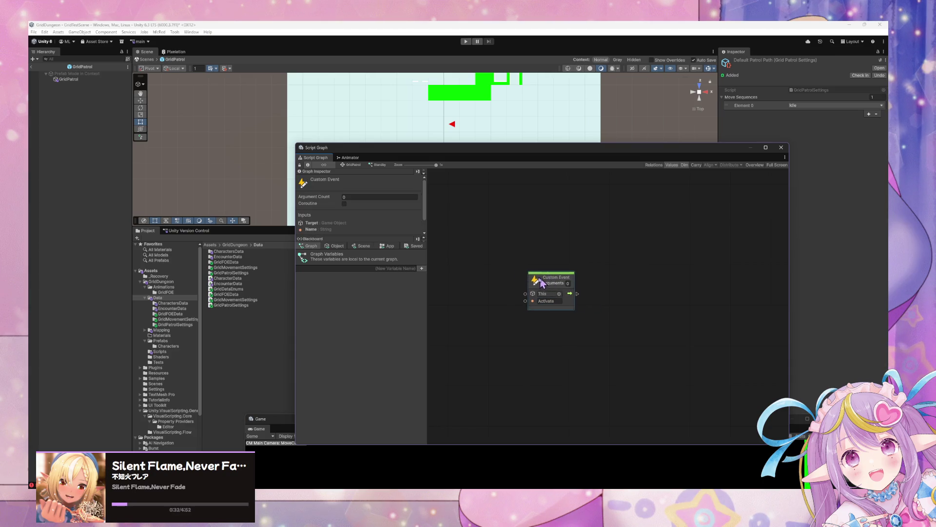
# Step: Add a Set Variable GridPatrolSettings node, wired from the event's flow and Arg. 0
pyautogui.click(335, 246)
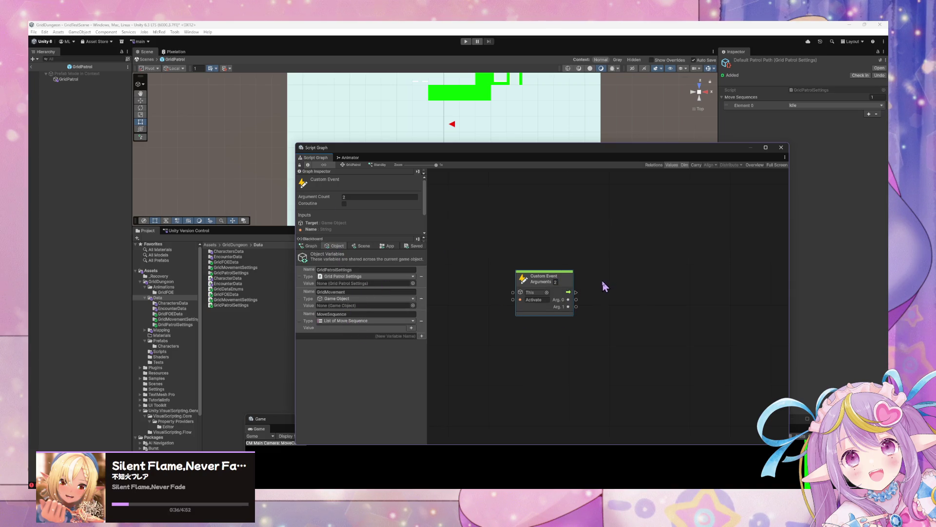
pyautogui.rightClick(581, 305)
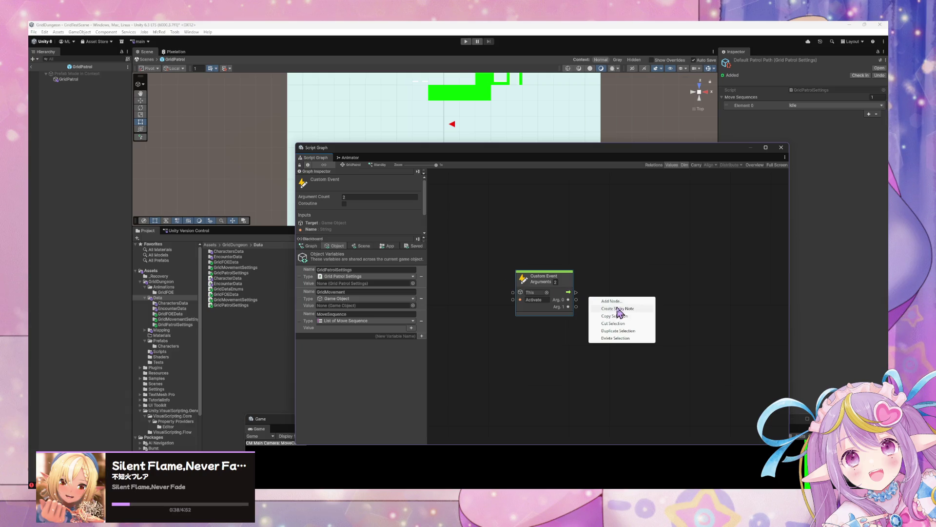
pyautogui.click(618, 311)
pyautogui.write('set')
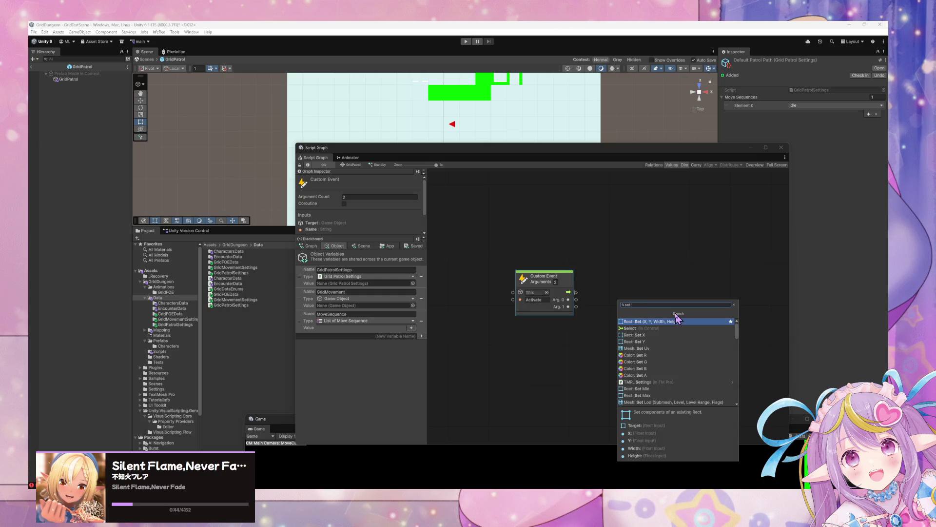
pyautogui.write('gridpatrol')
pyautogui.click(678, 320)
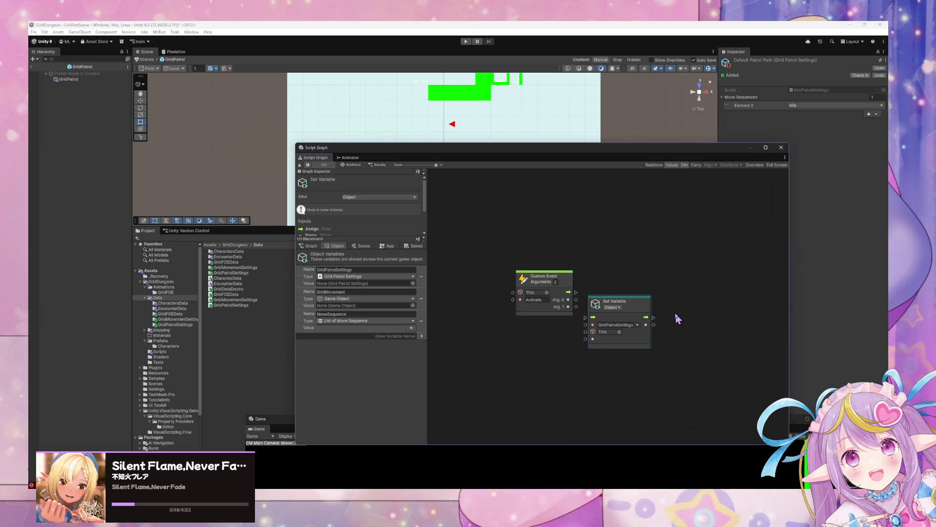
pyautogui.moveTo(634, 312); pyautogui.dragTo(651, 283)
pyautogui.moveTo(569, 292)
pyautogui.mouseDown()
pyautogui.moveTo(609, 289)
pyautogui.moveTo(586, 308)
pyautogui.moveTo(610, 311)
pyautogui.mouseUp()
pyautogui.moveTo(654, 280)
pyautogui.mouseDown()
pyautogui.moveTo(661, 277)
pyautogui.moveTo(578, 268)
pyautogui.mouseUp()
pyautogui.moveTo(498, 270); pyautogui.dragTo(484, 269)
pyautogui.rightClick(521, 316)
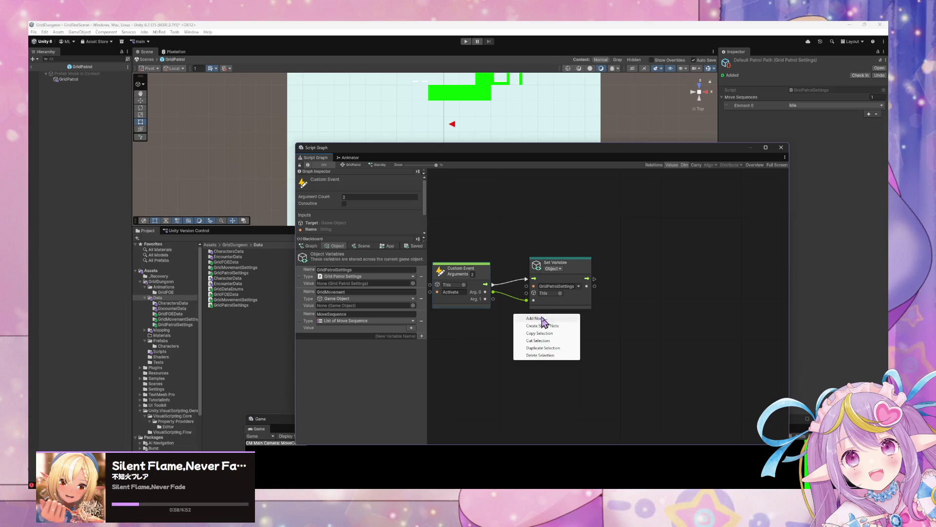
# Step: Insert a Null Check node between the event and the GridPatrolSettings Set Variable, with Not Null continuing to it
pyautogui.click(534, 319)
pyautogui.write('if')
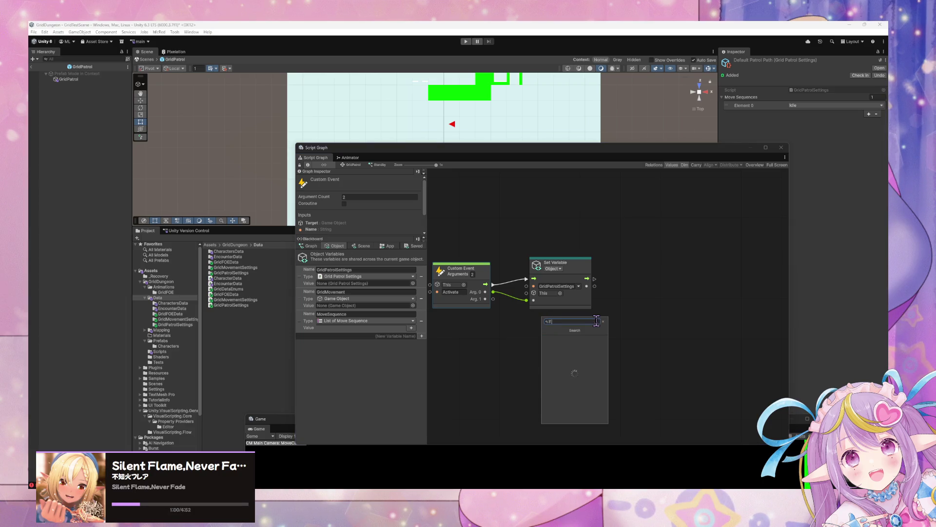
pyautogui.write(' nc')
pyautogui.press('BackSpace')
pyautogui.press('BackSpace')
pyautogui.press('BackSpace')
pyautogui.write('null check')
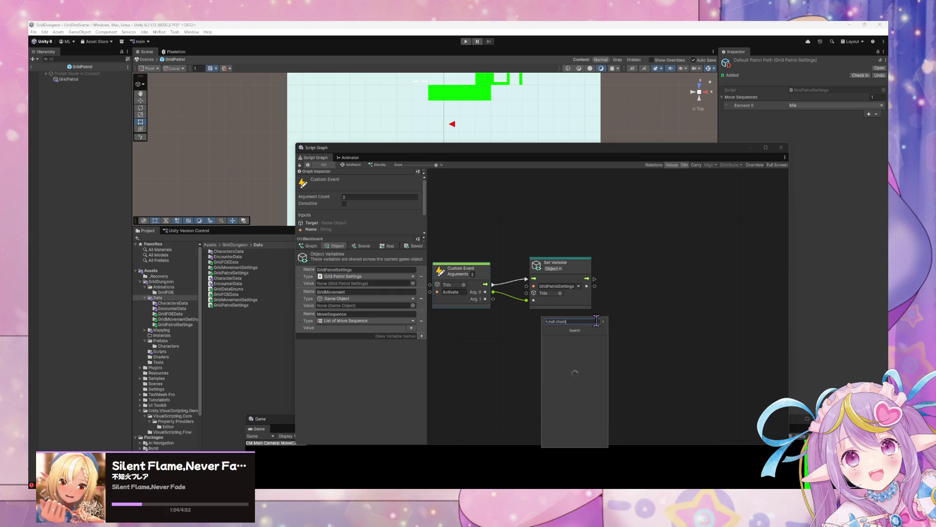
pyautogui.press('Return')
pyautogui.moveTo(494, 285); pyautogui.dragTo(510, 333)
pyautogui.moveTo(569, 270); pyautogui.dragTo(613, 272)
pyautogui.moveTo(557, 333); pyautogui.dragTo(571, 281)
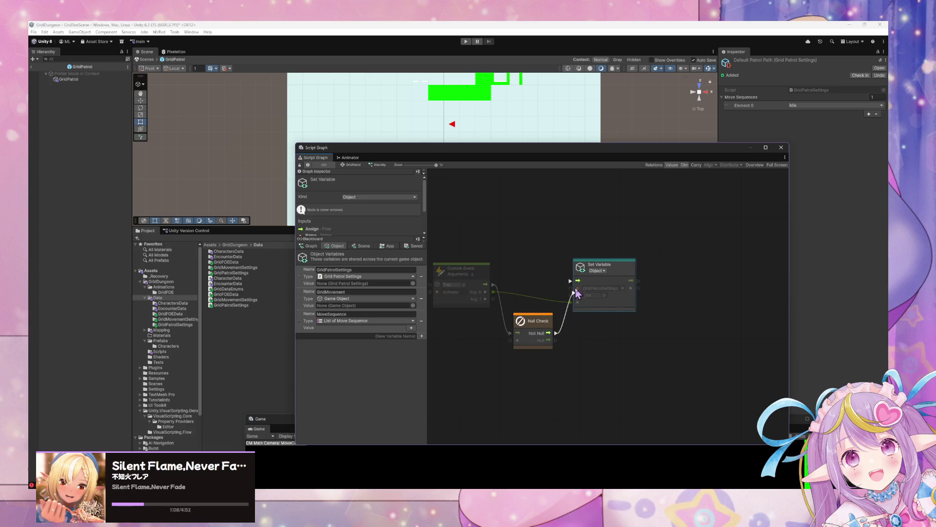
pyautogui.moveTo(532, 322)
pyautogui.mouseDown()
pyautogui.moveTo(531, 264)
pyautogui.moveTo(554, 293)
pyautogui.mouseUp()
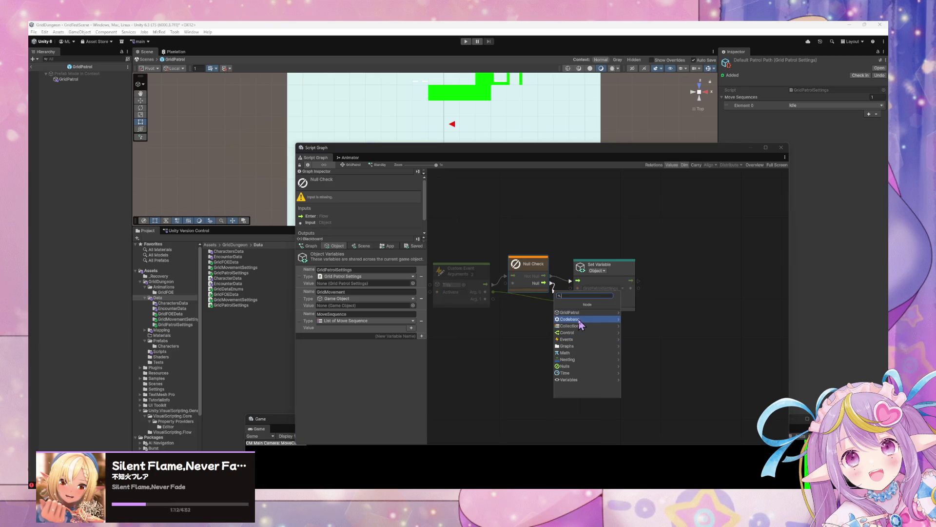
# Step: Attach a Throw node to the Null Check's Null output, below Set Variable
pyautogui.click(487, 325)
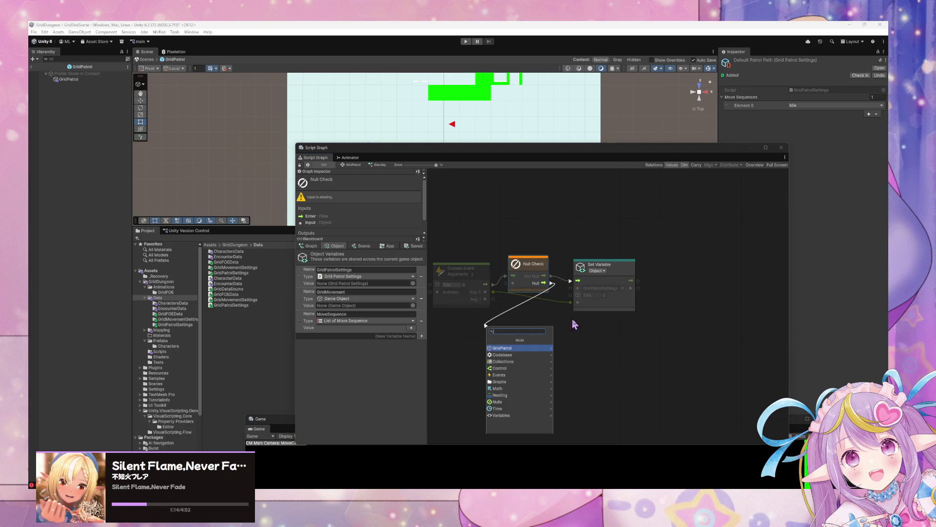
pyautogui.click(588, 341)
pyautogui.moveTo(544, 283); pyautogui.dragTo(577, 324)
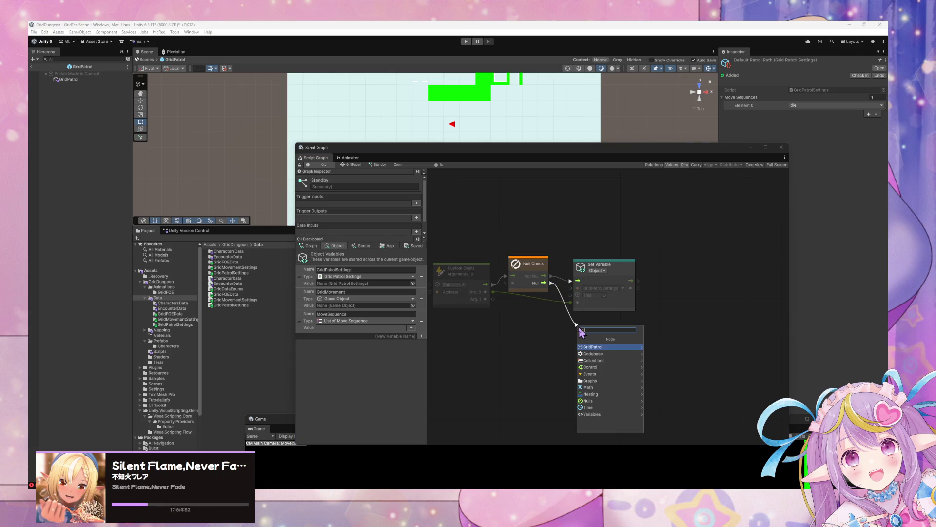
pyautogui.write('throw')
pyautogui.press('Return')
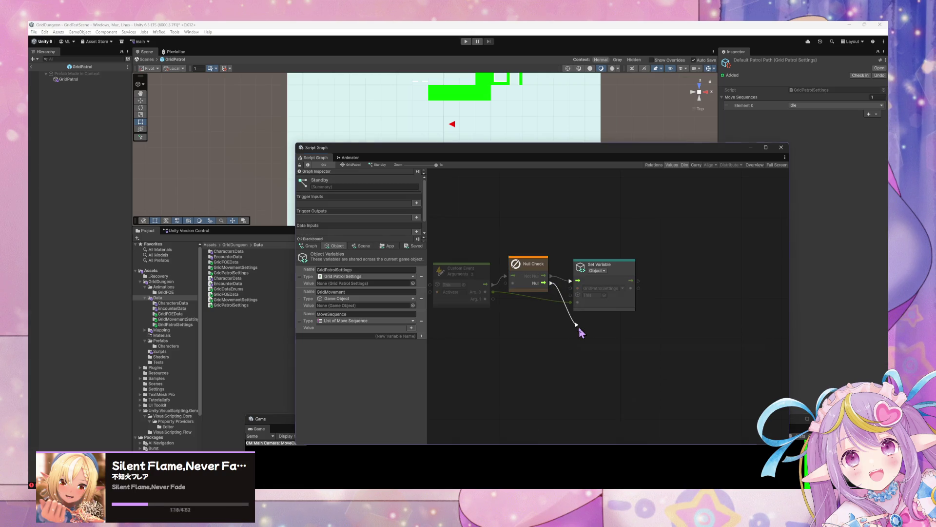
pyautogui.moveTo(580, 333); pyautogui.dragTo(586, 356)
# Step: Feed a String Literal 'Missing GridPatrolSettings' into the Throw node's Message input
pyautogui.rightClick(553, 338)
pyautogui.click(571, 349)
pyautogui.write('string')
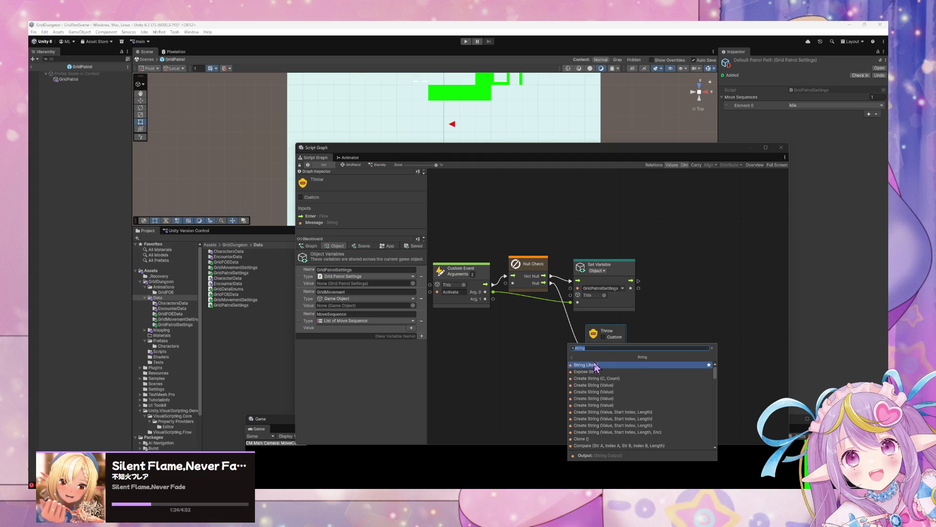
pyautogui.click(595, 365)
pyautogui.moveTo(564, 345); pyautogui.dragTo(548, 350)
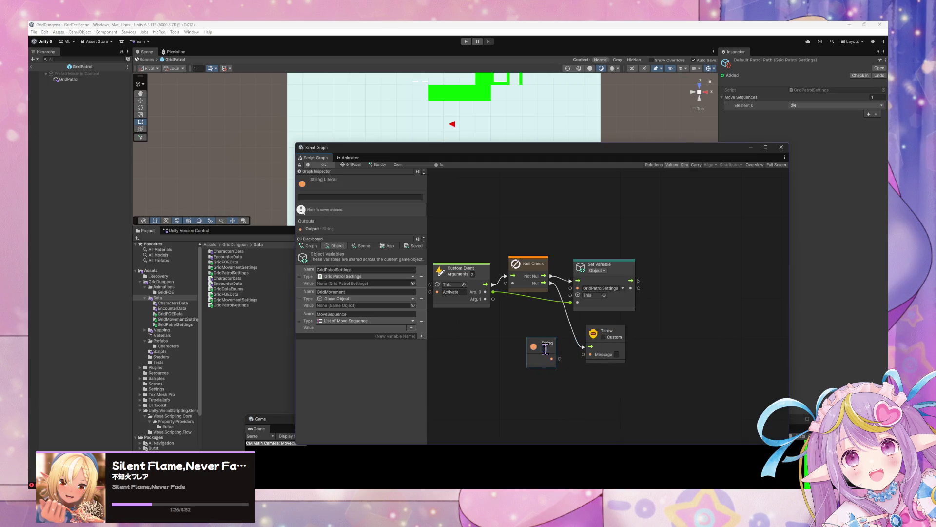
pyautogui.write('Missing P')
pyautogui.press('BackSpace')
pyautogui.write('Grid')
pyautogui.write('Pater')
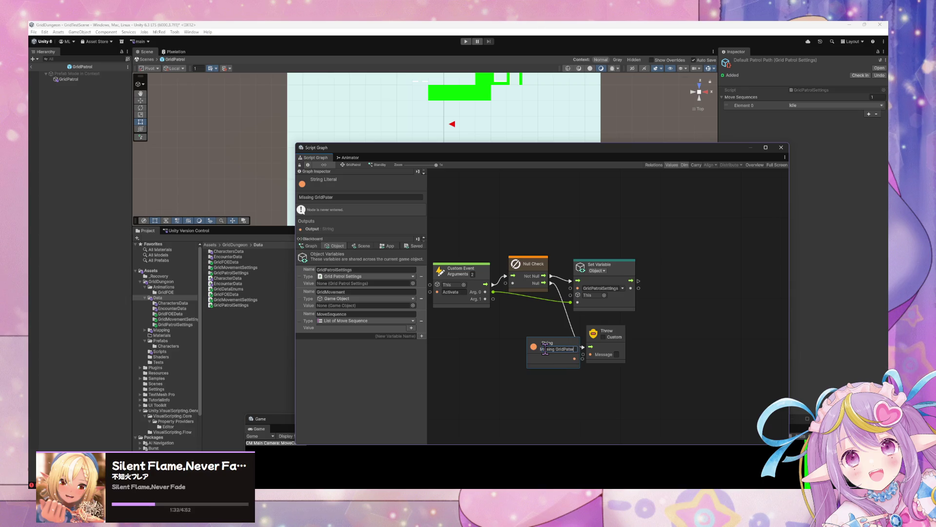
pyautogui.press('BackSpace')
pyautogui.press('BackSpace')
pyautogui.write('rolSet')
pyautogui.moveTo(548, 344)
pyautogui.mouseDown()
pyautogui.moveTo(519, 344)
pyautogui.moveTo(584, 354)
pyautogui.mouseUp()
pyautogui.click(615, 274)
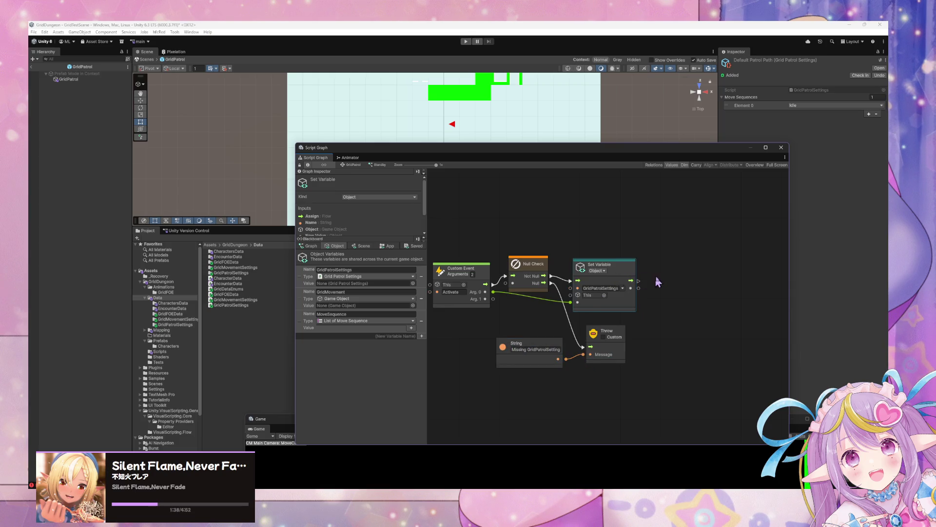
pyautogui.click(544, 266)
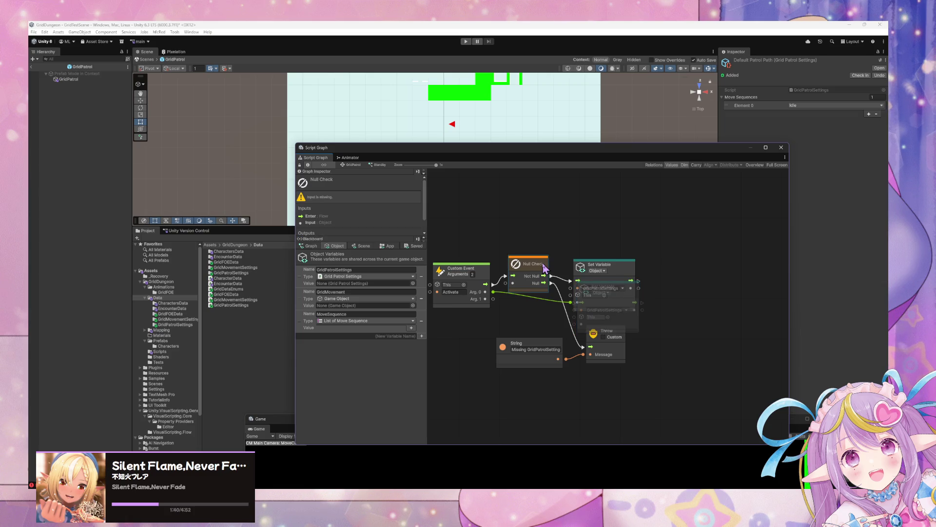
pyautogui.moveTo(543, 244)
pyautogui.mouseDown()
pyautogui.moveTo(634, 292)
pyautogui.moveTo(707, 291)
pyautogui.mouseUp()
pyautogui.hotkey('ctrl', 'd')
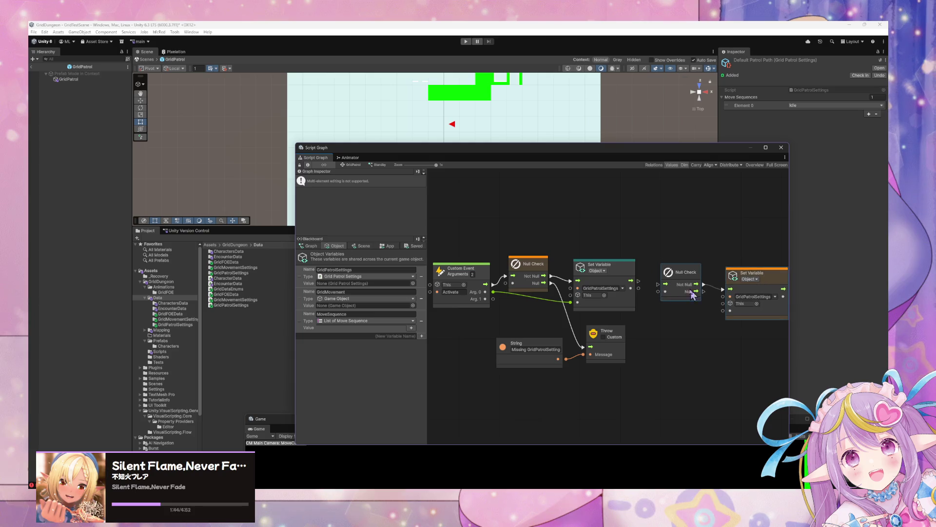
pyautogui.moveTo(638, 281); pyautogui.dragTo(659, 284)
pyautogui.moveTo(783, 307); pyautogui.dragTo(778, 302)
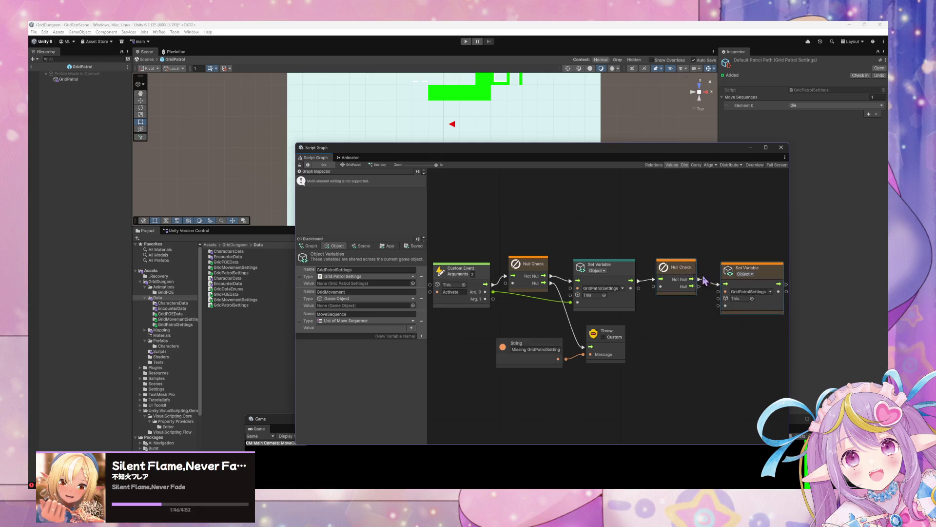
pyautogui.click(771, 292)
pyautogui.click(801, 307)
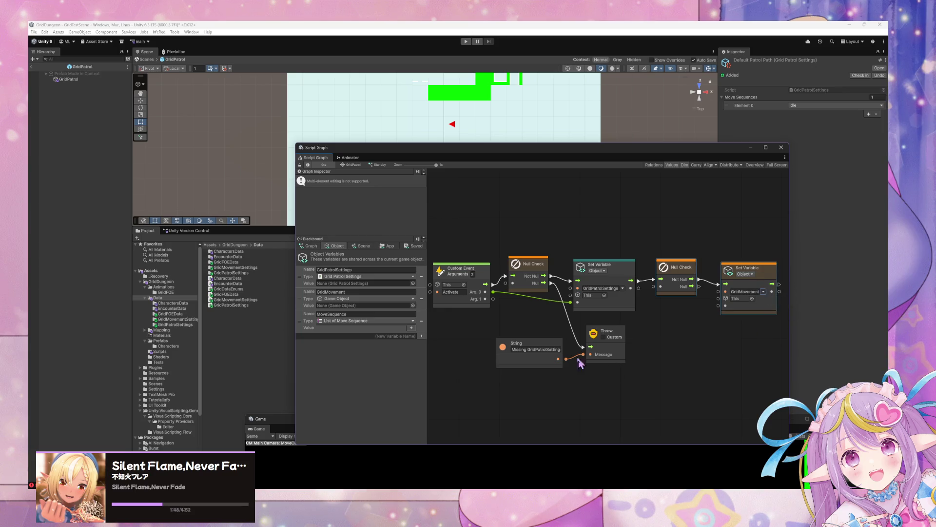
pyautogui.moveTo(493, 299); pyautogui.dragTo(718, 305)
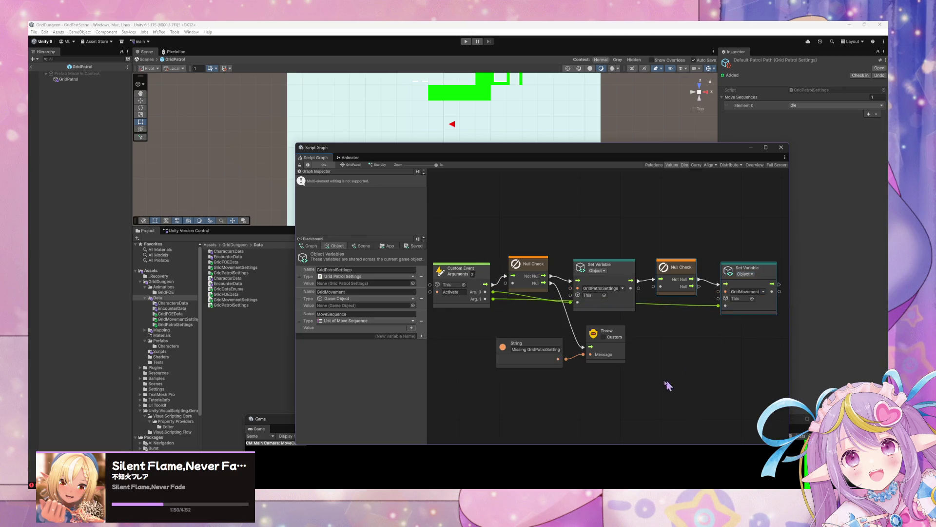
pyautogui.moveTo(703, 339); pyautogui.dragTo(693, 338)
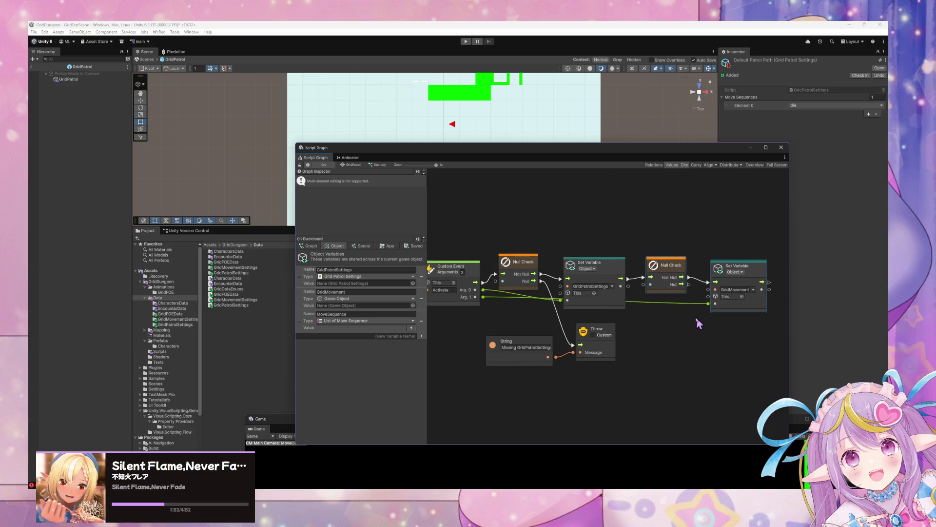
pyautogui.moveTo(691, 284)
pyautogui.mouseDown()
pyautogui.moveTo(575, 346)
pyautogui.moveTo(682, 363)
pyautogui.mouseUp()
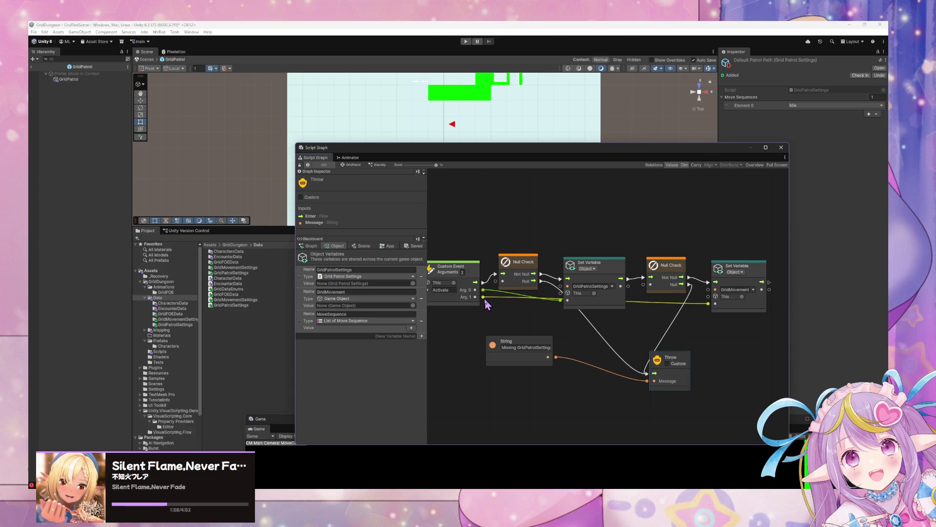
pyautogui.moveTo(483, 297); pyautogui.dragTo(645, 289)
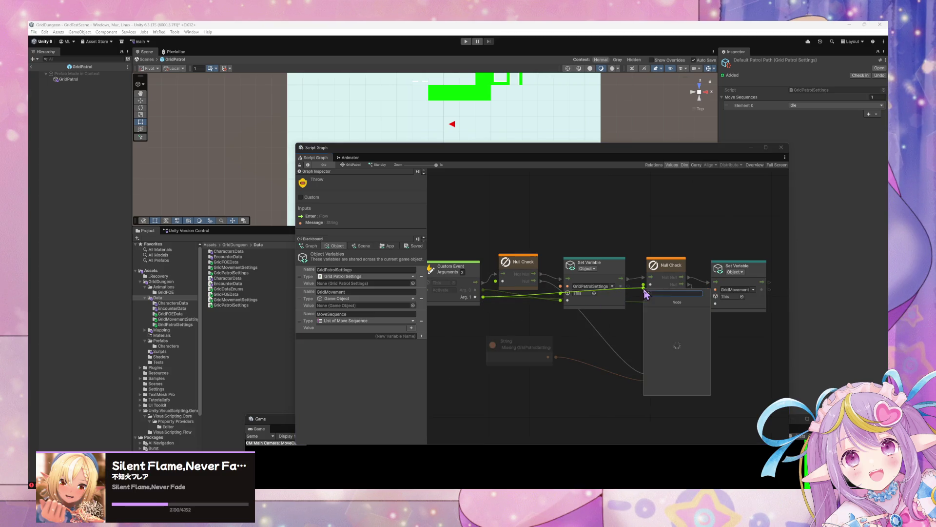
pyautogui.press('Escape')
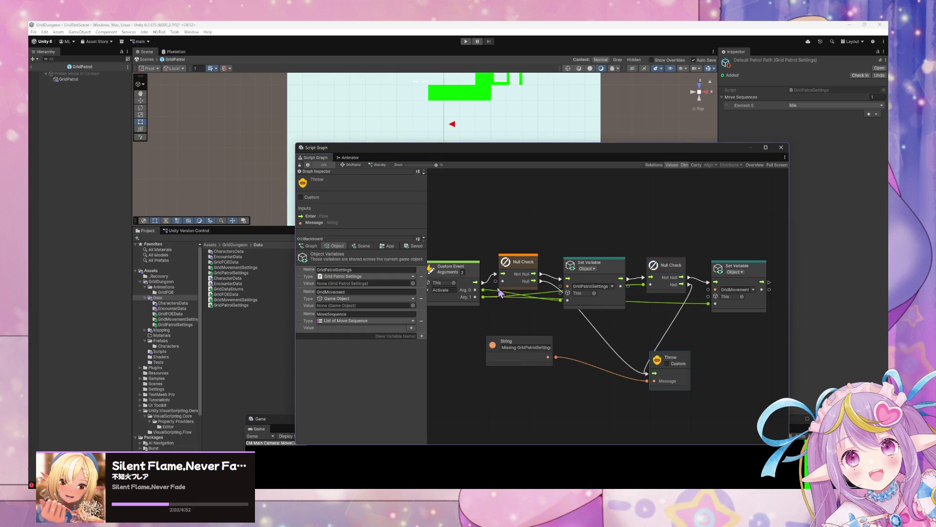
pyautogui.click(564, 354)
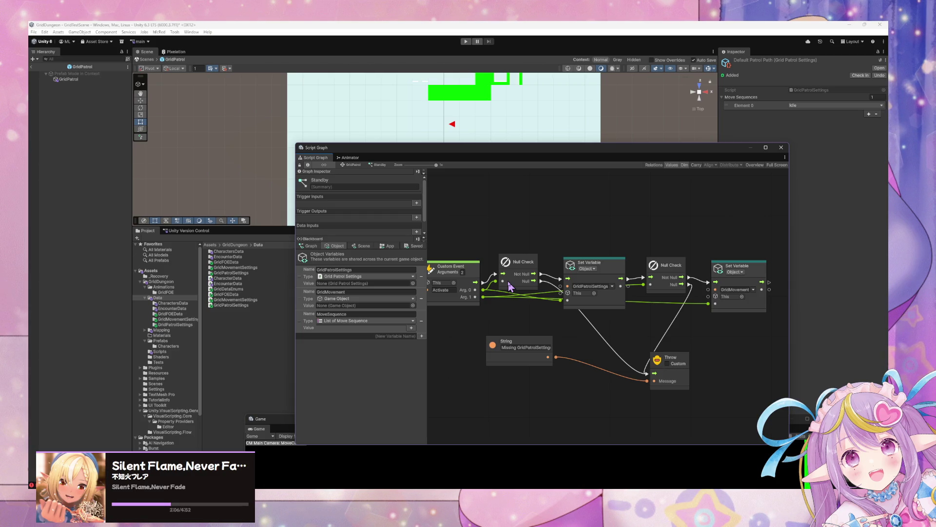
pyautogui.click(353, 166)
# Step: Open the Initialize state's script graph and place an On Enter State node
pyautogui.moveTo(487, 297)
pyautogui.mouseDown()
pyautogui.moveTo(493, 305)
pyautogui.moveTo(468, 300)
pyautogui.mouseUp()
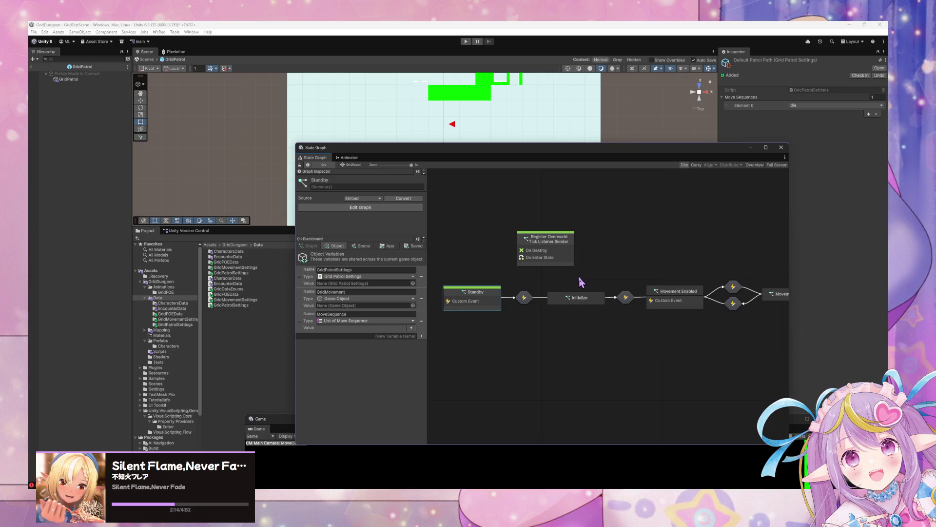
pyautogui.doubleClick(525, 297)
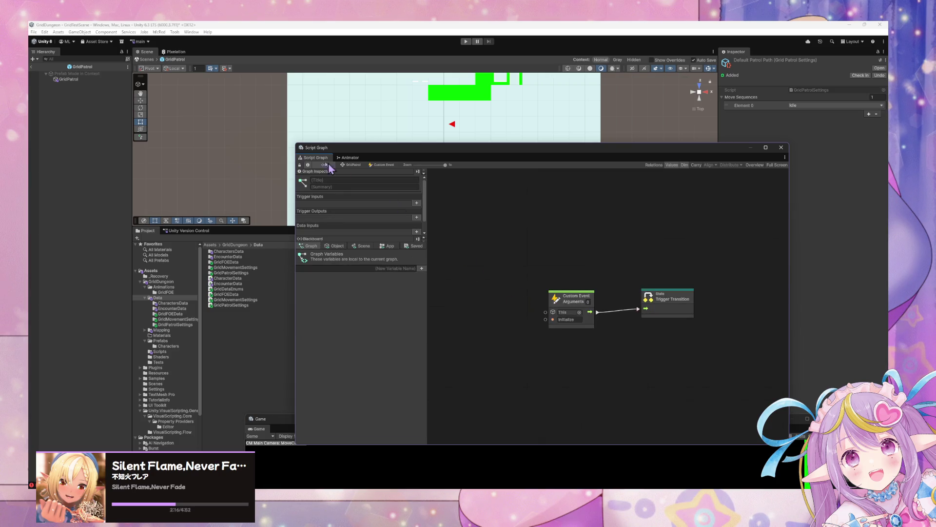
pyautogui.click(347, 164)
pyautogui.doubleClick(581, 290)
pyautogui.rightClick(532, 286)
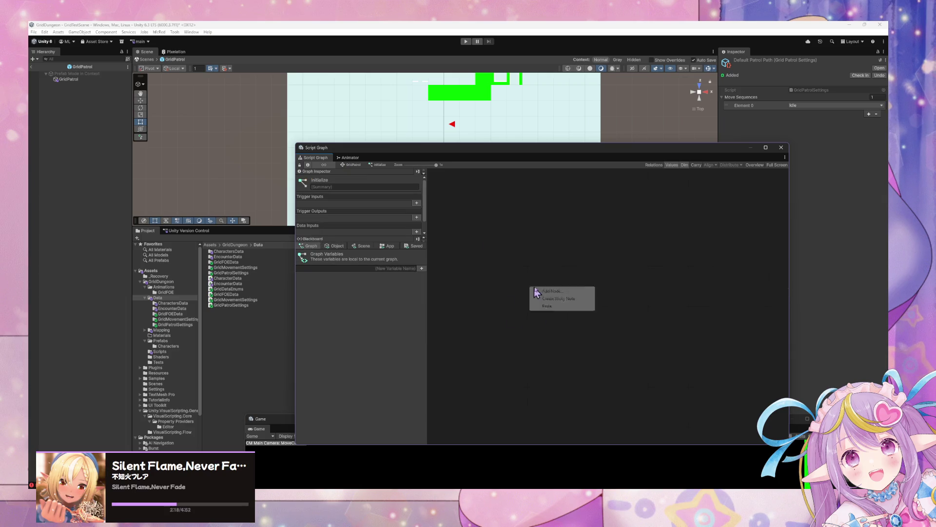
pyautogui.write('on state')
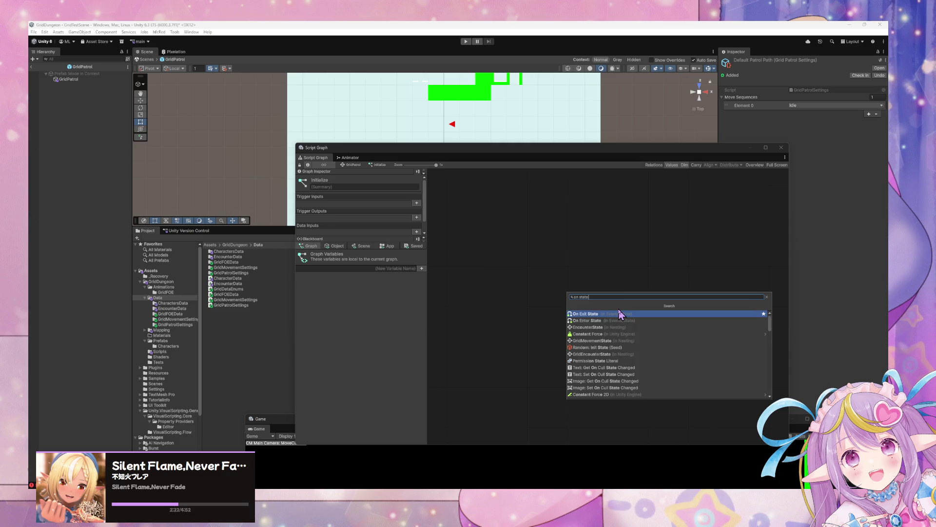
pyautogui.click(620, 321)
pyautogui.click(335, 246)
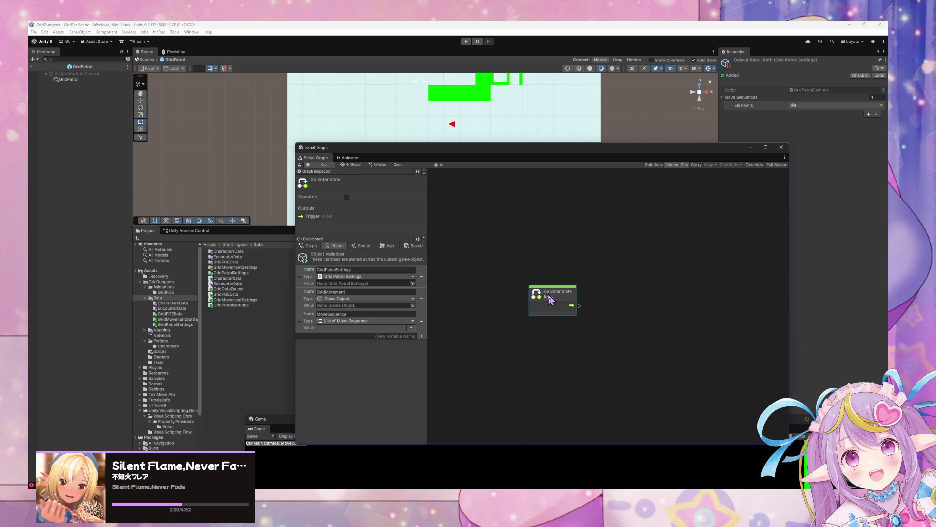
# Step: Cancel the extra node search and return to the Standby state's script graph
pyautogui.rightClick(537, 312)
pyautogui.click(494, 326)
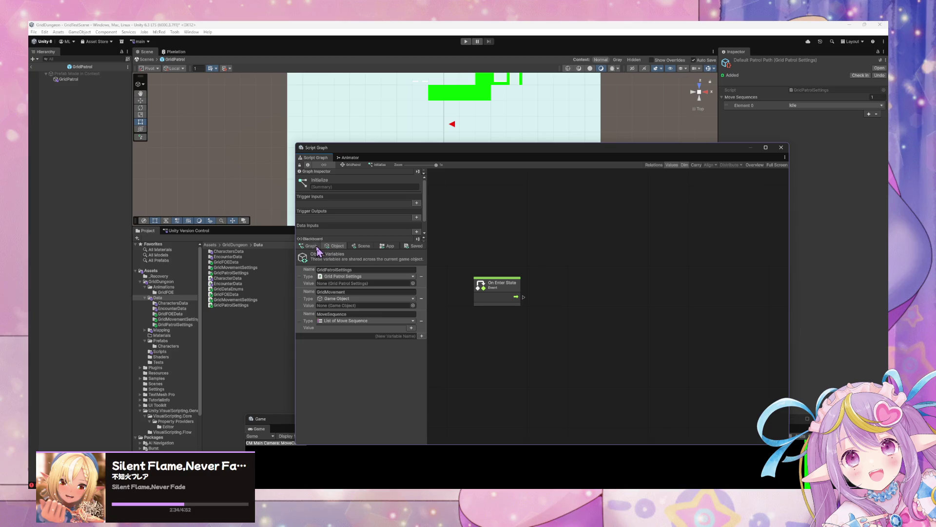
pyautogui.rightClick(562, 314)
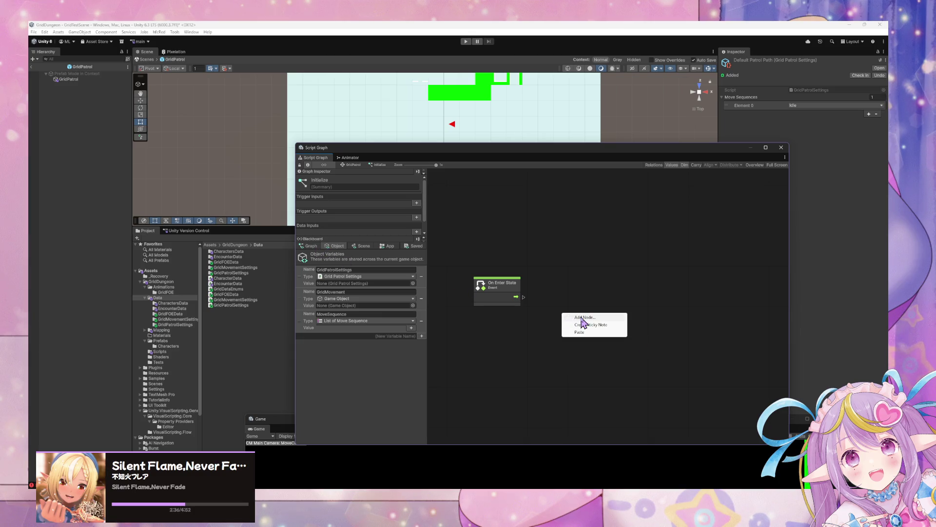
pyautogui.click(590, 318)
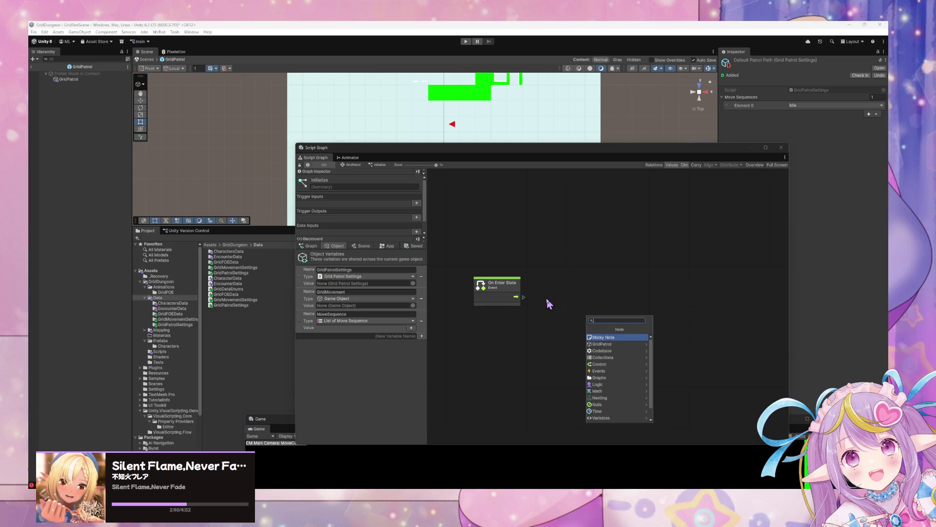
pyautogui.press('Escape')
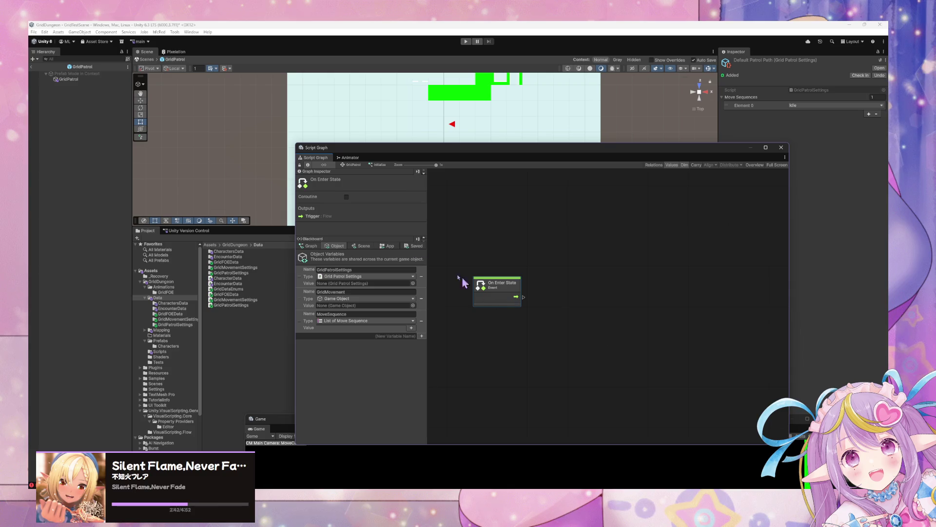
pyautogui.click(345, 164)
pyautogui.click(472, 300)
pyautogui.doubleClick(472, 300)
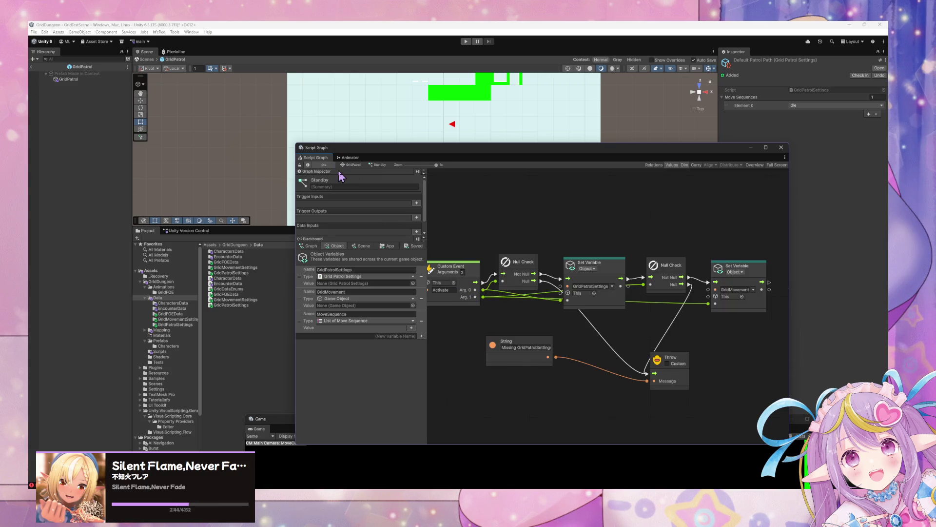
# Step: Edit the String node's 'Missing ...' message text
pyautogui.click(522, 347)
pyautogui.write('Missing Pa')
pyautogui.press('BackSpace')
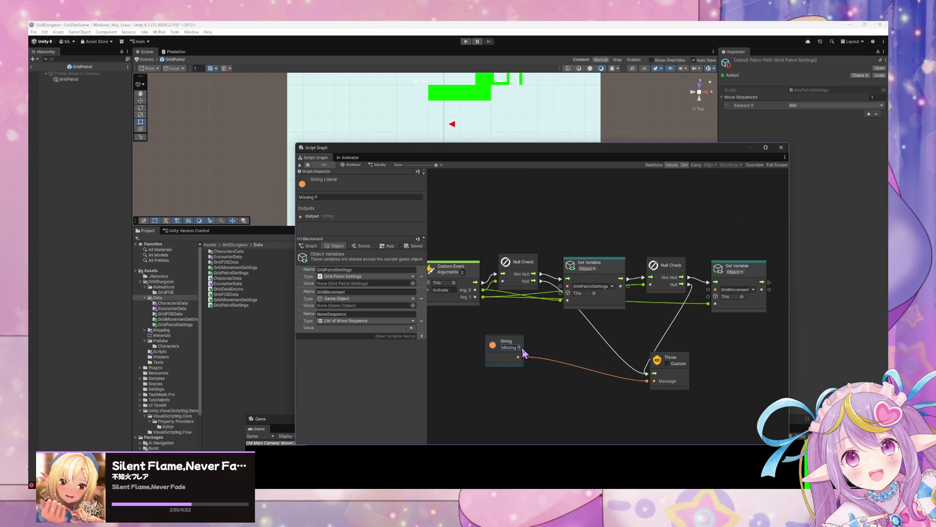
pyautogui.write('Pa')
pyautogui.press('BackSpace')
pyautogui.press('BackSpace')
pyautogui.press('BackSpace')
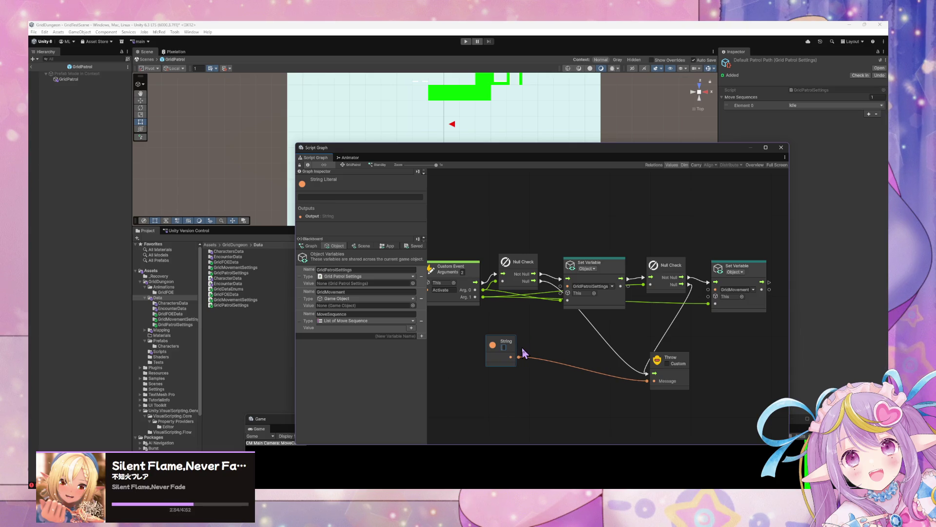
pyautogui.write('Missing Pa')
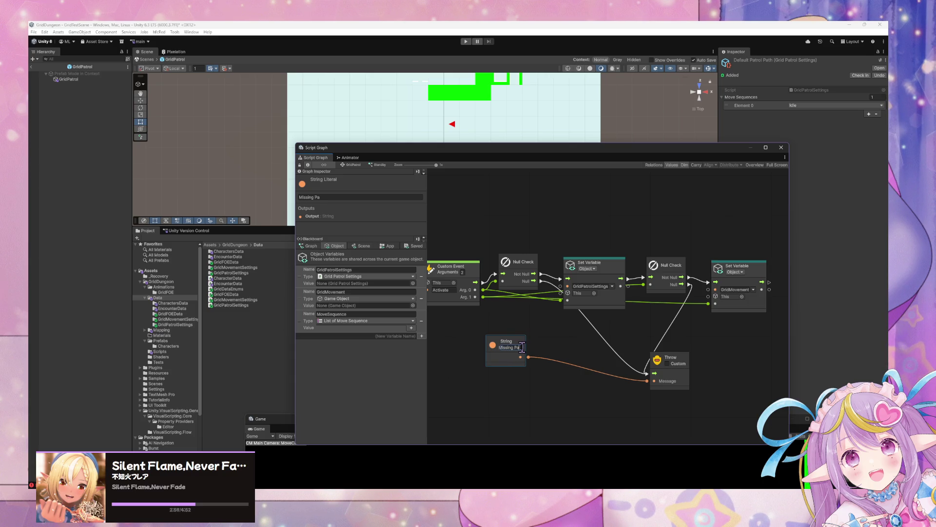
pyautogui.press('BackSpace')
pyautogui.write('a')
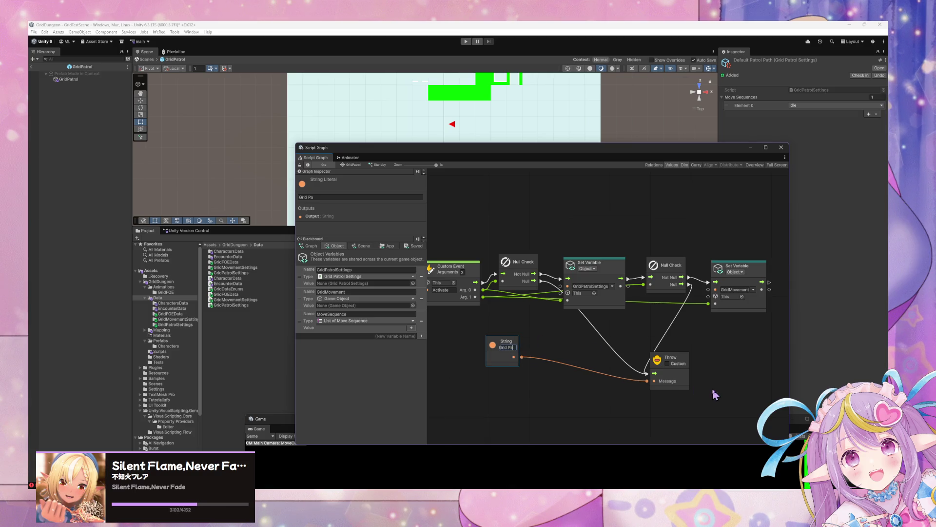
# Step: Delete the Throw node and its disconnected String node
pyautogui.click(671, 374)
pyautogui.press('Delete')
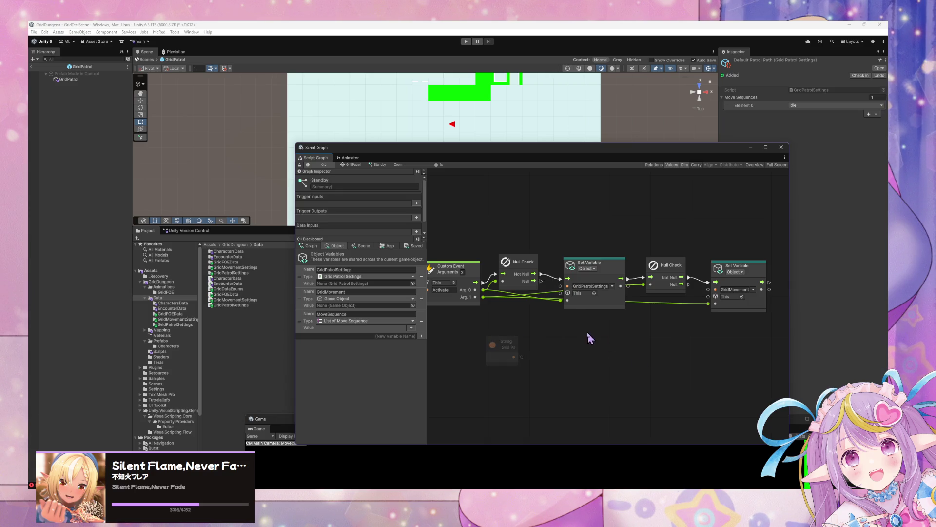
pyautogui.click(502, 343)
pyautogui.press('Delete')
# Step: Add a Trigger Custom Event node to the right of the Set Variable nodes
pyautogui.moveTo(638, 345); pyautogui.dragTo(570, 353)
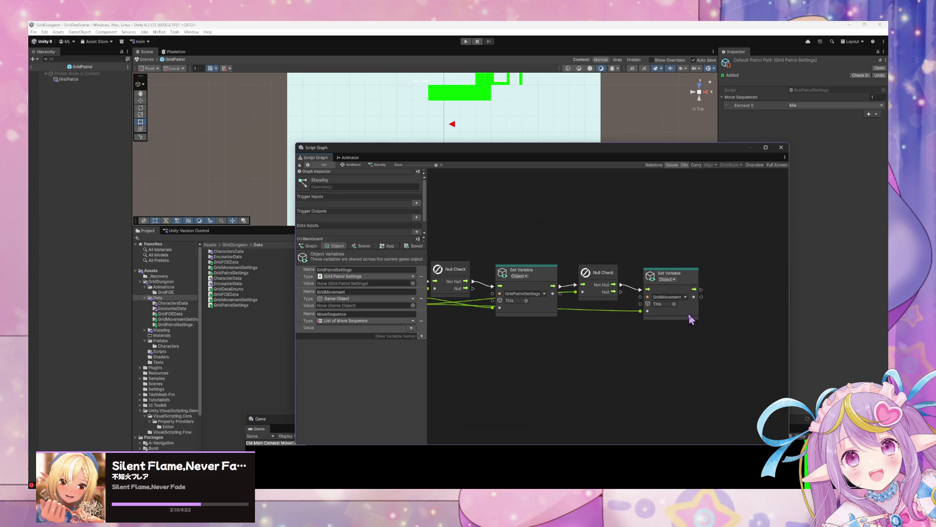
pyautogui.moveTo(551, 284); pyautogui.dragTo(551, 281)
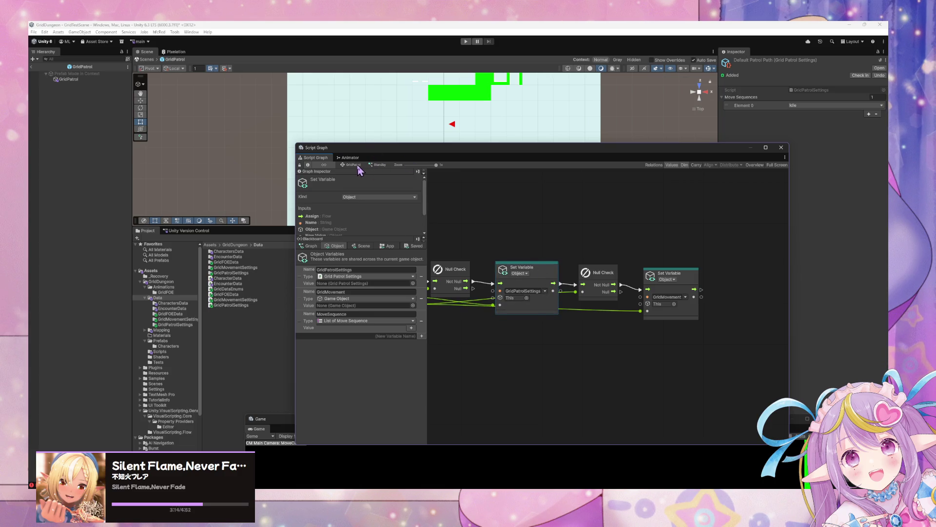
pyautogui.moveTo(608, 272); pyautogui.dragTo(580, 279)
pyautogui.rightClick(710, 293)
pyautogui.click(717, 291)
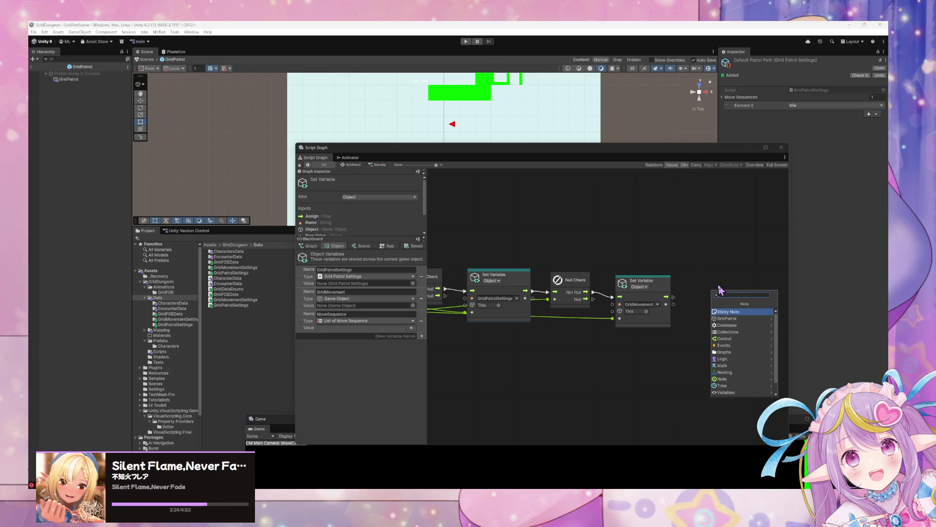
pyautogui.write('get')
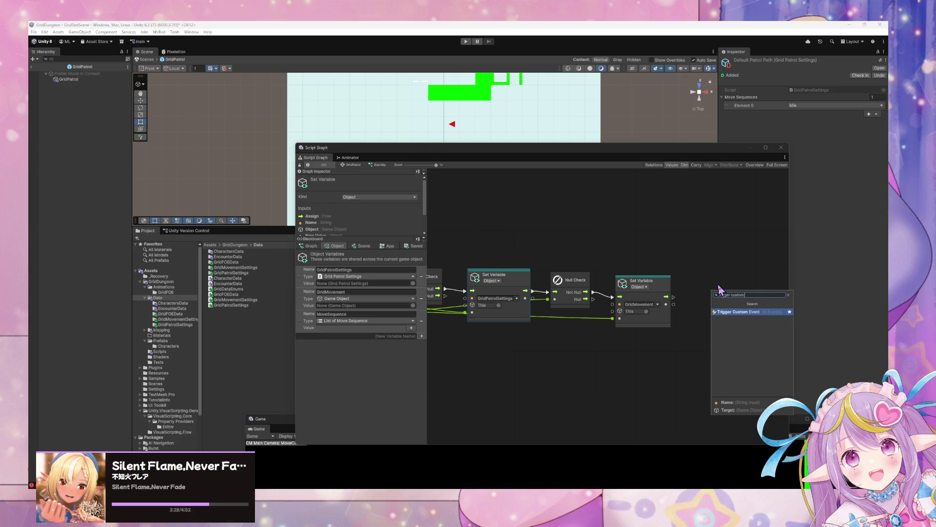
pyautogui.press('Return')
# Step: Wire the GridMovement setter into the trigger, name it Initialize, then open Initialize's graph
pyautogui.moveTo(674, 296); pyautogui.dragTo(701, 312)
pyautogui.click(724, 318)
pyautogui.write('Initialize')
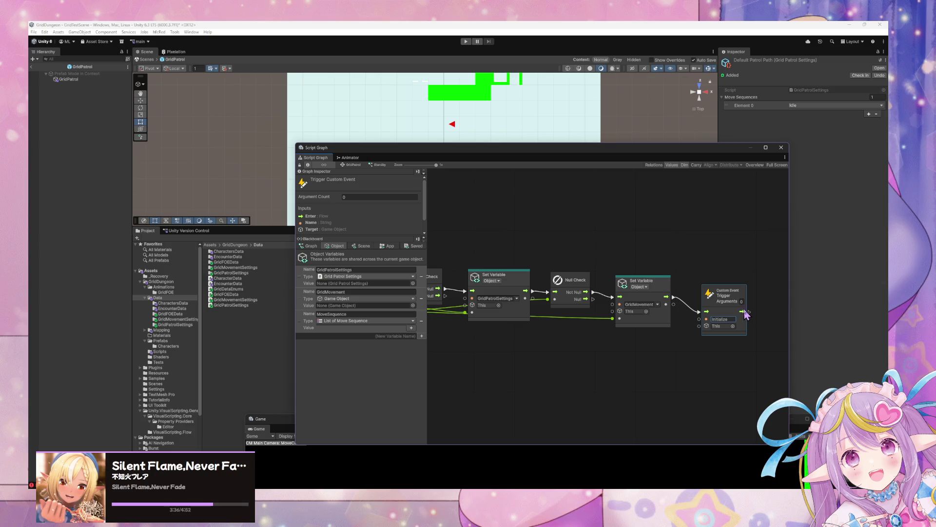
pyautogui.moveTo(729, 297); pyautogui.dragTo(727, 290)
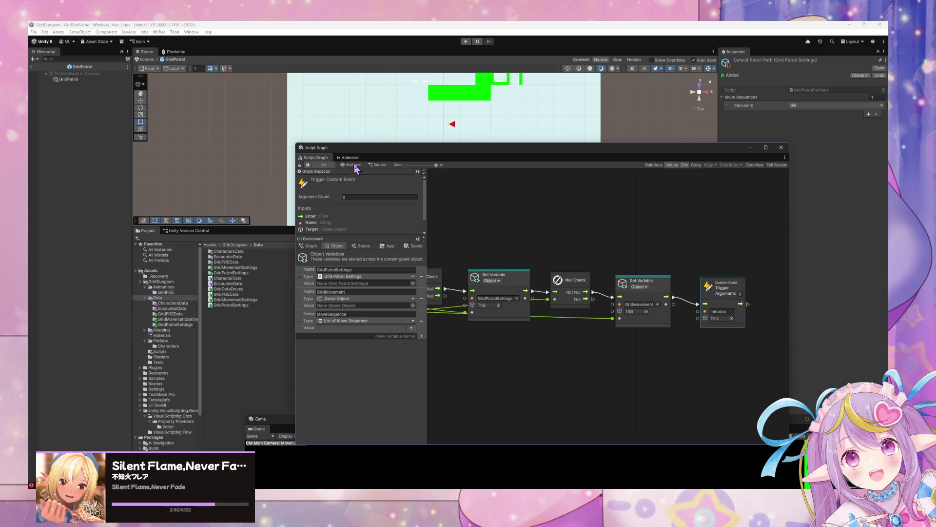
pyautogui.click(352, 165)
pyautogui.doubleClick(572, 304)
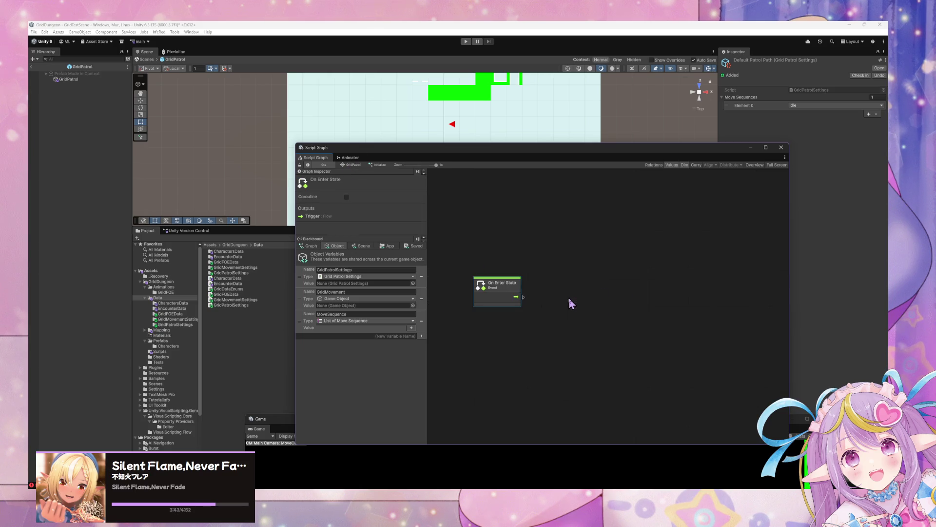
# Step: Place a Get Variable node for GridPatrolSettings in Initialize's script graph
pyautogui.moveTo(523, 296); pyautogui.dragTo(558, 299)
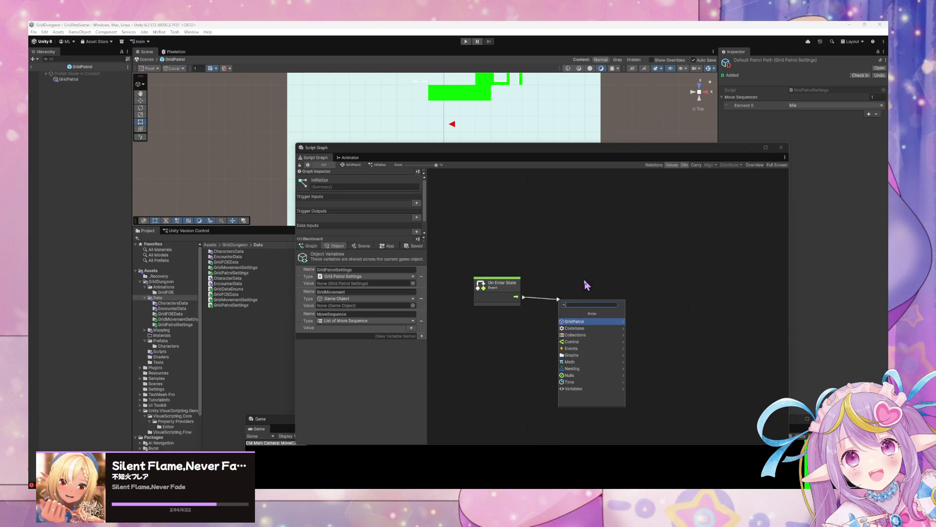
pyautogui.moveTo(303, 281); pyautogui.dragTo(705, 344)
pyautogui.click(727, 349)
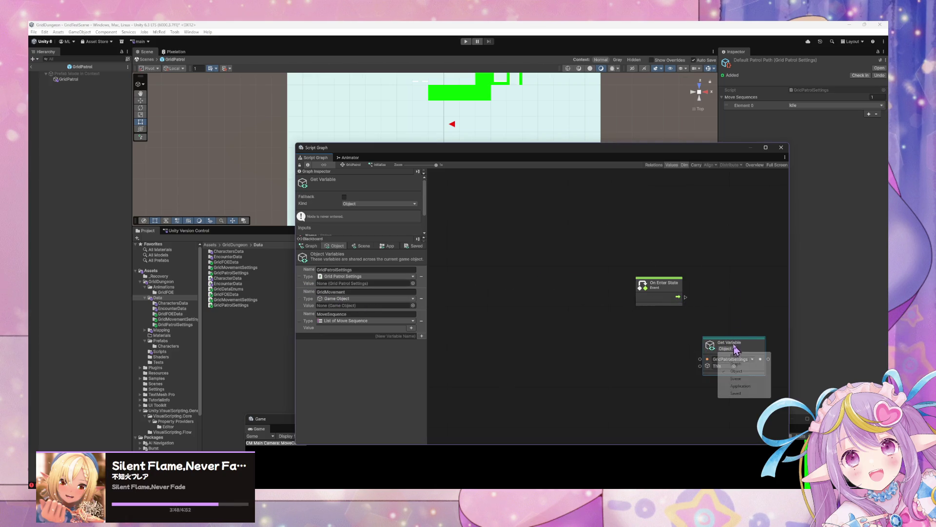
pyautogui.click(733, 342)
pyautogui.moveTo(752, 349)
pyautogui.mouseDown()
pyautogui.moveTo(699, 339)
pyautogui.moveTo(725, 330)
pyautogui.moveTo(727, 310)
pyautogui.mouseUp()
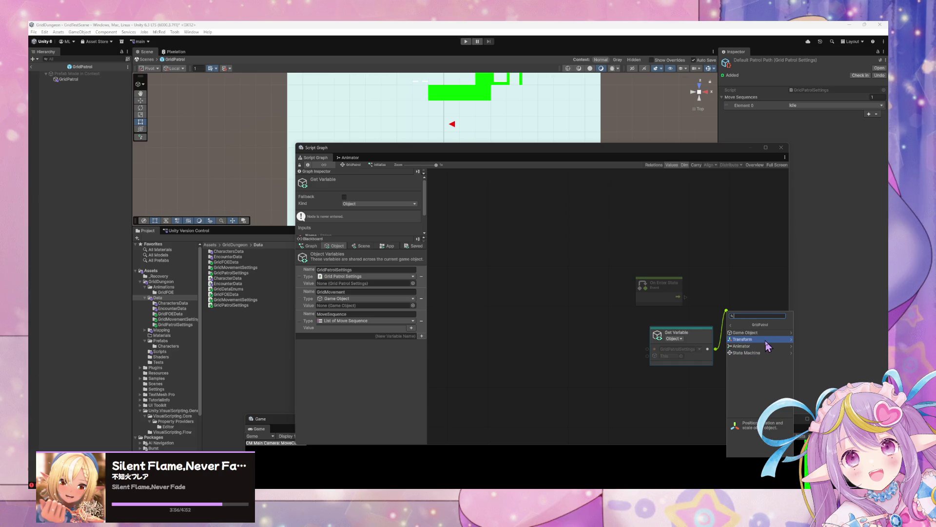
pyautogui.press('Escape')
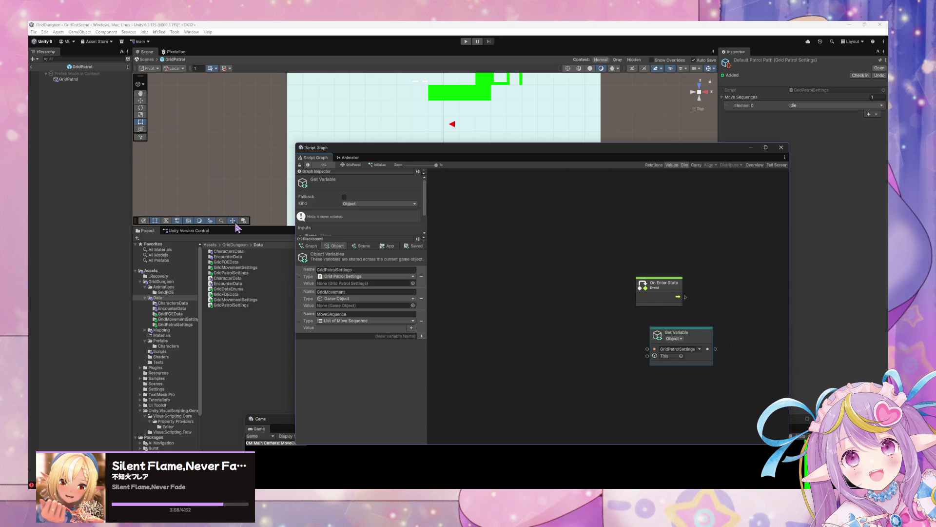
pyautogui.click(44, 32)
# Step: Run Regenerate Nodes in Project Settings > Visual Scripting and close the completion notice
pyautogui.click(121, 237)
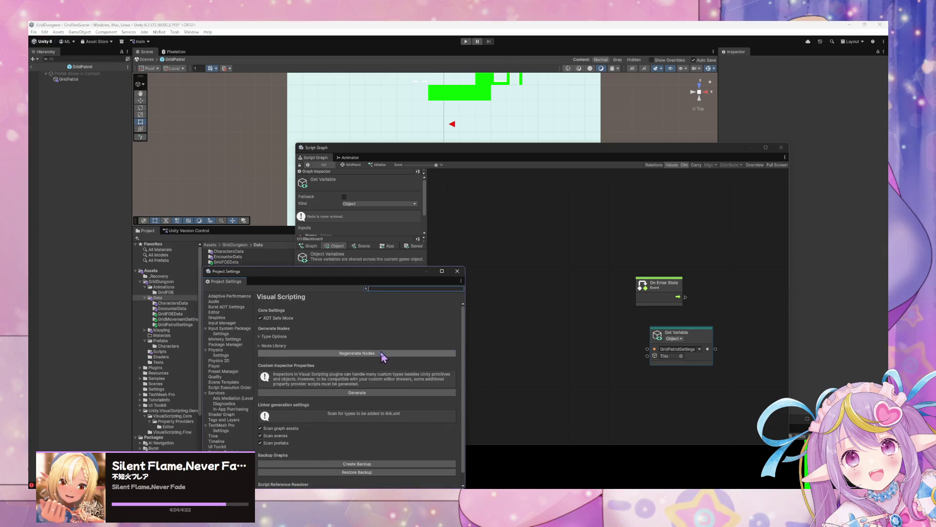
pyautogui.click(380, 353)
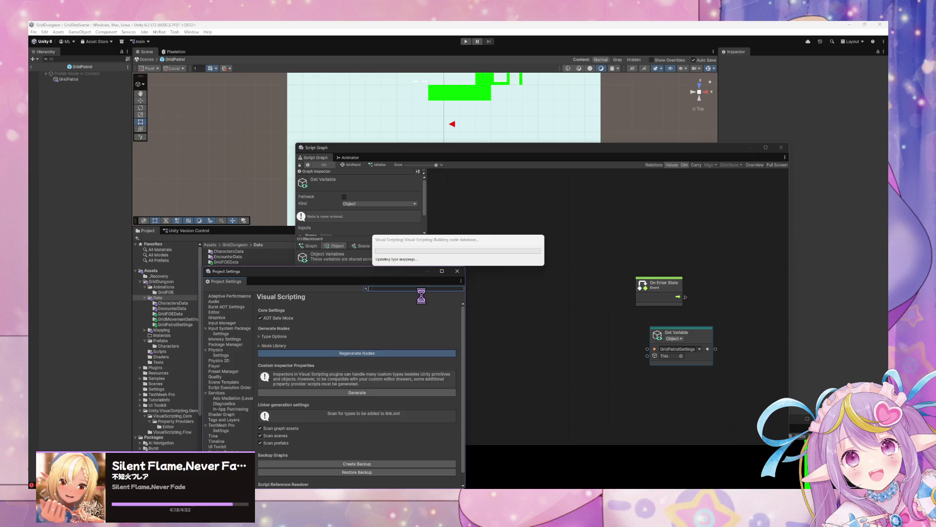
pyautogui.click(490, 241)
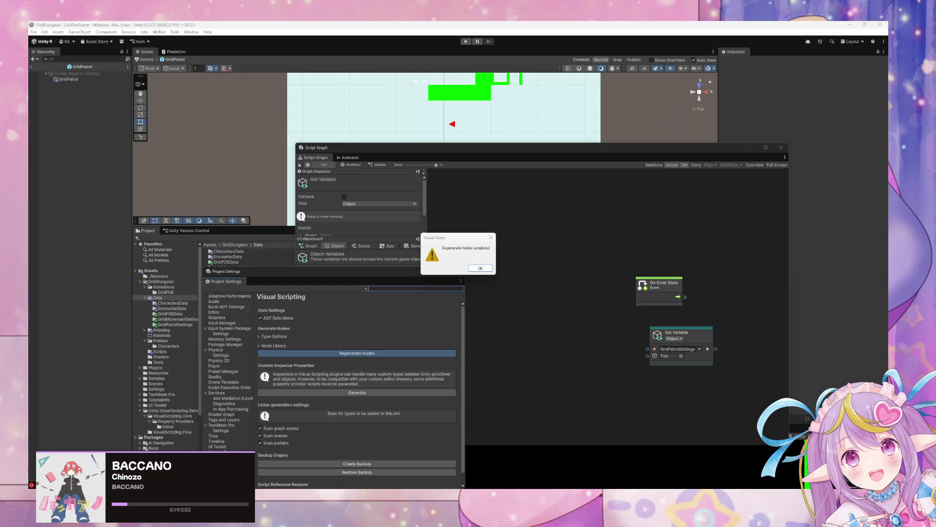
pyautogui.click(480, 268)
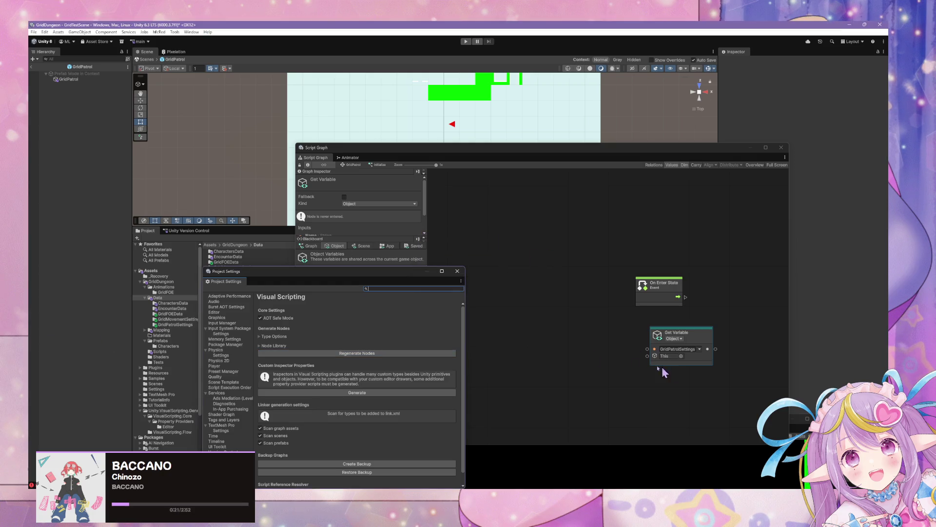
# Step: Reposition the Get GridPatrolSettings node and close the stray node searches
pyautogui.click(490, 311)
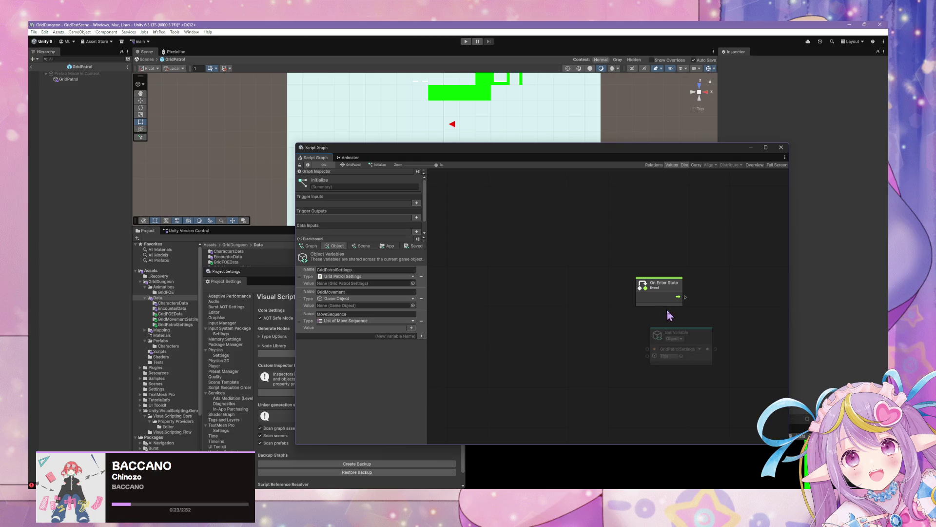
pyautogui.click(682, 336)
pyautogui.moveTo(681, 336)
pyautogui.mouseDown()
pyautogui.moveTo(662, 334)
pyautogui.moveTo(724, 332)
pyautogui.mouseUp()
pyautogui.press('Escape')
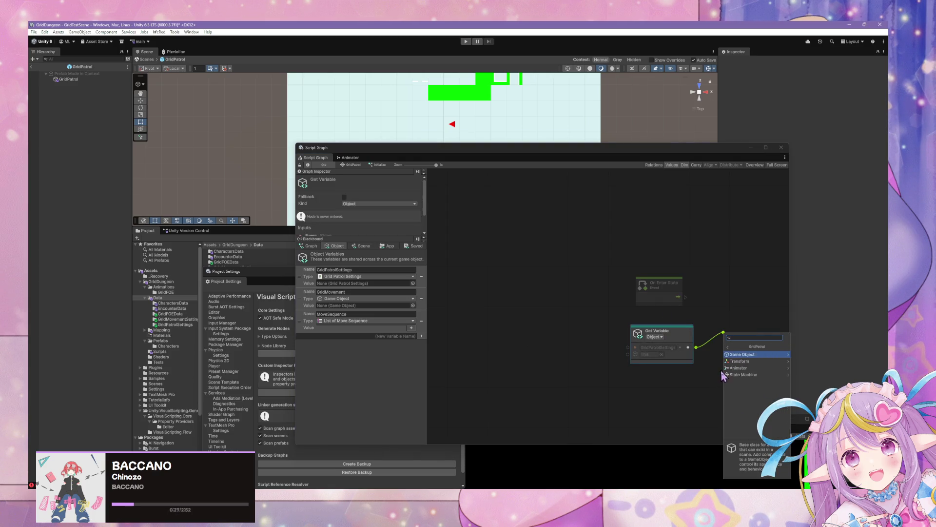
pyautogui.click(727, 317)
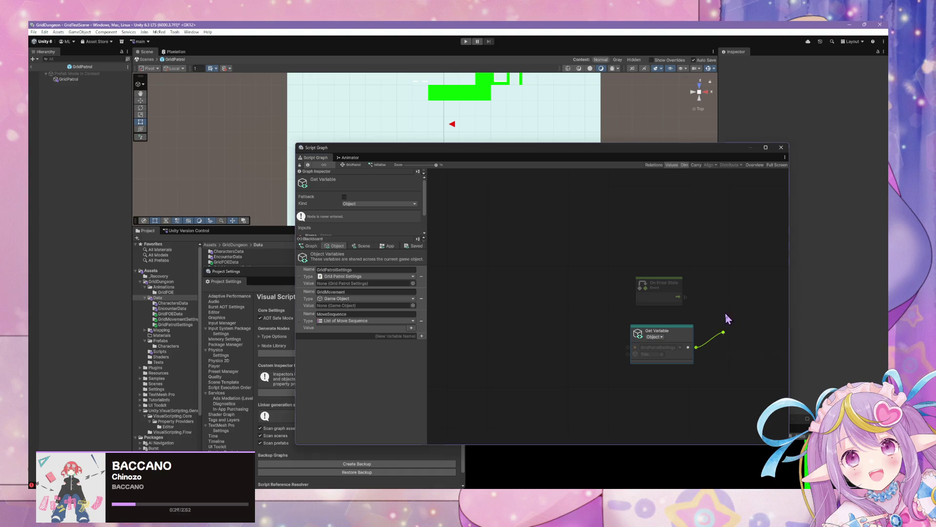
pyautogui.hscroll(3, 697, 325)
# Step: Add Codebase > Grid Dungeon > Core > Grid Patrol Settings > Get Move Sequences, fed by GridPatrolSettings
pyautogui.rightClick(662, 324)
pyautogui.click(683, 323)
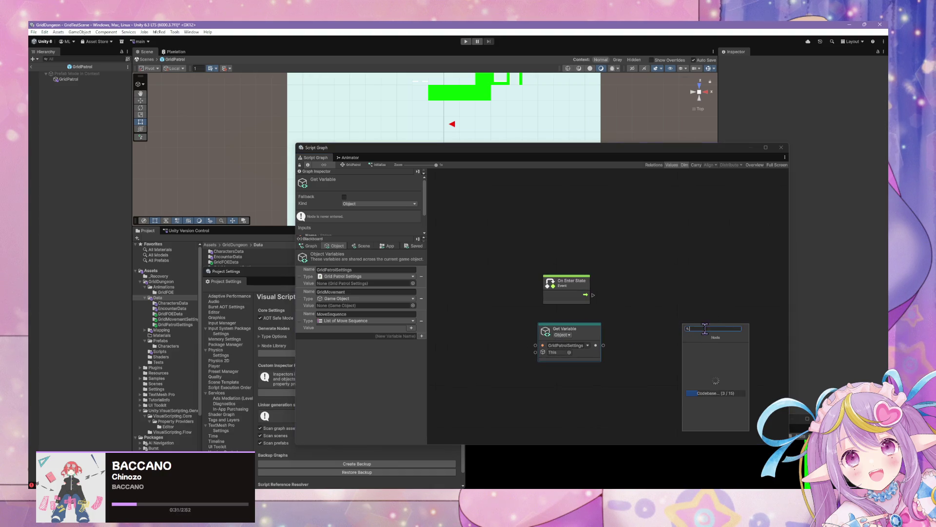
pyautogui.click(710, 355)
pyautogui.click(689, 340)
pyautogui.click(722, 360)
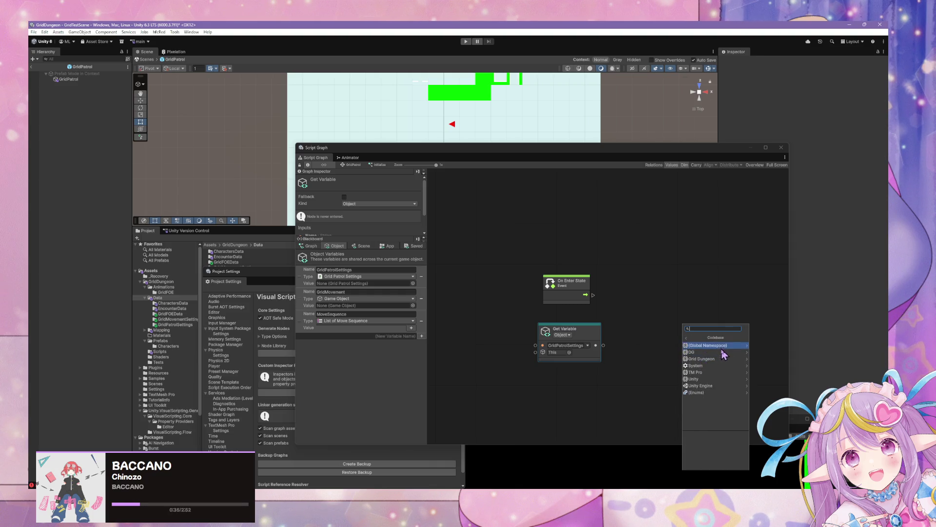
pyautogui.click(725, 359)
pyautogui.click(714, 358)
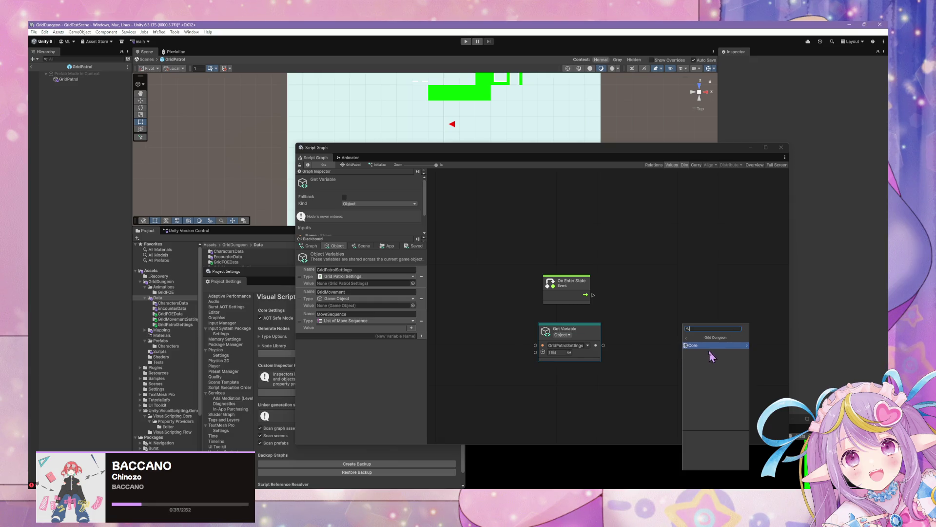
pyautogui.click(710, 350)
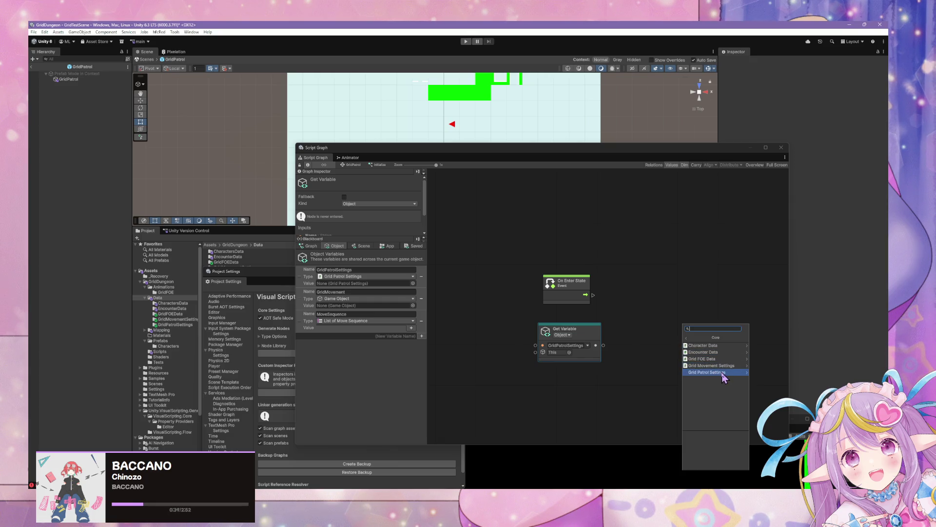
pyautogui.click(722, 372)
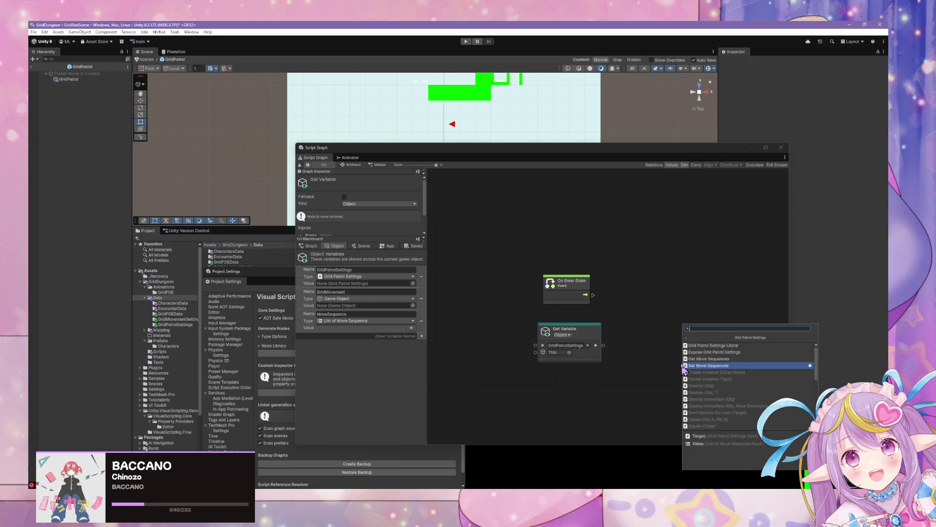
pyautogui.click(732, 359)
pyautogui.moveTo(676, 333); pyautogui.dragTo(654, 318)
pyautogui.moveTo(603, 345)
pyautogui.mouseDown()
pyautogui.moveTo(634, 317)
pyautogui.moveTo(660, 312)
pyautogui.moveTo(632, 320)
pyautogui.mouseUp()
# Step: Add a Set Variable node and rename the MoveSequence variable to MoveSequences
pyautogui.rightClick(665, 303)
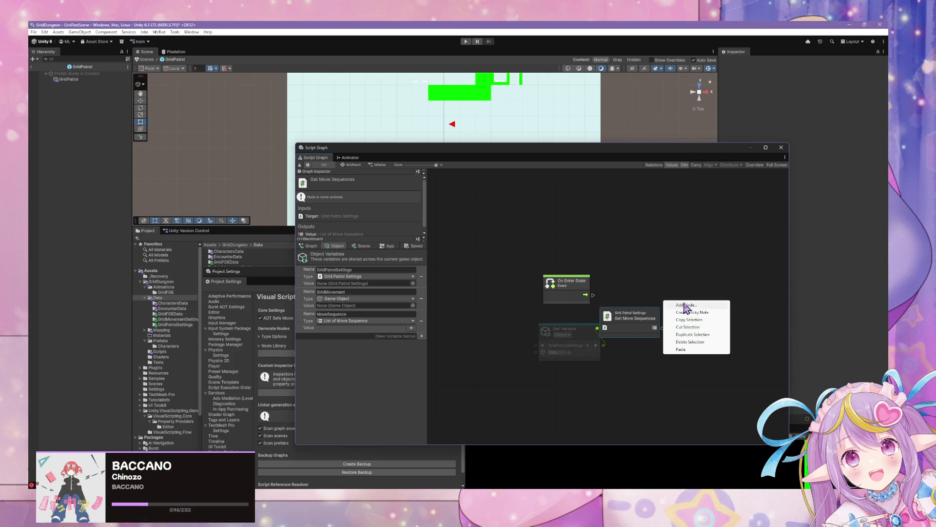
pyautogui.click(689, 310)
pyautogui.write('set')
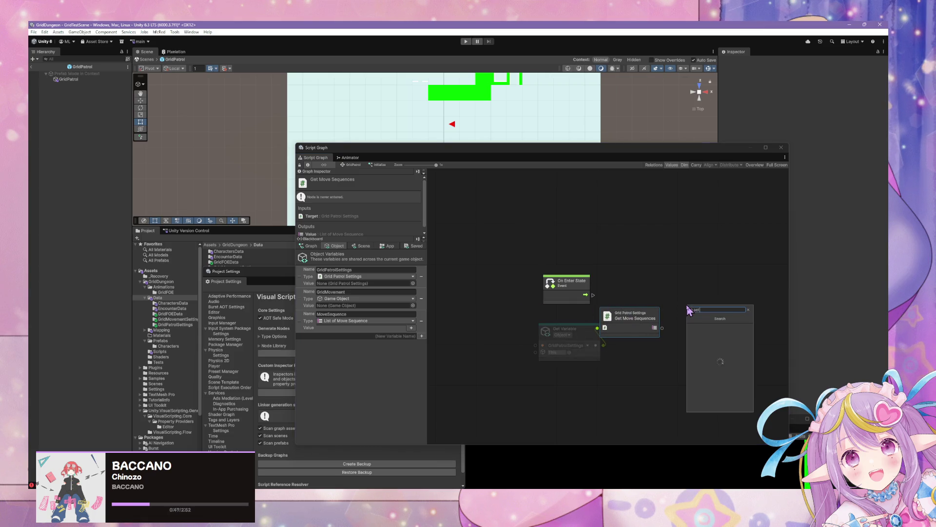
pyautogui.write(' move')
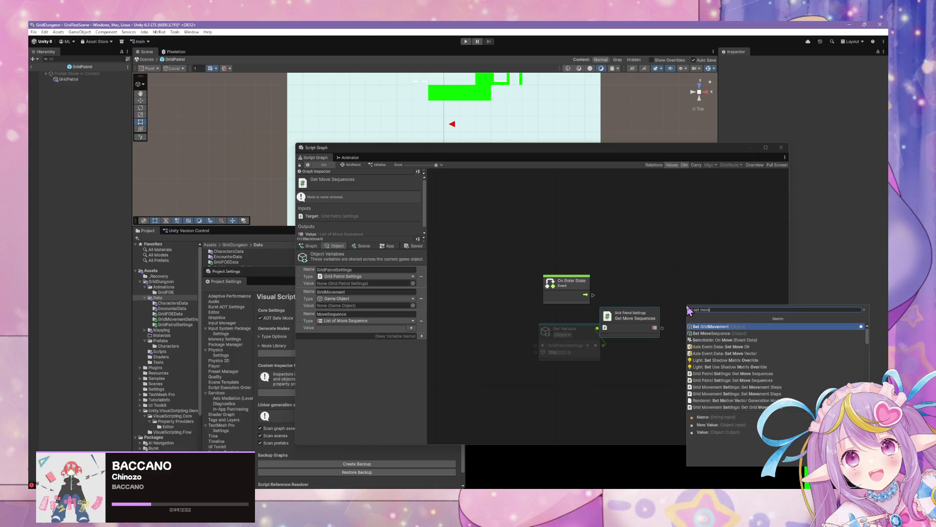
pyautogui.press('Down')
pyautogui.press('Return')
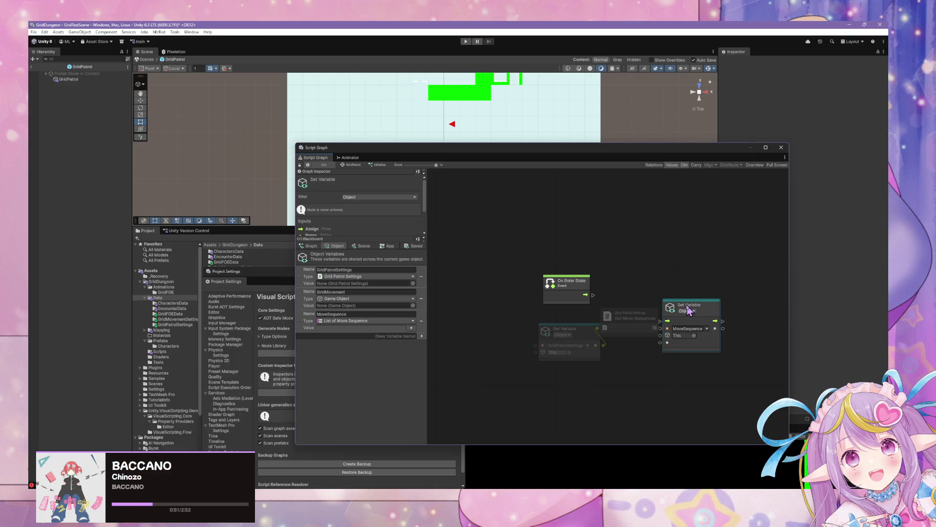
pyautogui.moveTo(688, 308); pyautogui.dragTo(649, 262)
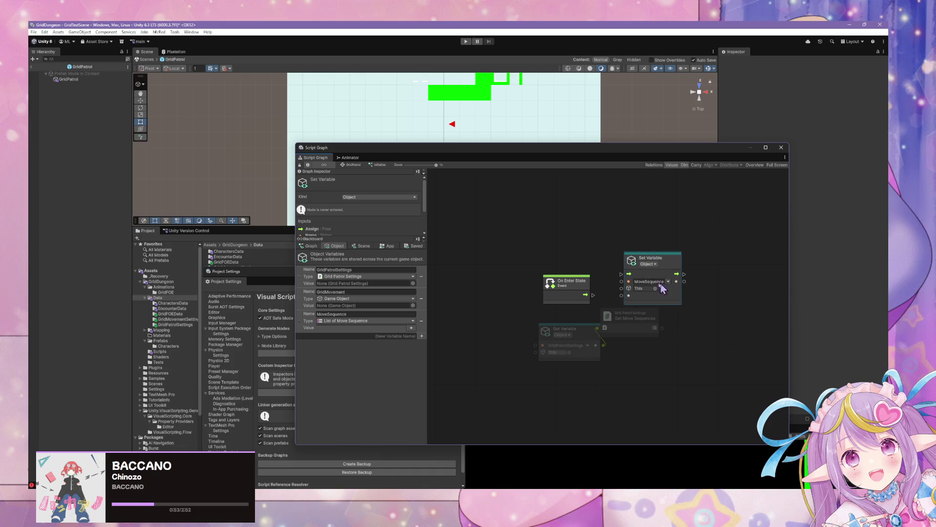
pyautogui.click(356, 314)
pyautogui.click(356, 314)
pyautogui.write('s')
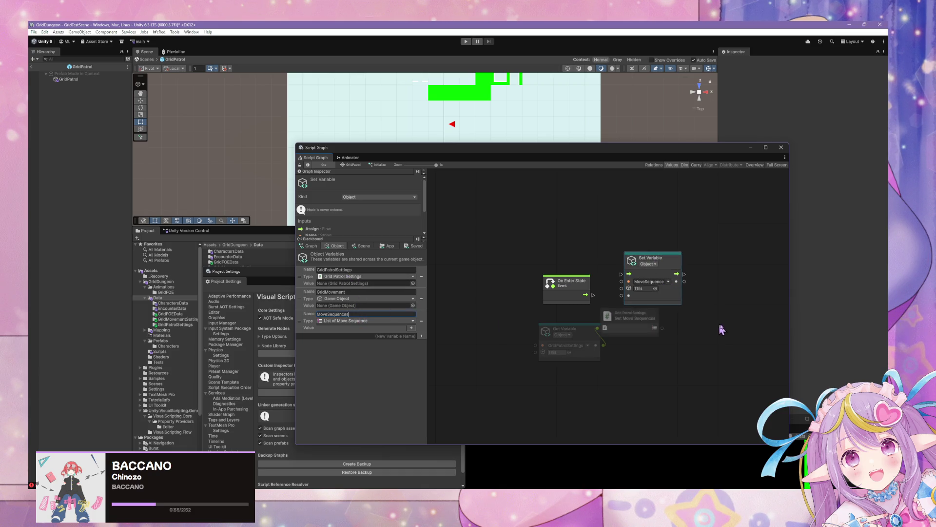
# Step: Wire On Enter State and Get Move Sequences into Set Variable targeting MoveSequences
pyautogui.click(710, 328)
pyautogui.moveTo(566, 329); pyautogui.dragTo(531, 328)
pyautogui.moveTo(593, 294); pyautogui.dragTo(622, 275)
pyautogui.moveTo(662, 327)
pyautogui.mouseDown()
pyautogui.moveTo(634, 292)
pyautogui.moveTo(624, 334)
pyautogui.mouseUp()
pyautogui.click(667, 282)
pyautogui.click(692, 311)
pyautogui.click(712, 297)
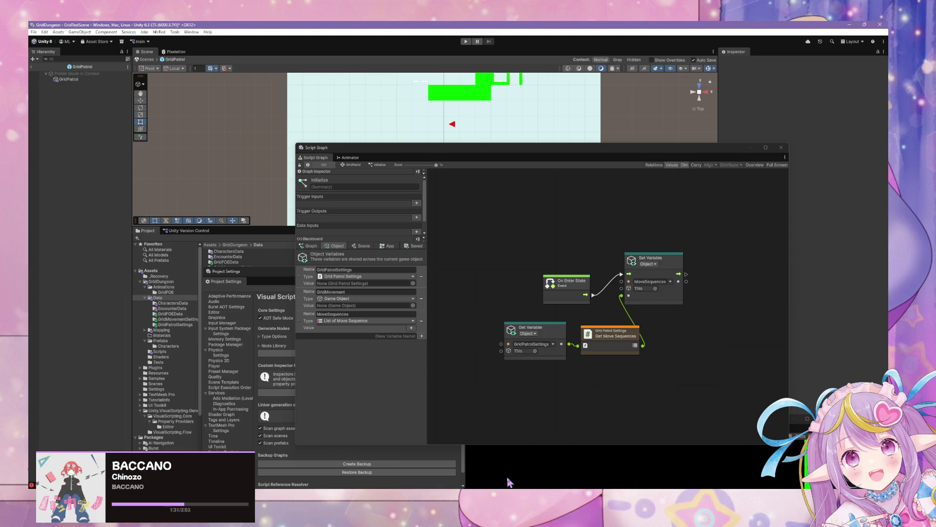
pyautogui.hotkey('alt', 'Tab')
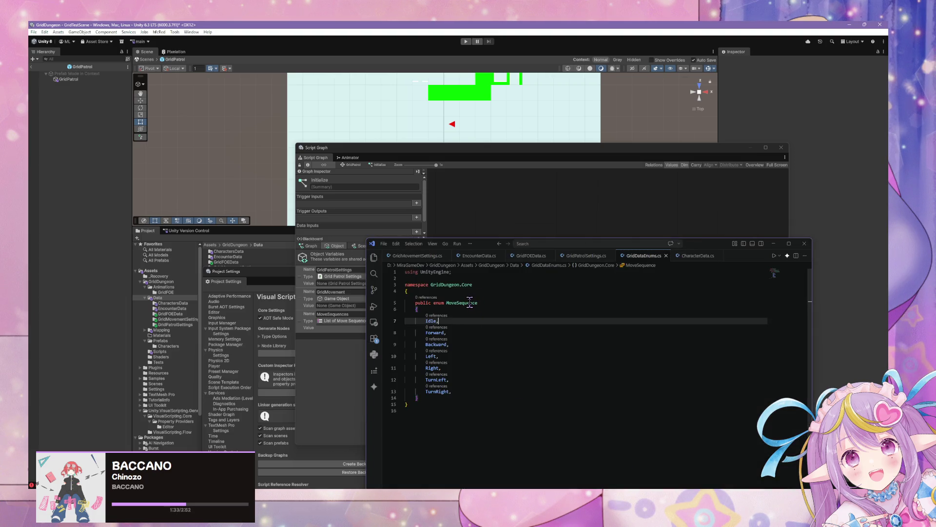
# Step: Rename the MoveSequence enum to MoveAction in GridDataEnums.cs
pyautogui.doubleClick(470, 302)
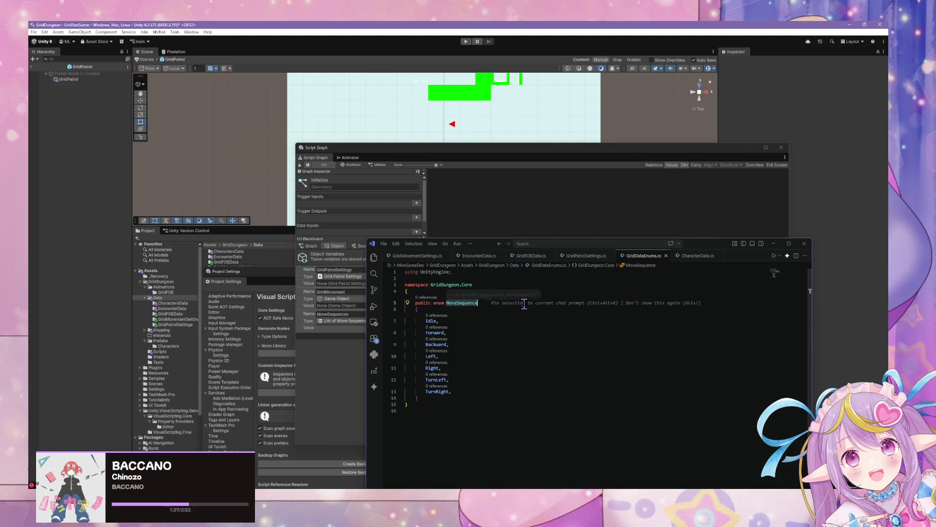
pyautogui.click(595, 258)
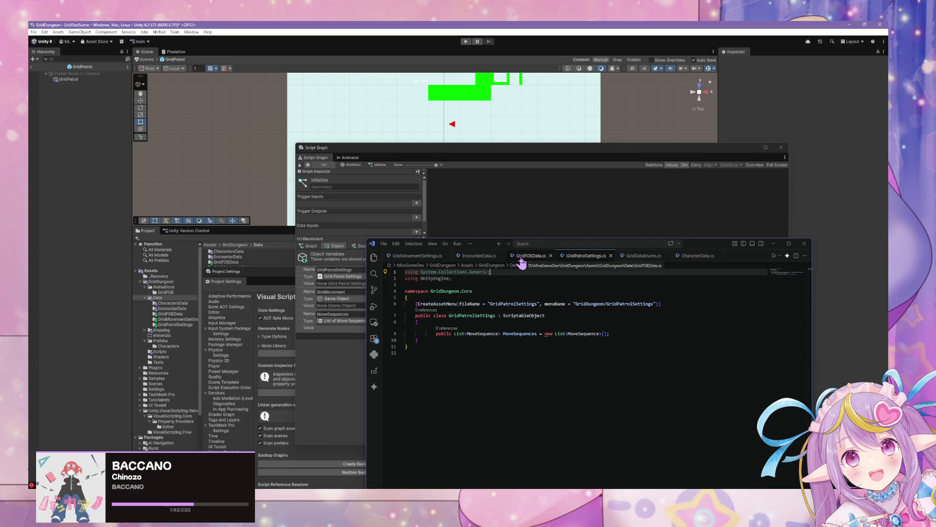
pyautogui.click(523, 261)
pyautogui.click(421, 258)
pyautogui.click(477, 257)
pyautogui.click(429, 257)
pyautogui.click(477, 258)
pyautogui.click(534, 258)
pyautogui.click(585, 257)
pyautogui.click(636, 257)
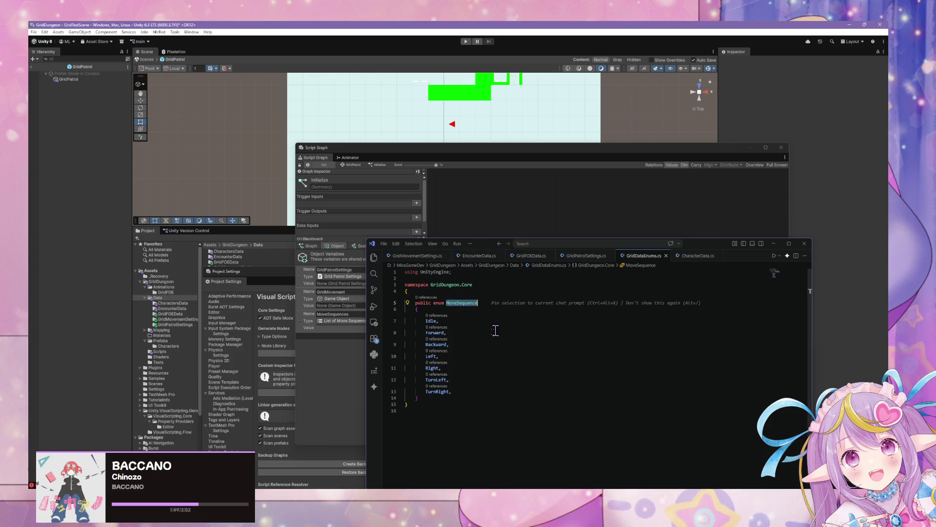
pyautogui.click(490, 303)
pyautogui.press('BackSpace')
pyautogui.press('BackSpace')
pyautogui.press('BackSpace')
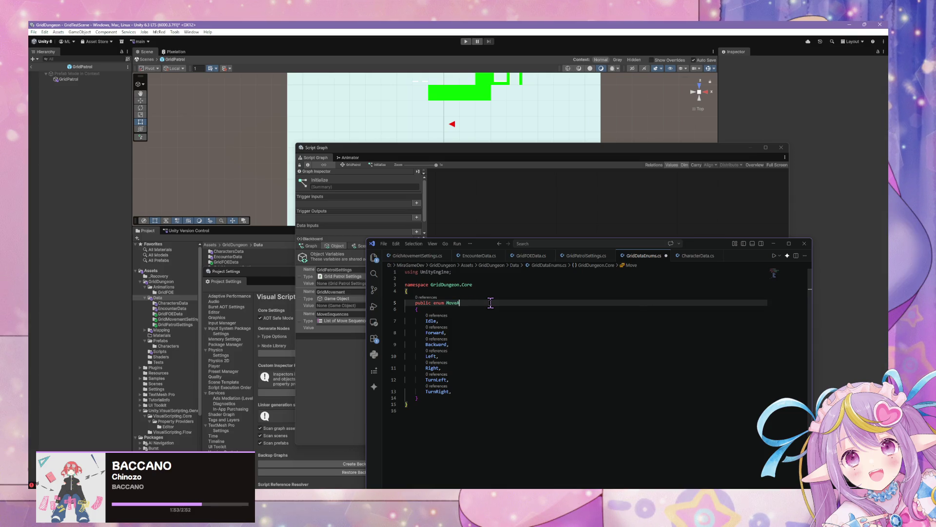
pyautogui.write('Action')
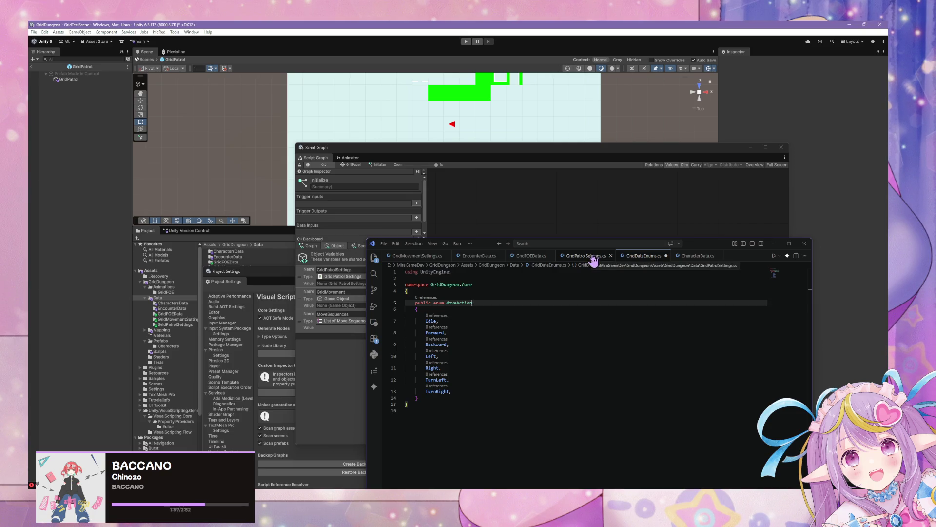
# Step: In GridPatrolSettings.cs, change the list field to List<MoveAction> MoveActionSequence
pyautogui.click(592, 259)
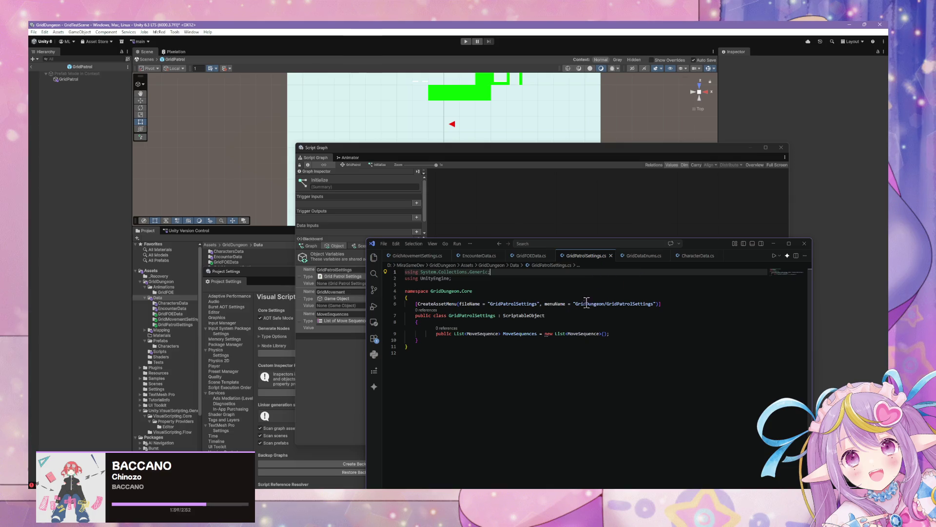
pyautogui.doubleClick(490, 333)
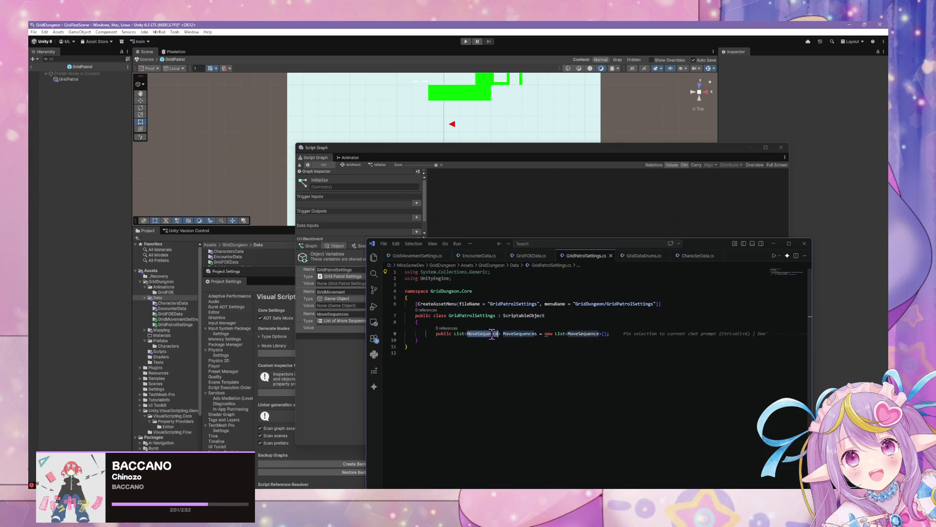
pyautogui.write('M')
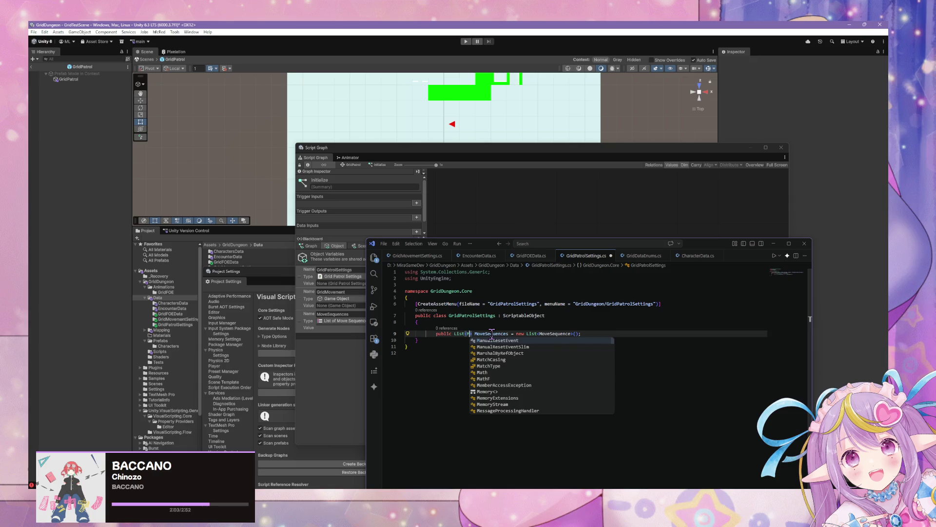
pyautogui.write('oveAction>')
pyautogui.doubleClick(518, 328)
pyautogui.write('MoveActio')
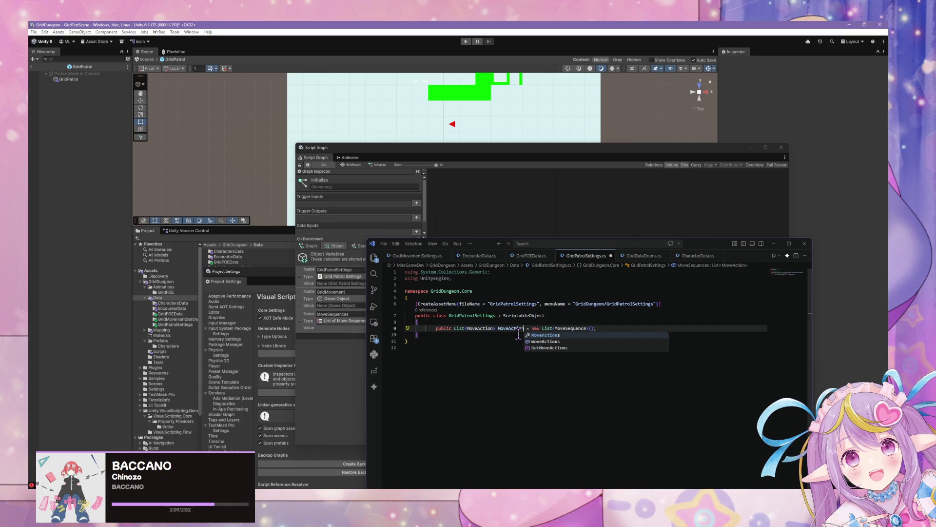
pyautogui.write('nSequence')
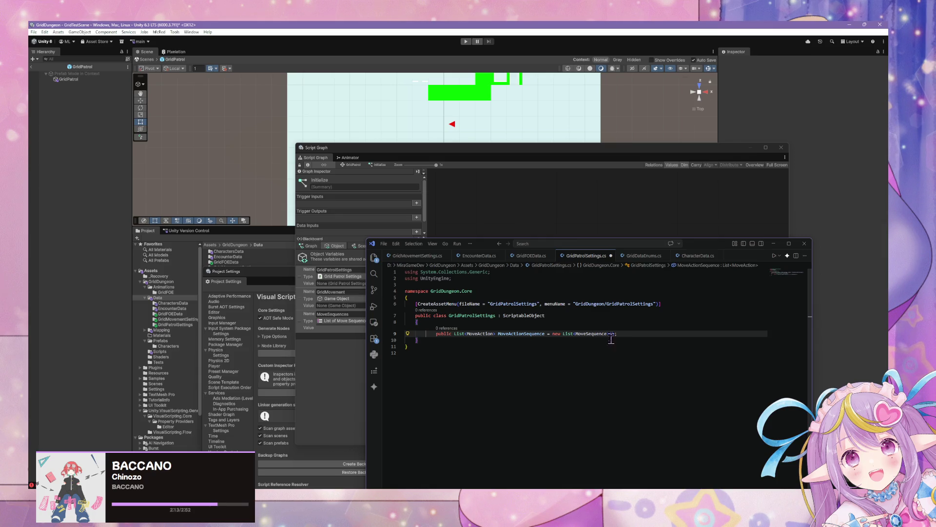
pyautogui.doubleClick(600, 334)
pyautogui.write('MoveAct')
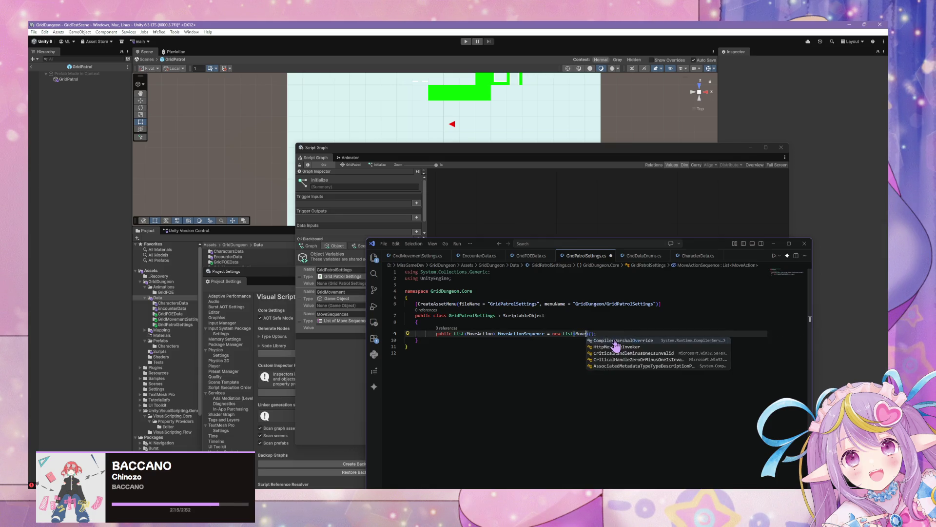
# Step: Check the MoveAction enum values among the open scripts, then return to Unity's script graph
pyautogui.click(642, 255)
pyautogui.click(581, 256)
pyautogui.click(644, 256)
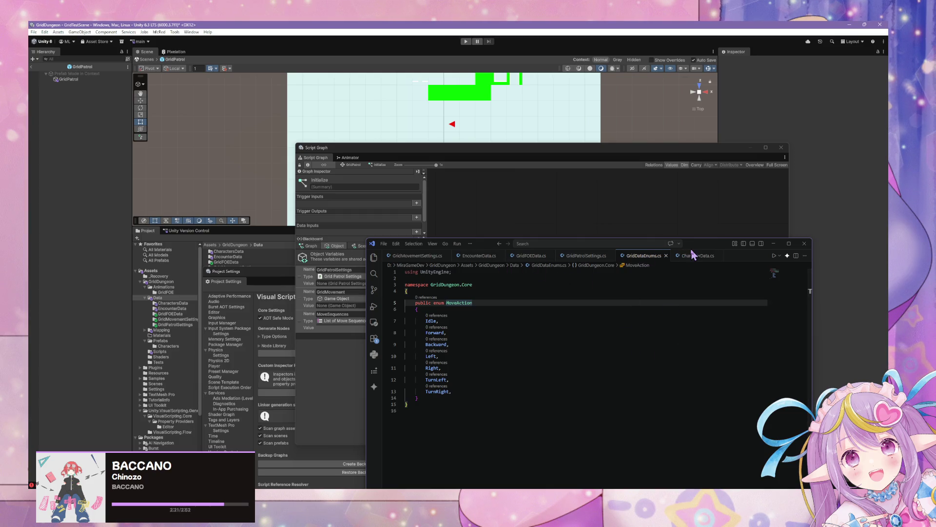
pyautogui.click(695, 255)
pyautogui.click(640, 257)
pyautogui.click(587, 257)
pyautogui.click(644, 256)
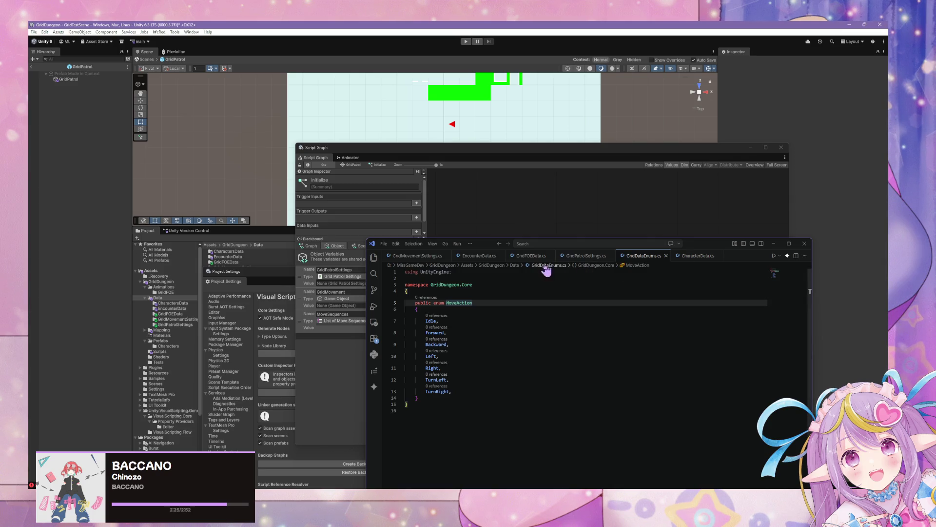
pyautogui.click(588, 256)
pyautogui.click(530, 256)
pyautogui.click(633, 201)
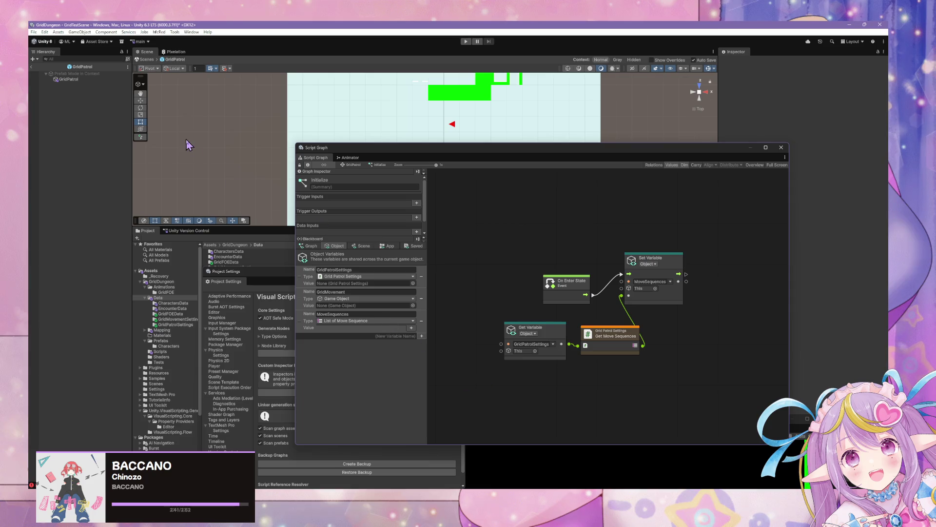
# Step: Run Regenerate Nodes in Project Settings > Visual Scripting and dismiss the completion notice
pyautogui.click(283, 367)
pyautogui.click(391, 352)
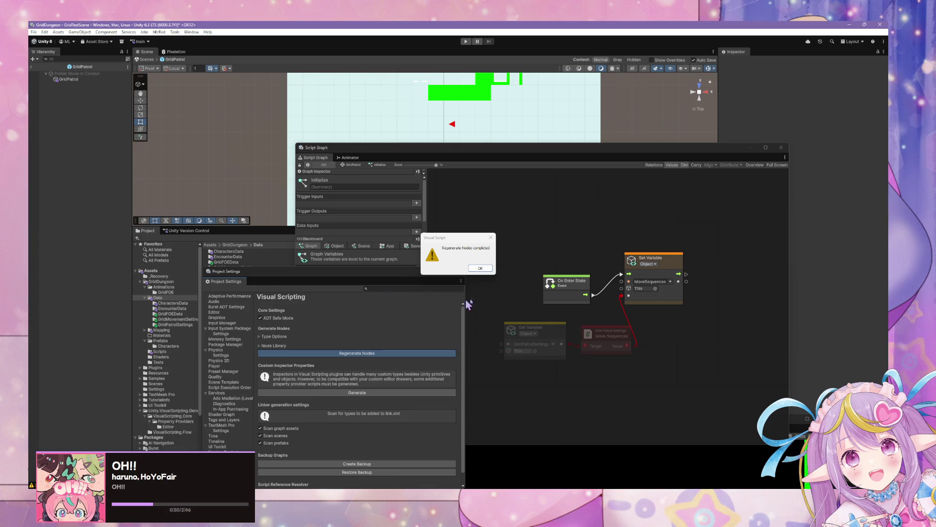
pyautogui.click(480, 268)
pyautogui.click(671, 351)
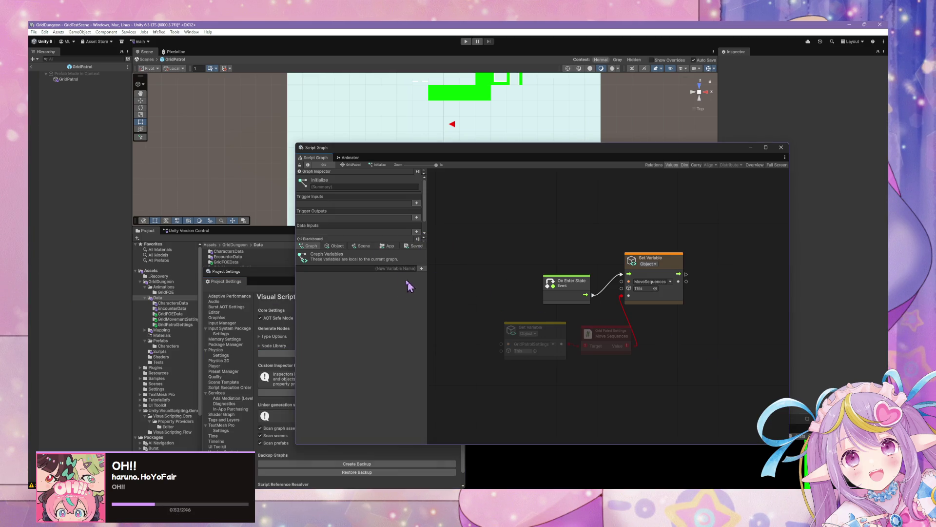
# Step: Rename the MoveSequences object variable to MoveActionSequence
pyautogui.click(336, 246)
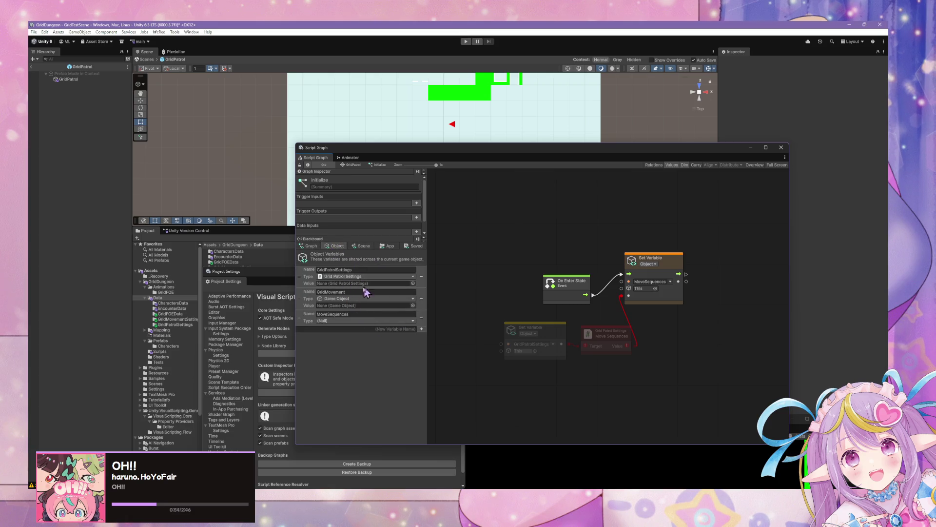
pyautogui.click(352, 322)
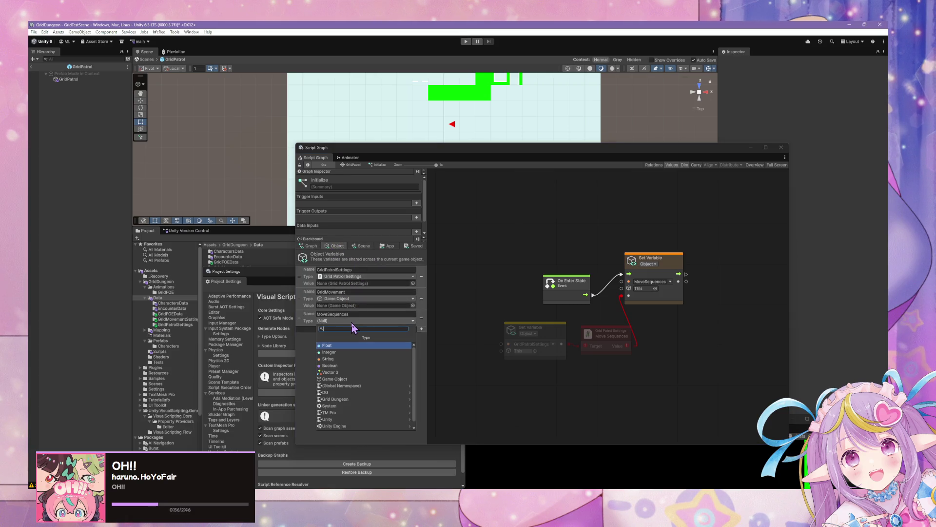
pyautogui.click(362, 314)
pyautogui.click(363, 313)
pyautogui.press('Left')
pyautogui.press('Left')
pyautogui.press('Left')
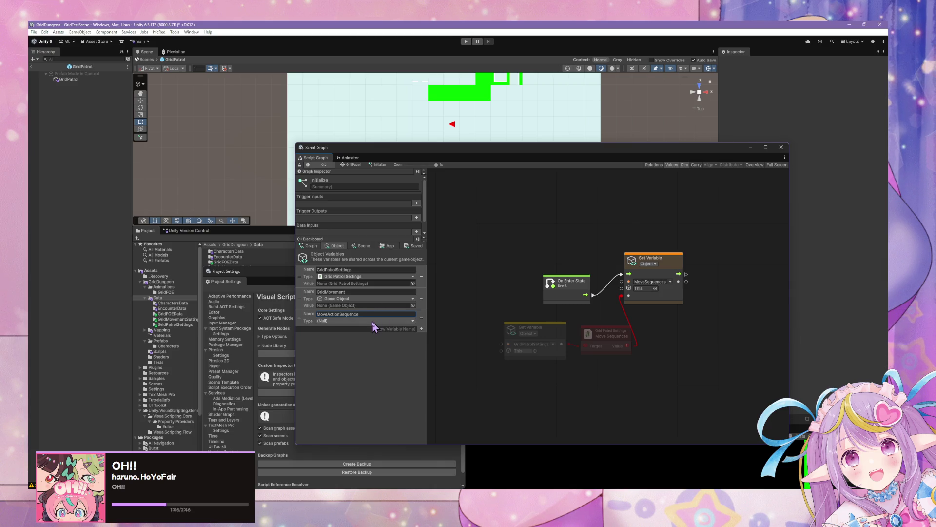
# Step: Set MoveActionSequence's type to List of Move Action using the type search
pyautogui.click(376, 321)
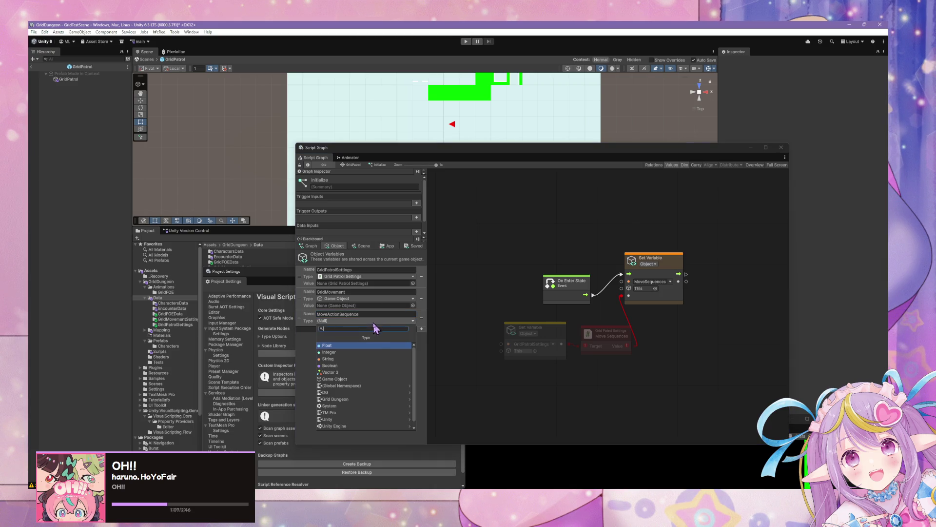
pyautogui.click(384, 384)
pyautogui.click(320, 337)
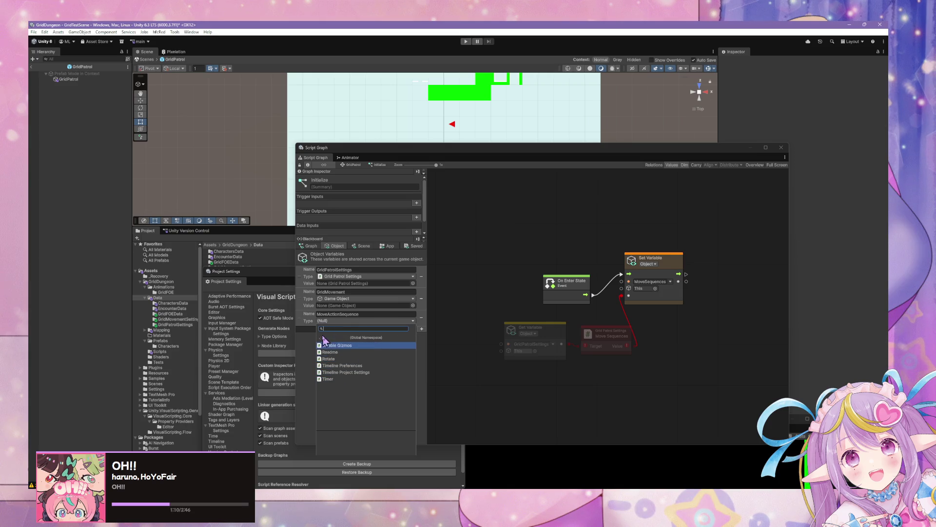
pyautogui.click(367, 397)
pyautogui.click(362, 347)
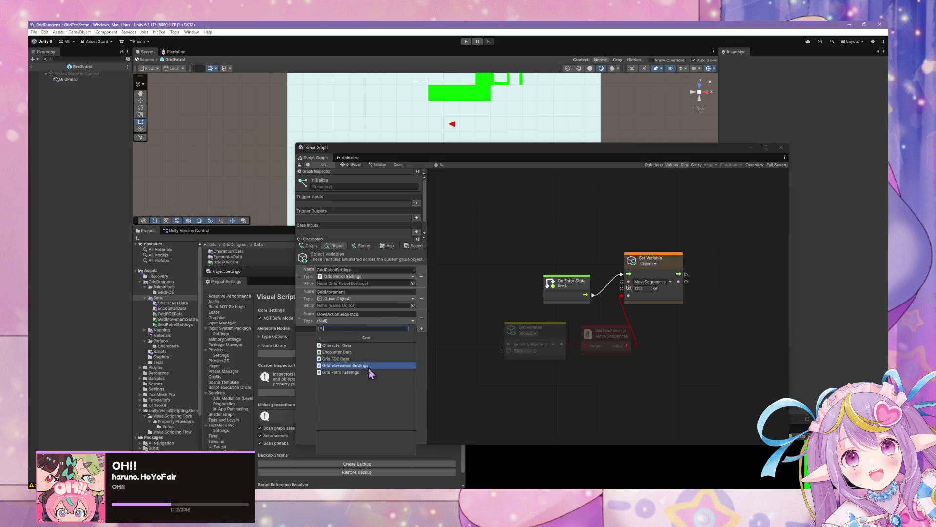
pyautogui.click(367, 321)
pyautogui.click(368, 321)
pyautogui.write('list of move')
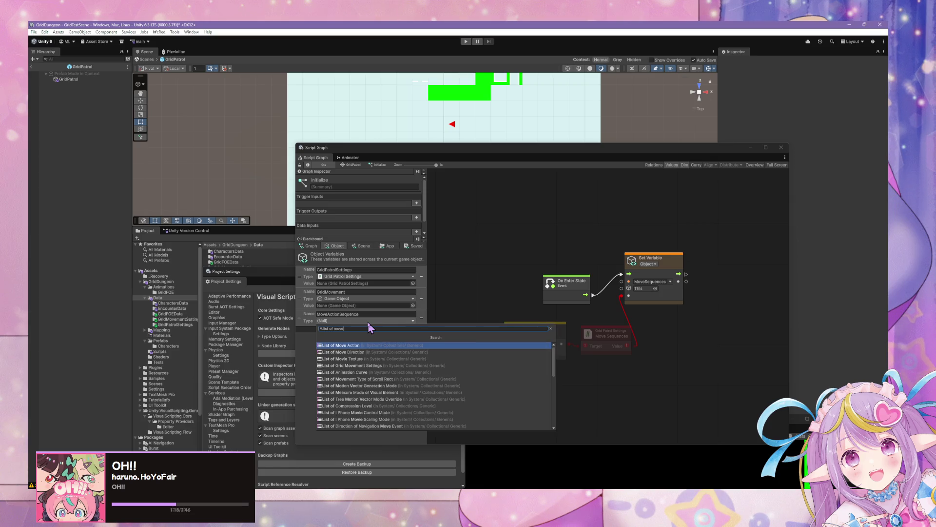
pyautogui.press('Return')
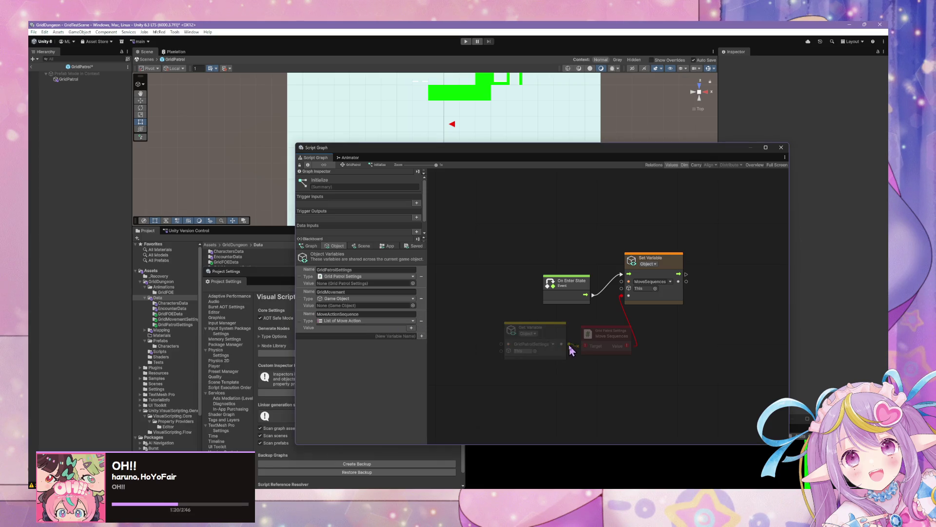
# Step: Delete the broken Get Move Sequences node from the graph
pyautogui.click(600, 336)
pyautogui.press('Delete')
pyautogui.rightClick(599, 334)
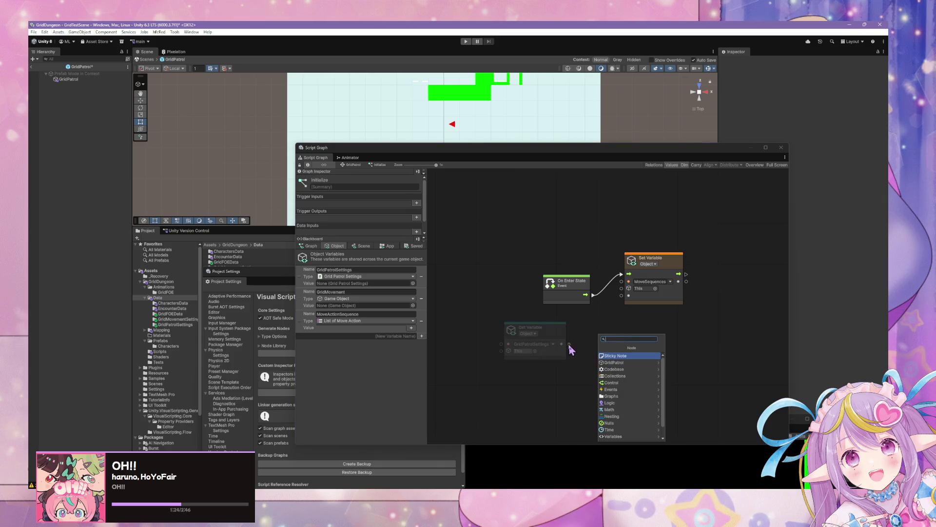
# Step: Add a Grid Patrol Settings Get Move Action Sequence node and wire it into Set Variable's value
pyautogui.click(631, 364)
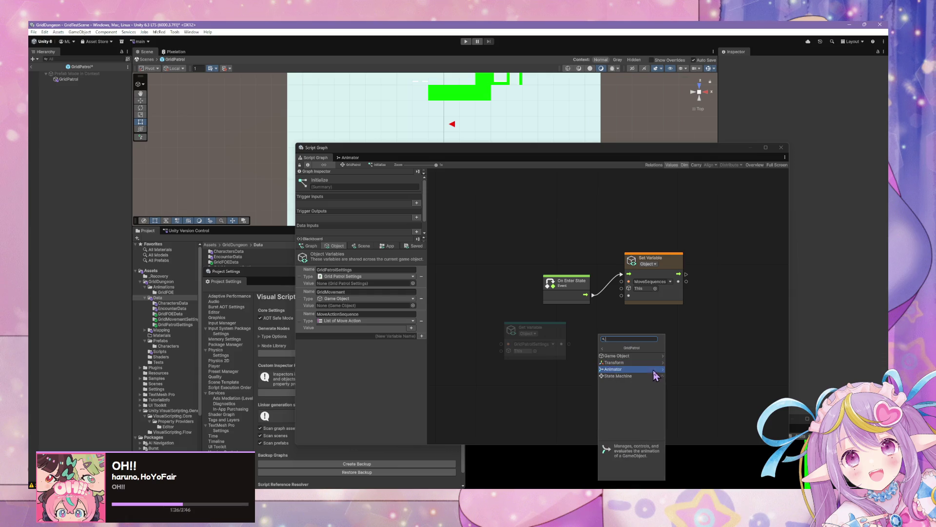
pyautogui.click(616, 349)
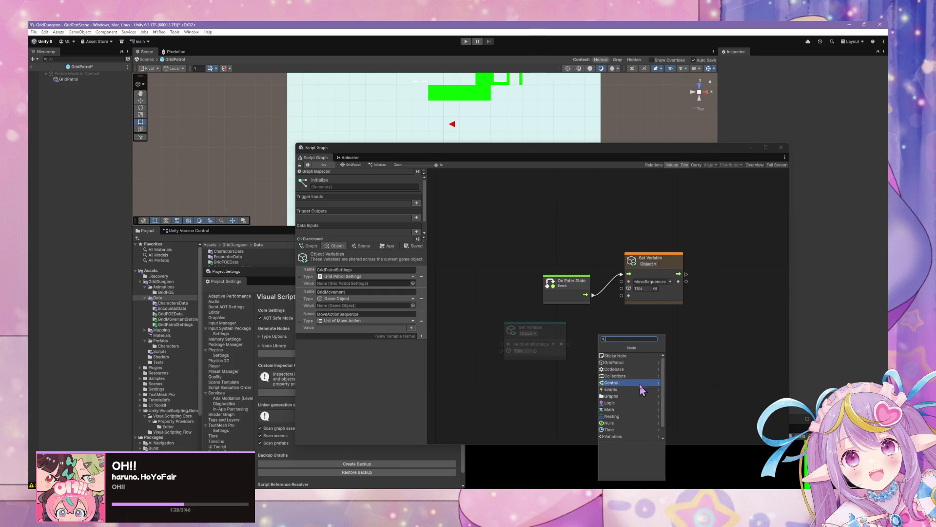
pyautogui.click(641, 369)
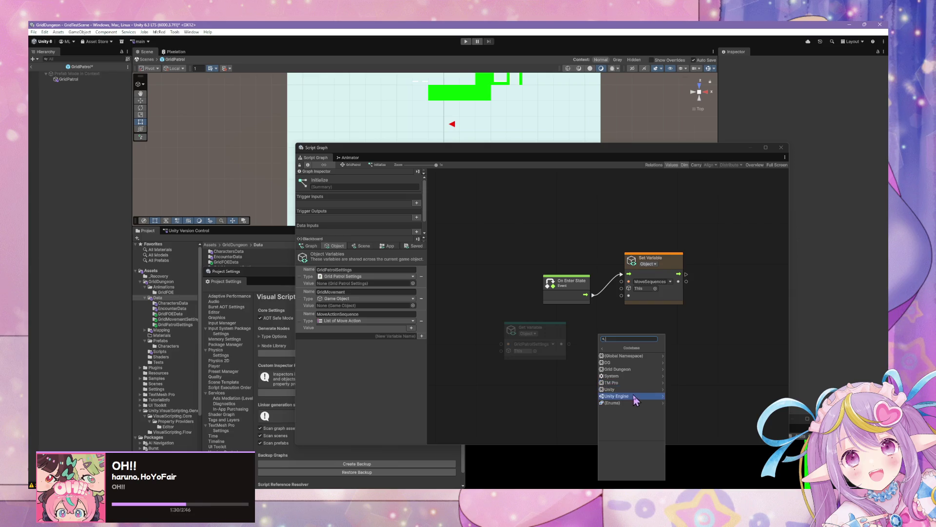
pyautogui.click(629, 369)
pyautogui.click(636, 356)
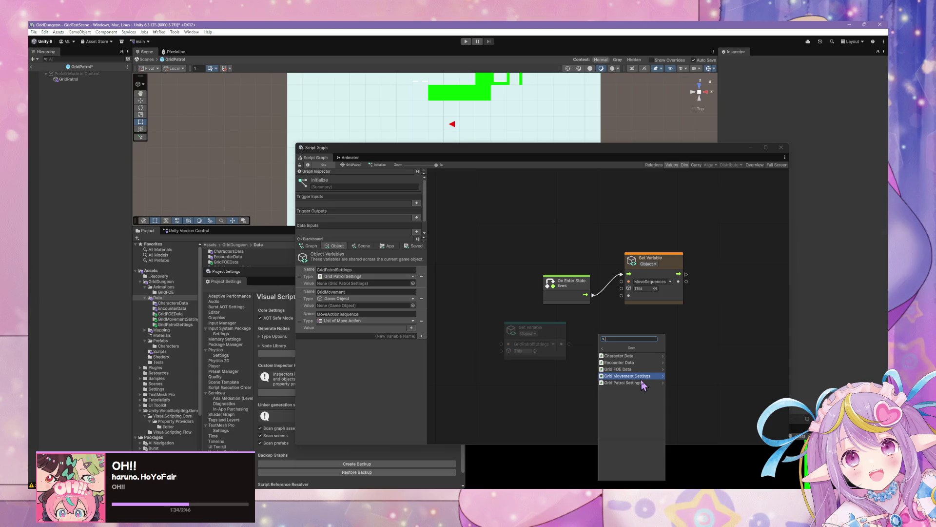
pyautogui.click(641, 383)
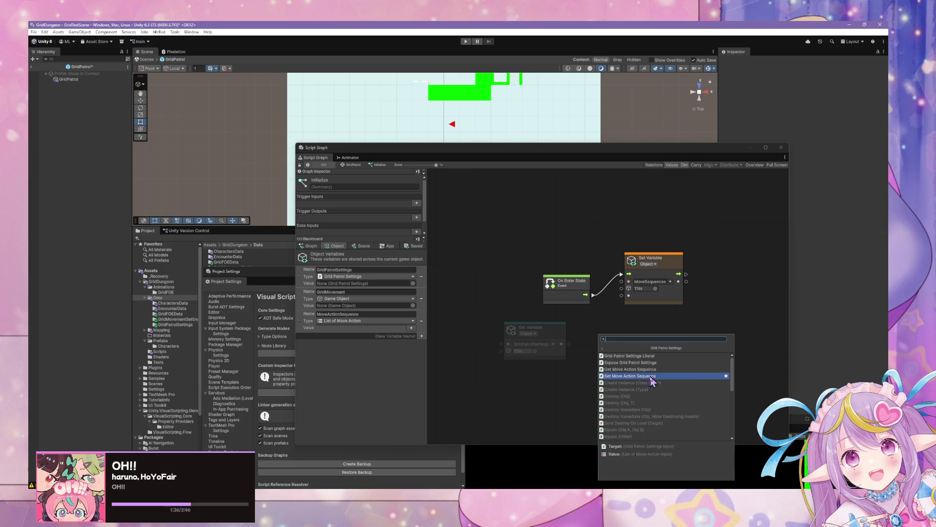
pyautogui.click(630, 369)
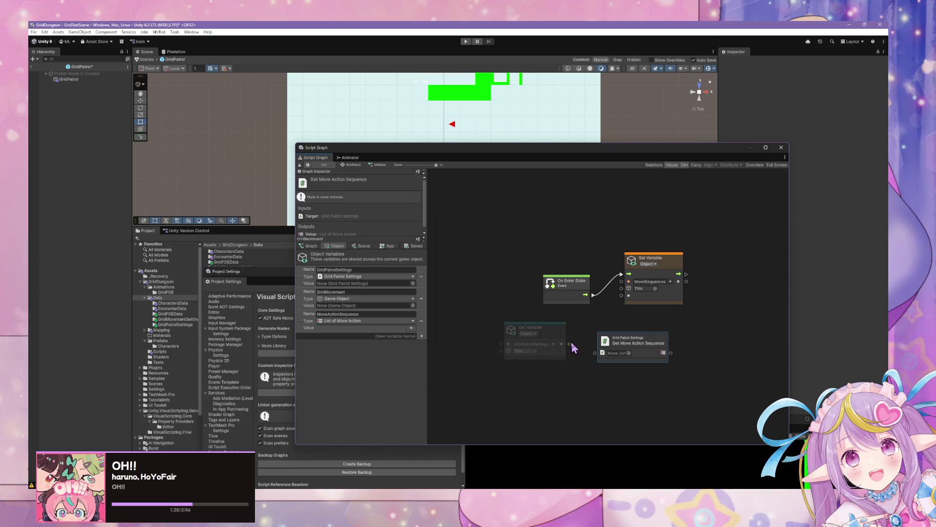
pyautogui.moveTo(671, 352); pyautogui.dragTo(629, 295)
# Step: Rearrange the Get Variable, Get Move Action Sequence and Set Variable nodes into a tidy row
pyautogui.moveTo(632, 340); pyautogui.dragTo(610, 326)
pyautogui.moveTo(553, 329); pyautogui.dragTo(532, 327)
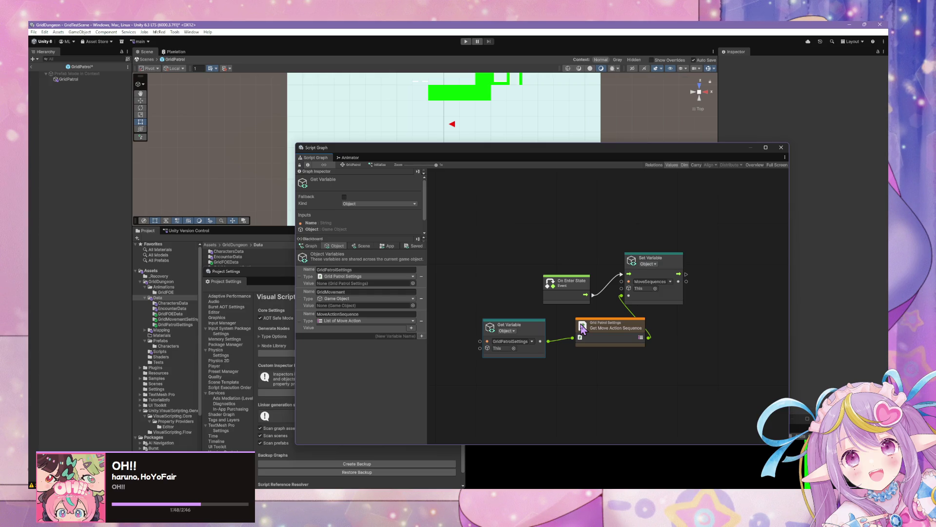
pyautogui.moveTo(667, 279)
pyautogui.mouseDown()
pyautogui.moveTo(710, 289)
pyautogui.moveTo(646, 317)
pyautogui.mouseUp()
pyautogui.click(529, 334)
pyautogui.moveTo(570, 265); pyautogui.dragTo(599, 266)
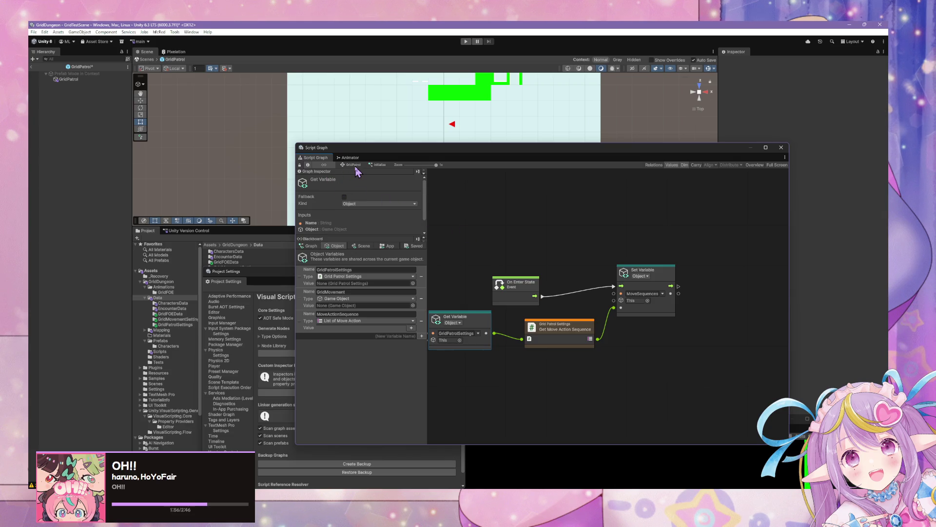
pyautogui.rightClick(712, 293)
pyautogui.click(715, 294)
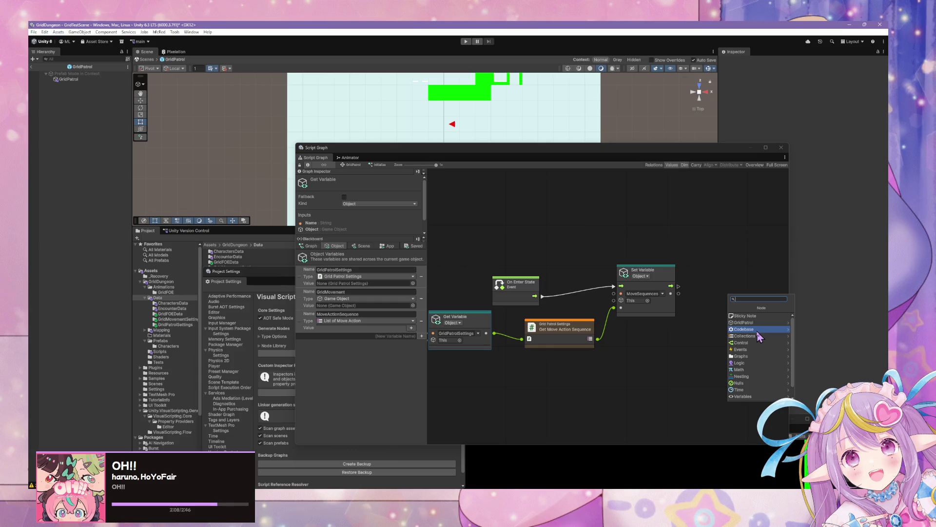
# Step: Add a Trigger Custom Event node after Set Variable, then go up to the GridPatrol state graph
pyautogui.write('c')
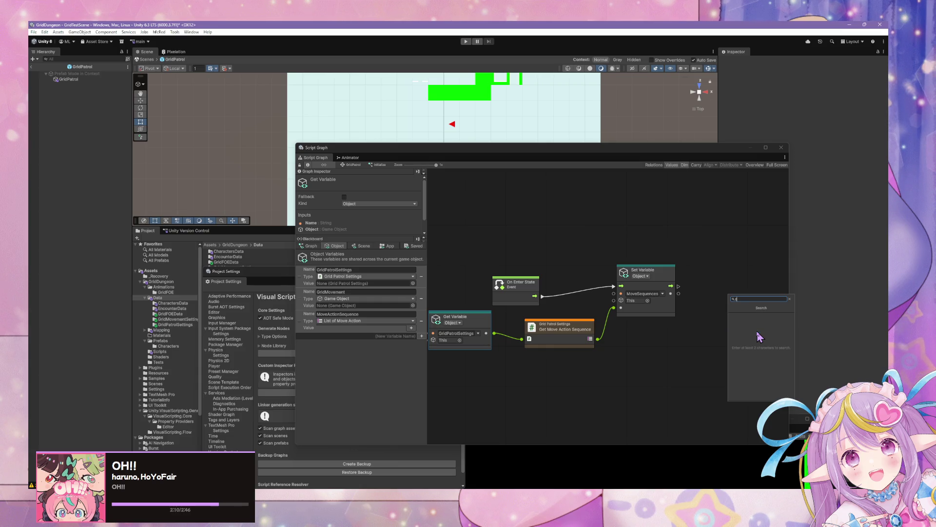
pyautogui.write('ustom')
pyautogui.press('Return')
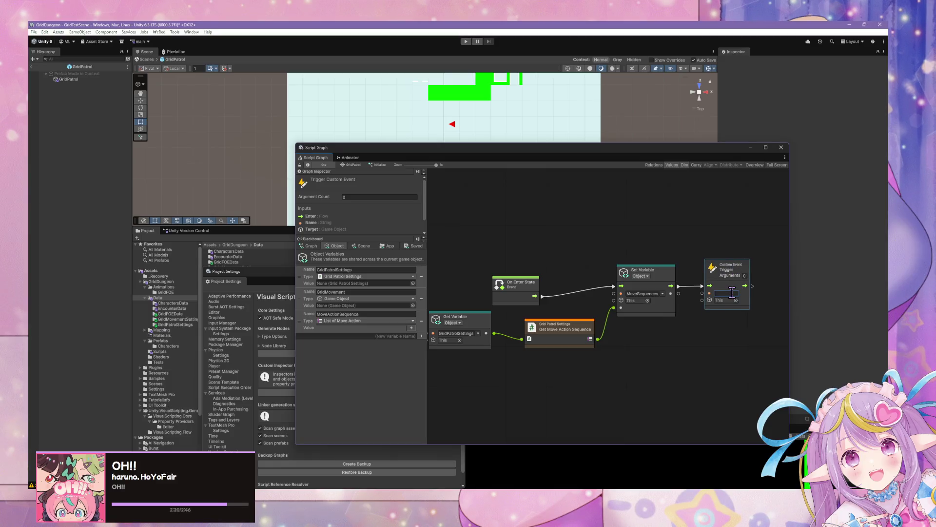
pyautogui.click(350, 166)
# Step: Inspect the Initialize transition and state script, then return to the GridPatrol state graph
pyautogui.doubleClick(626, 305)
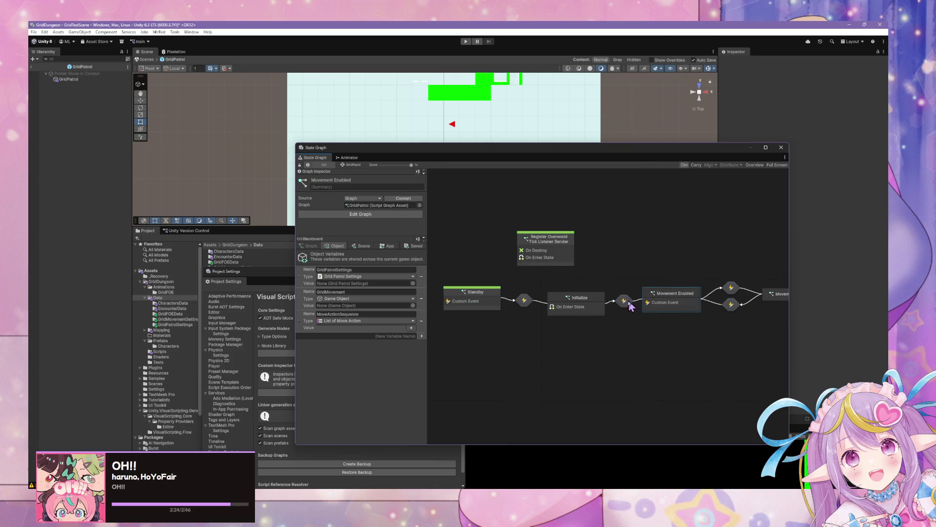
pyautogui.click(352, 165)
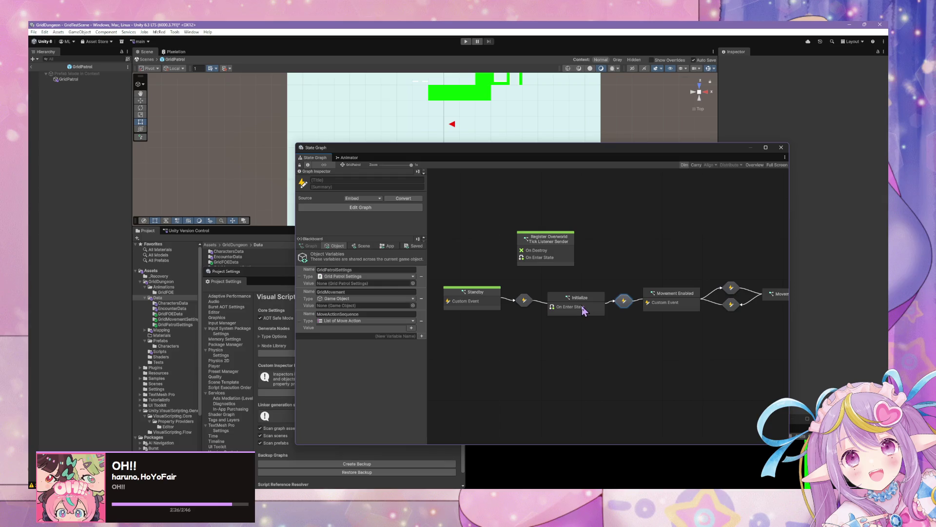
pyautogui.doubleClick(588, 311)
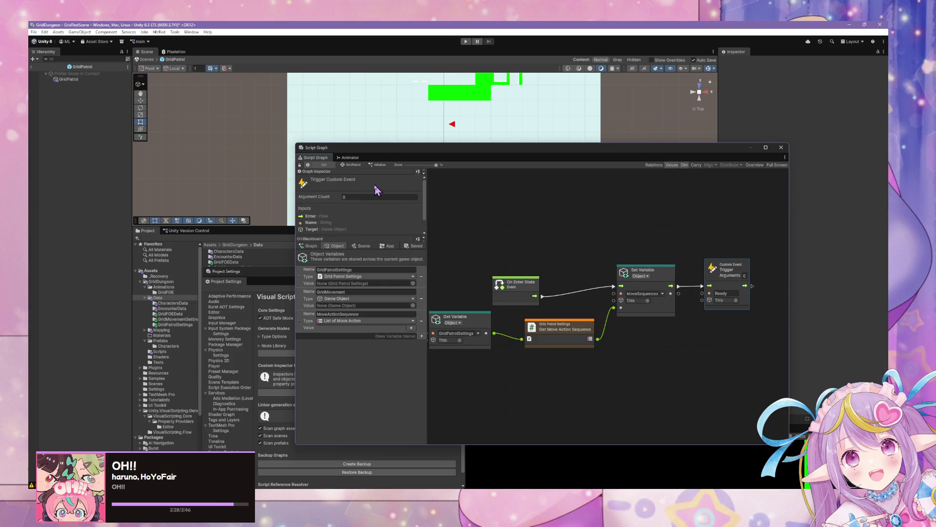
pyautogui.click(354, 166)
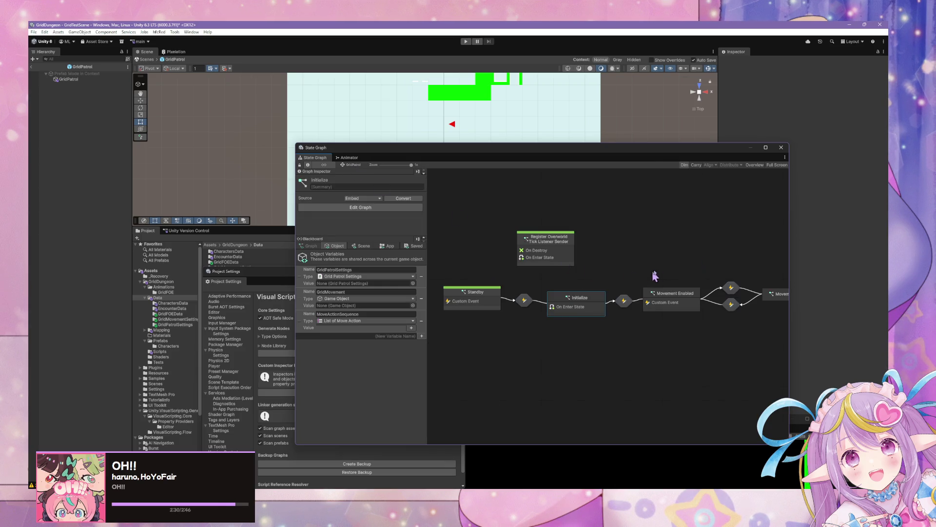
pyautogui.hscroll(3, 650, 277)
pyautogui.doubleClick(586, 287)
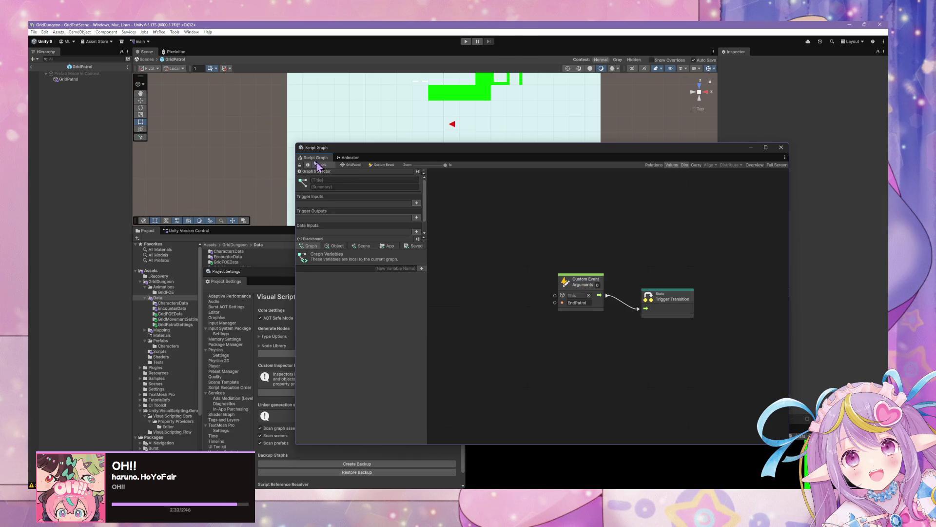
pyautogui.click(353, 165)
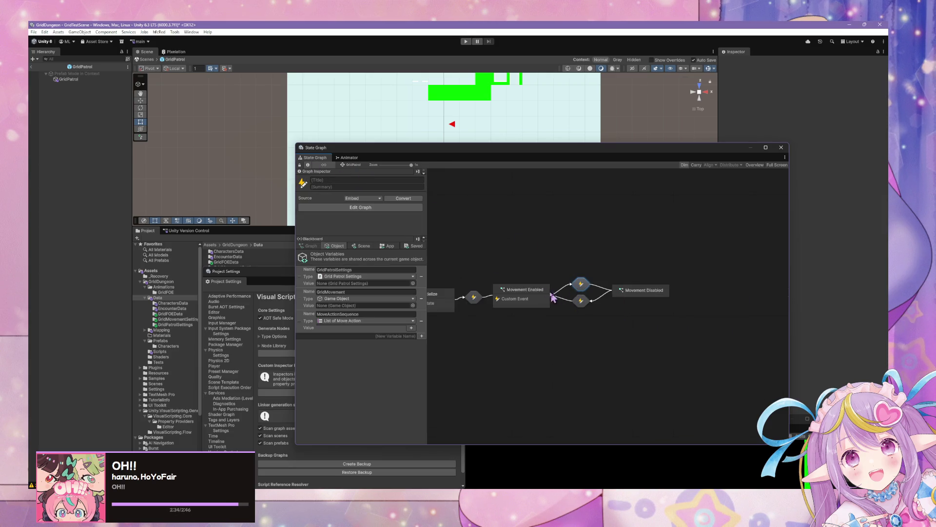
pyautogui.doubleClick(580, 288)
pyautogui.click(582, 303)
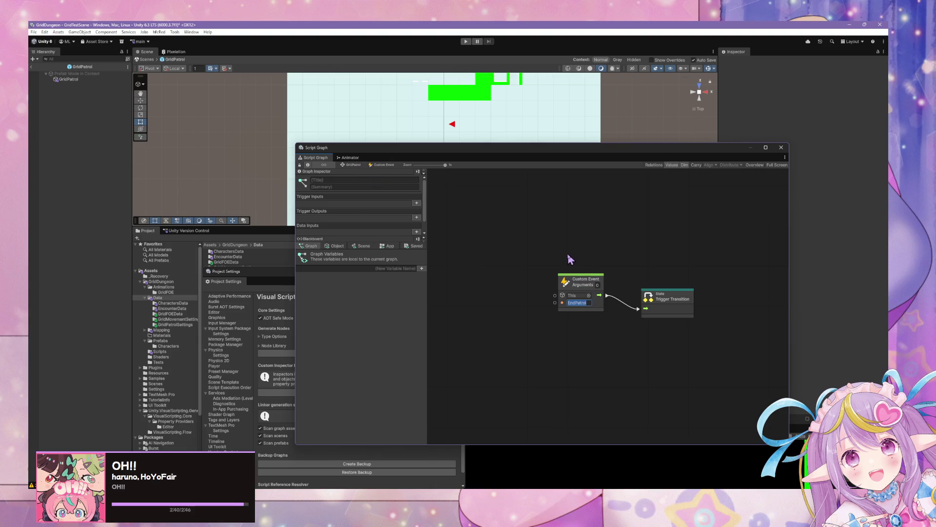
pyautogui.click(356, 164)
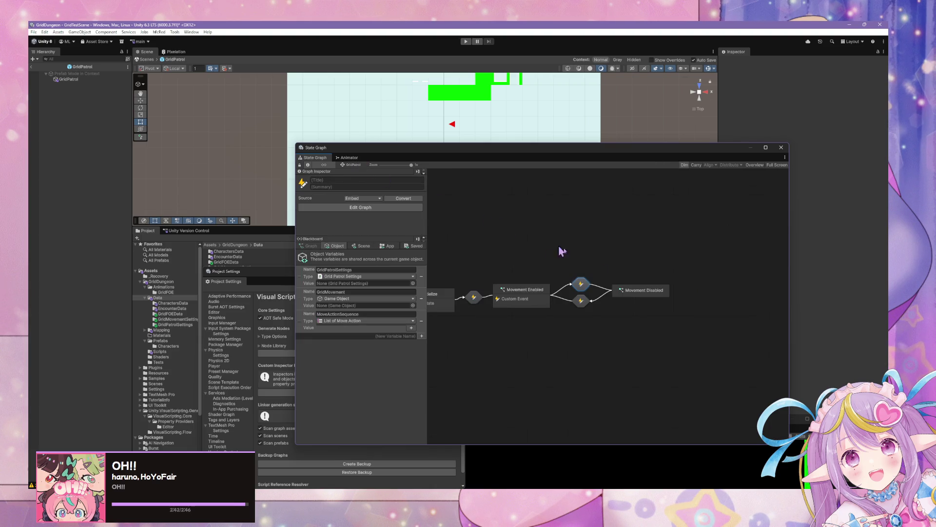
pyautogui.doubleClick(586, 291)
pyautogui.click(583, 304)
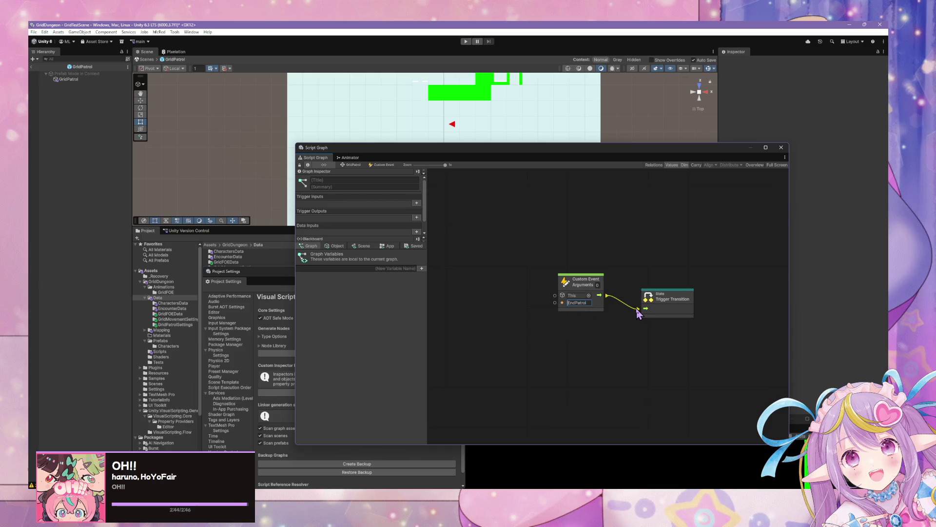
pyautogui.doubleClick(580, 304)
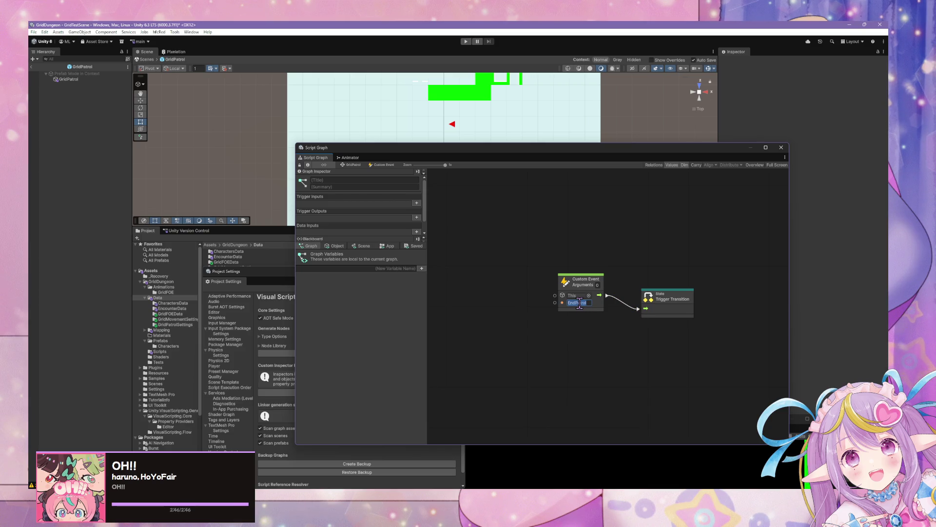
pyautogui.click(360, 167)
pyautogui.doubleClick(586, 300)
pyautogui.doubleClick(556, 336)
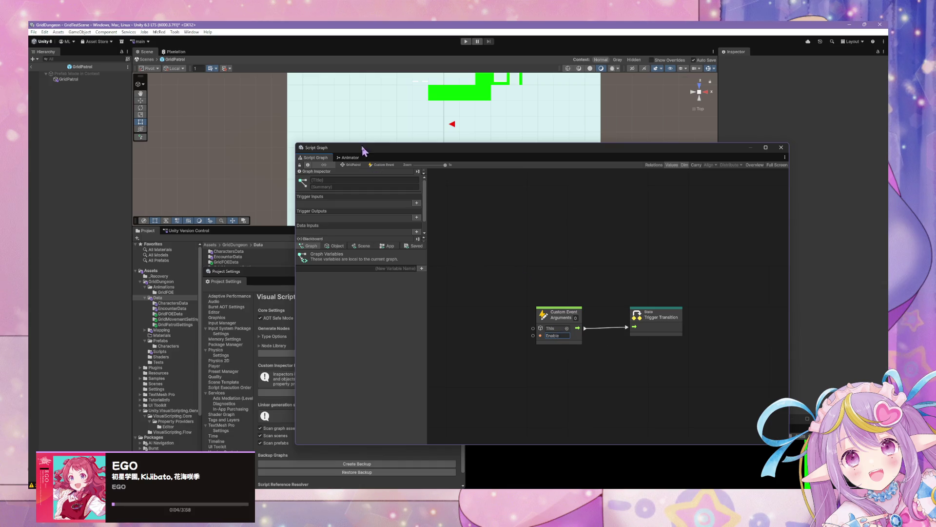
pyautogui.click(356, 165)
pyautogui.doubleClick(474, 297)
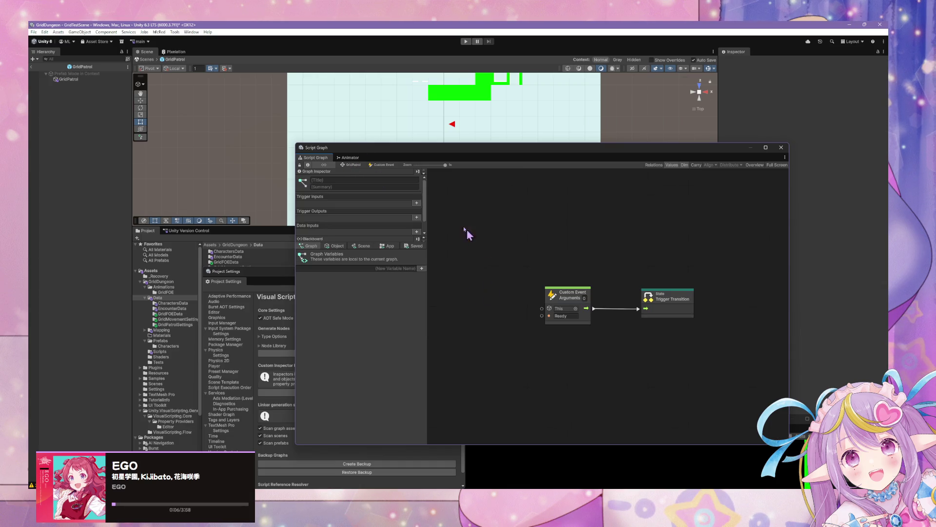
pyautogui.click(353, 165)
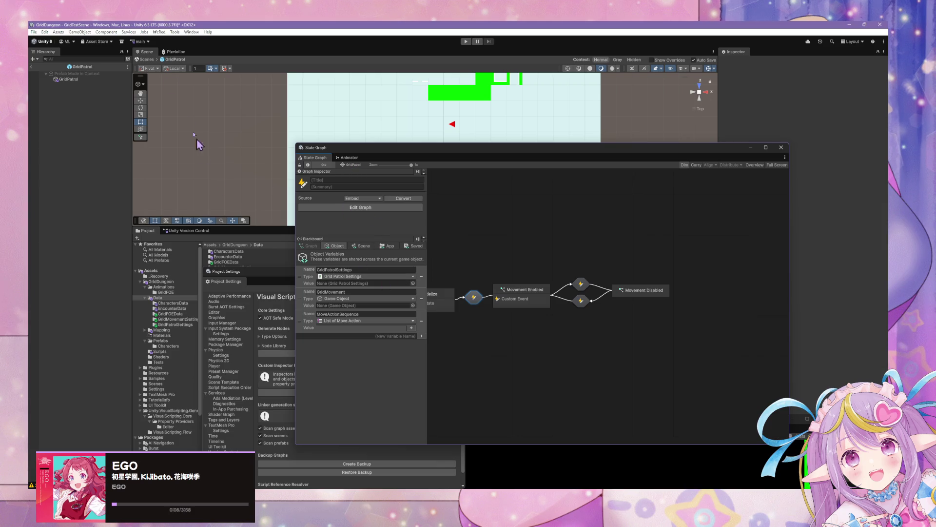
pyautogui.moveTo(561, 255); pyautogui.dragTo(629, 253)
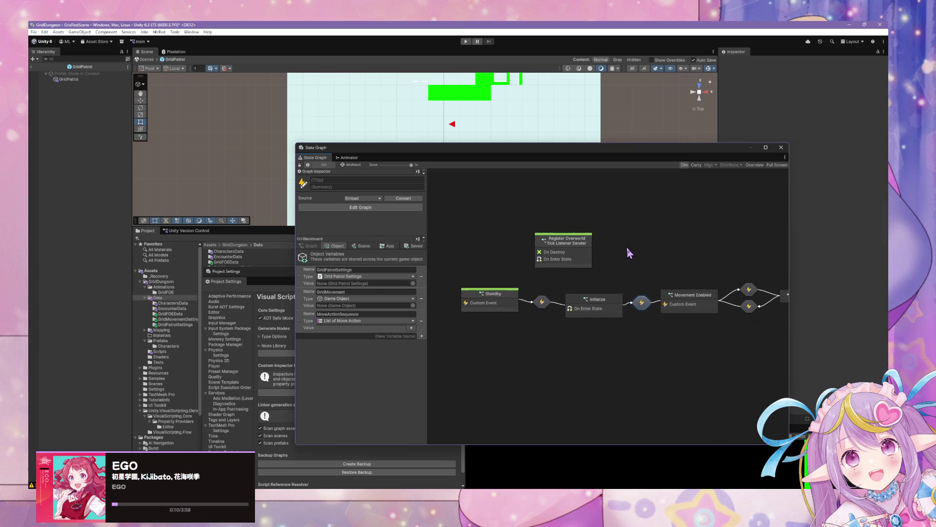
pyautogui.moveTo(504, 297); pyautogui.dragTo(496, 304)
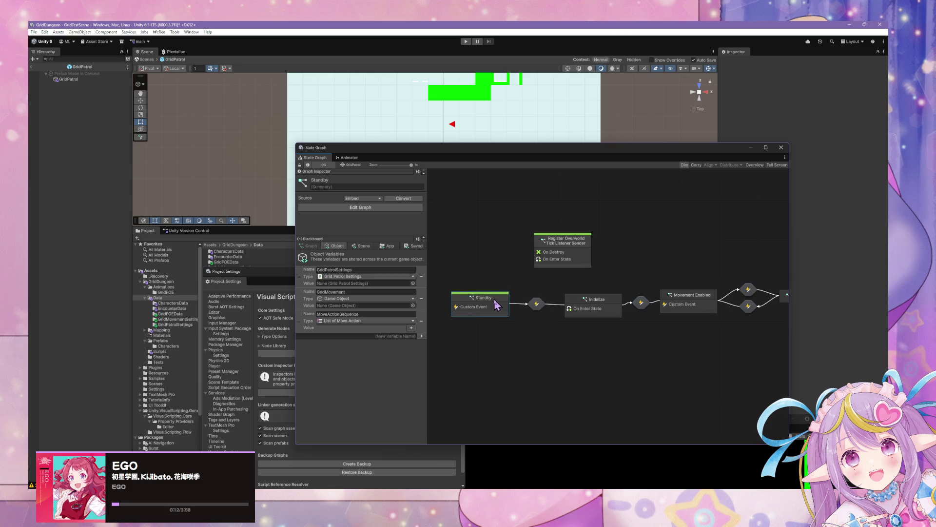
pyautogui.click(146, 64)
pyautogui.click(147, 59)
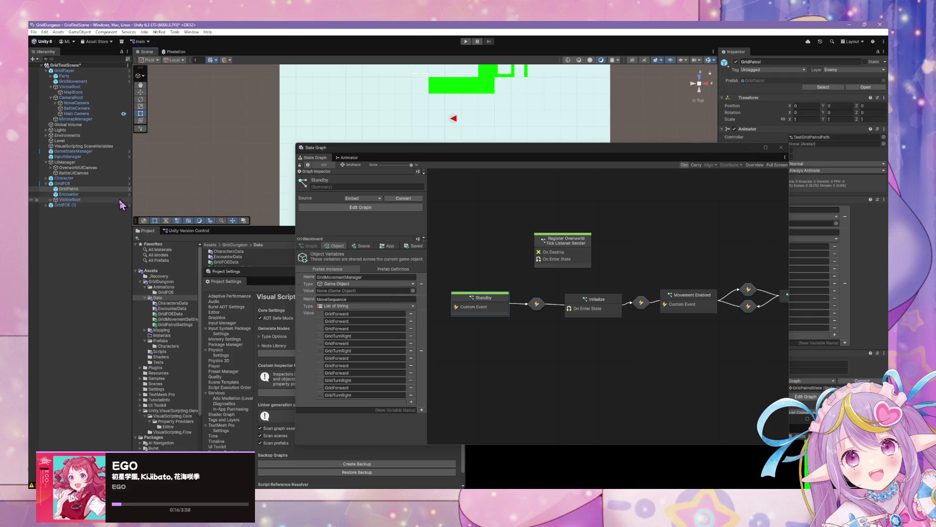
pyautogui.click(83, 81)
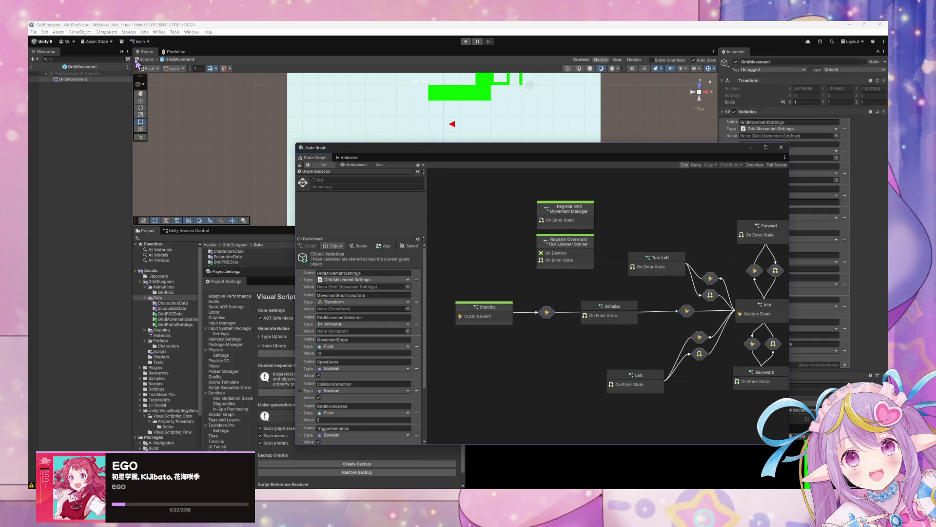
pyautogui.click(147, 60)
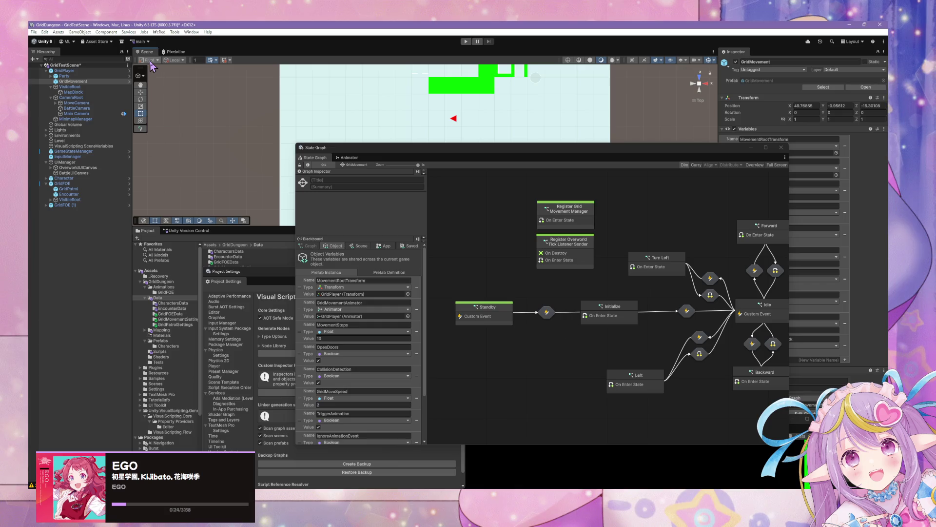
pyautogui.click(94, 189)
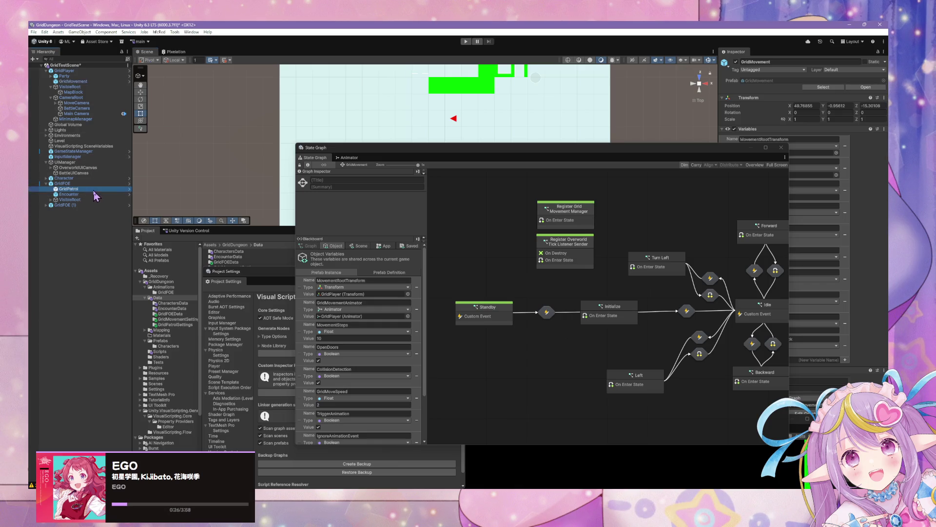
pyautogui.click(865, 87)
pyautogui.click(689, 295)
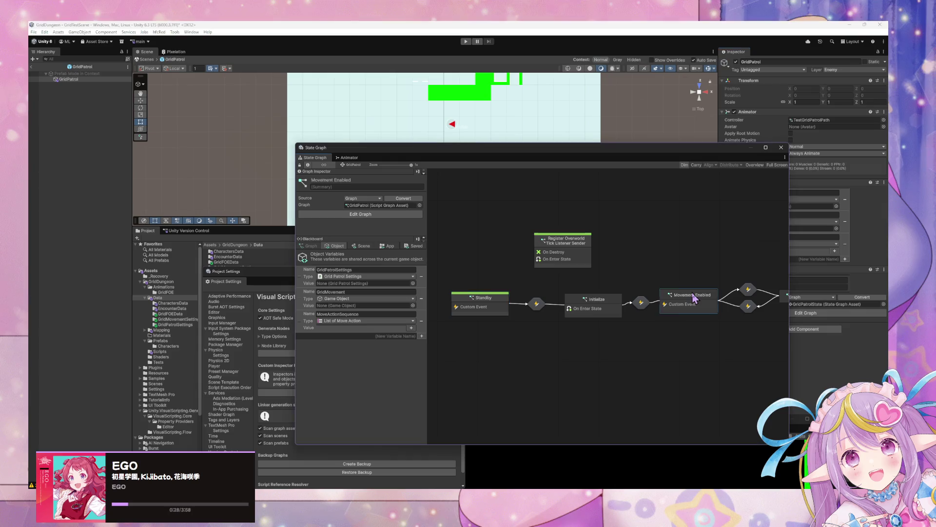
pyautogui.moveTo(726, 246)
pyautogui.mouseDown()
pyautogui.moveTo(586, 234)
pyautogui.moveTo(648, 240)
pyautogui.mouseUp()
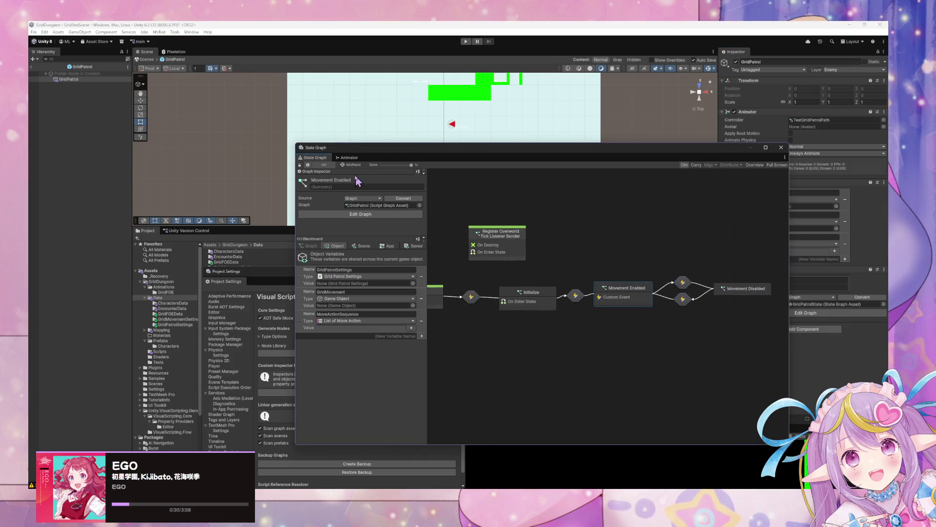
# Step: Open the Movement Enabled script and switch the Get Item lookup to MoveActionSequence
pyautogui.doubleClick(632, 297)
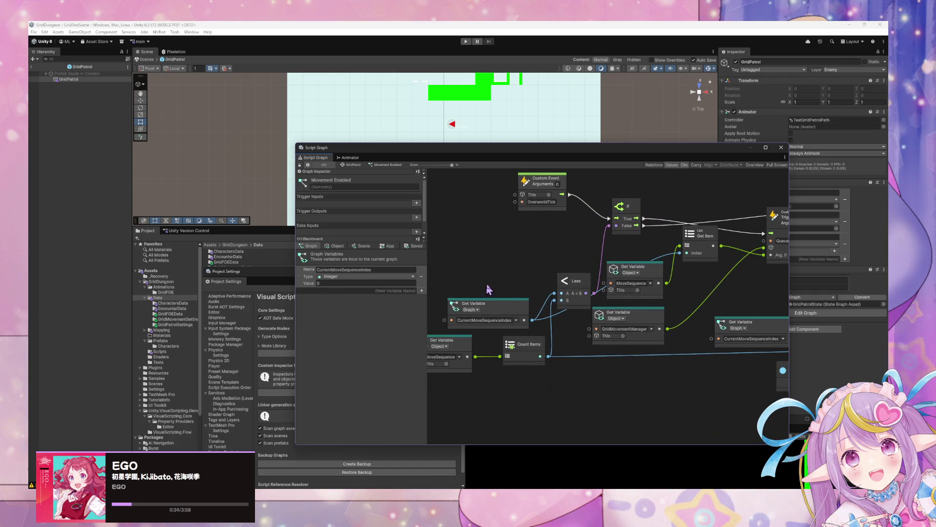
pyautogui.click(483, 305)
pyautogui.hscroll(5, 537, 273)
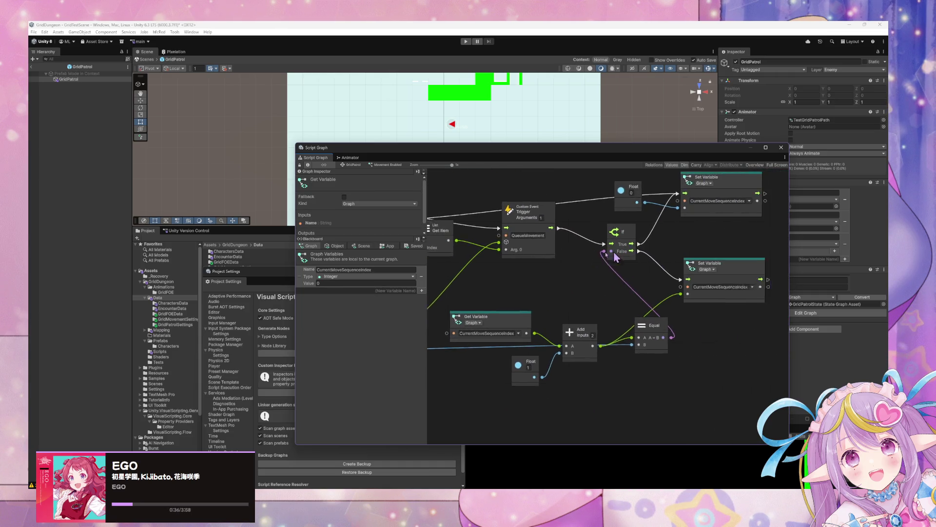
pyautogui.hscroll(1, 615, 258)
pyautogui.hscroll(-7, 669, 319)
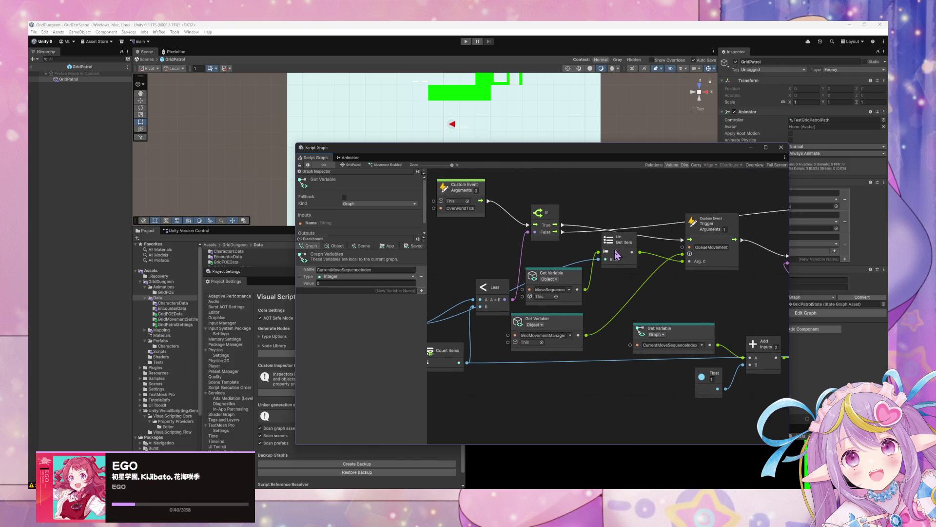
pyautogui.hscroll(-1, 614, 293)
pyautogui.click(655, 267)
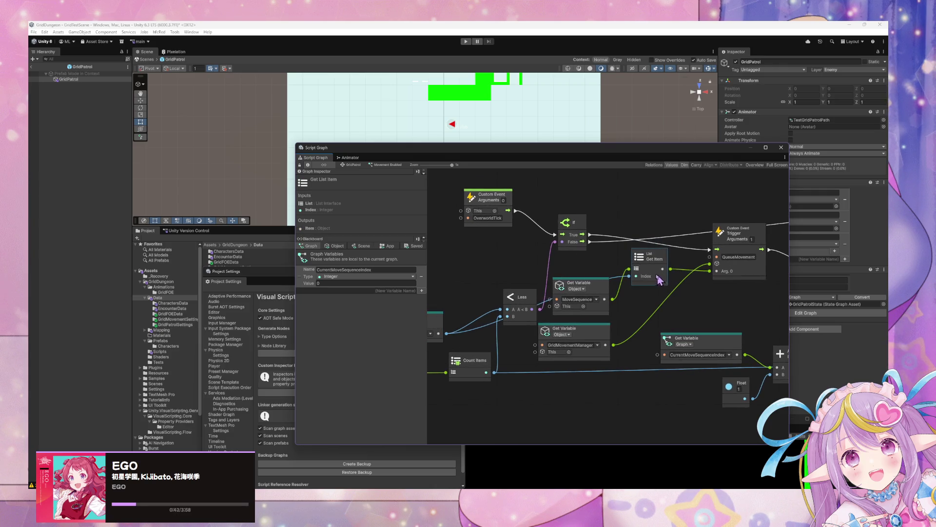
pyautogui.click(336, 246)
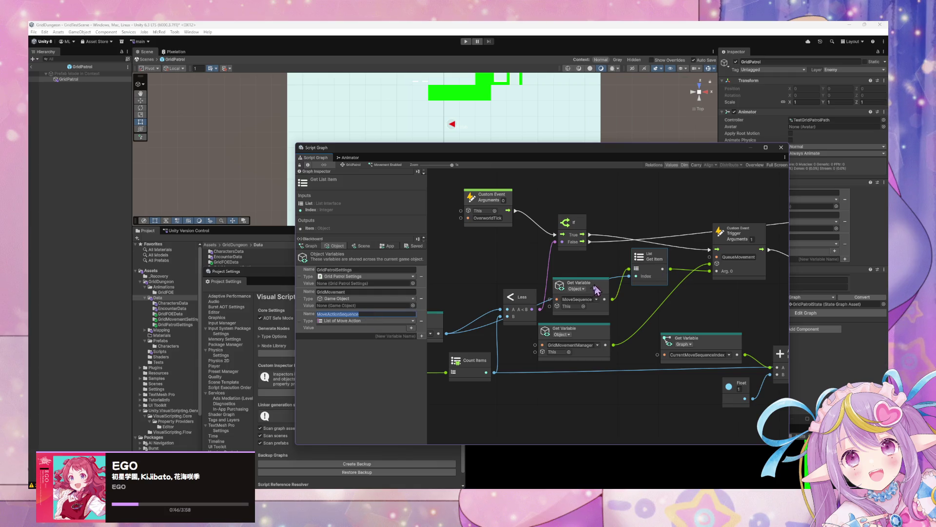
pyautogui.click(577, 300)
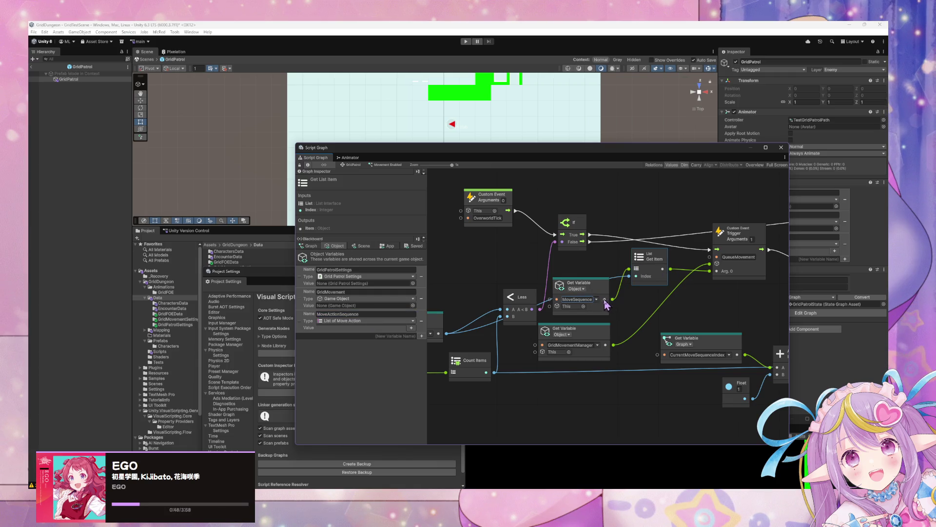
pyautogui.click(596, 299)
pyautogui.click(626, 329)
# Step: Switch the lookup feeding Count Items to MoveActionSequence as well
pyautogui.moveTo(653, 333); pyautogui.dragTo(725, 328)
pyautogui.click(513, 367)
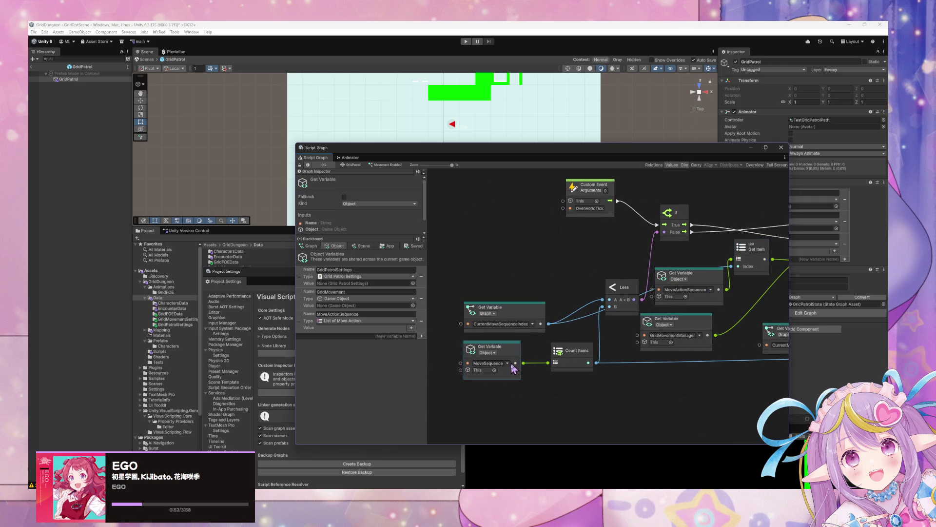
pyautogui.click(511, 365)
pyautogui.click(540, 397)
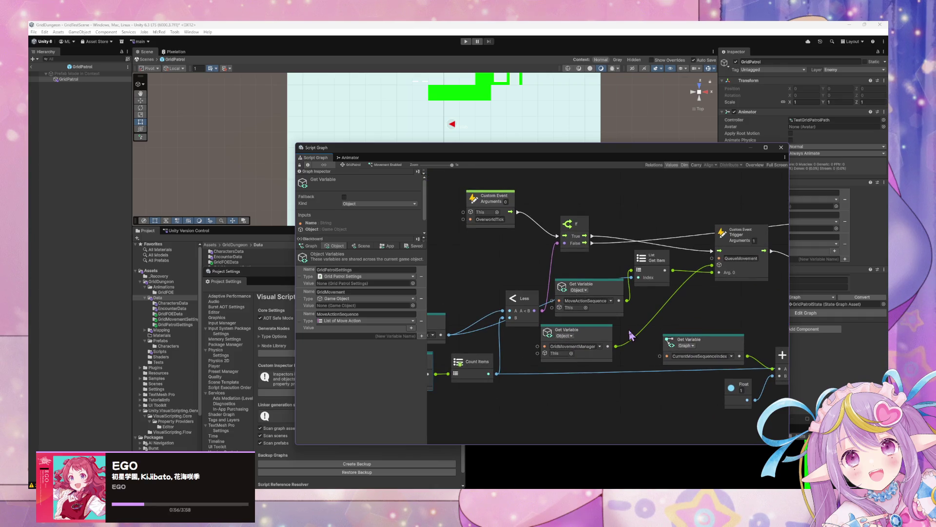
pyautogui.hscroll(5, 631, 335)
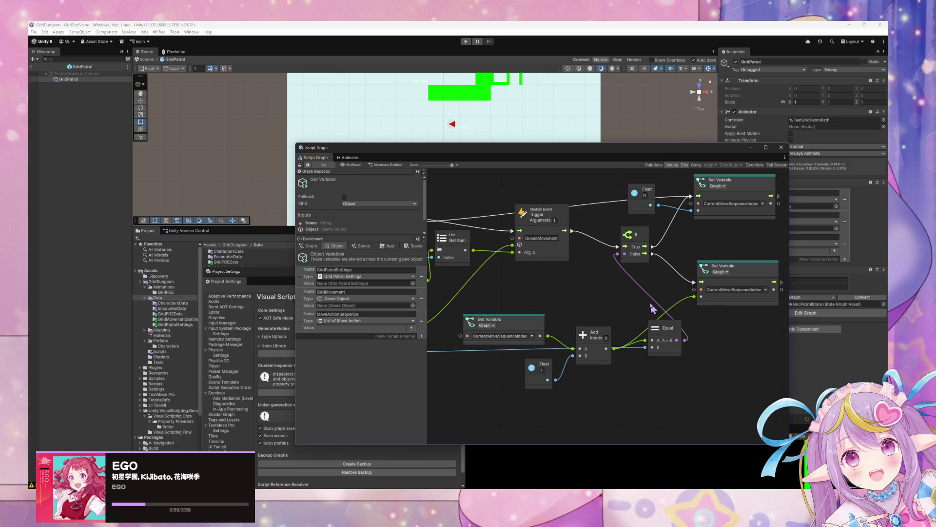
pyautogui.hscroll(-5, 653, 309)
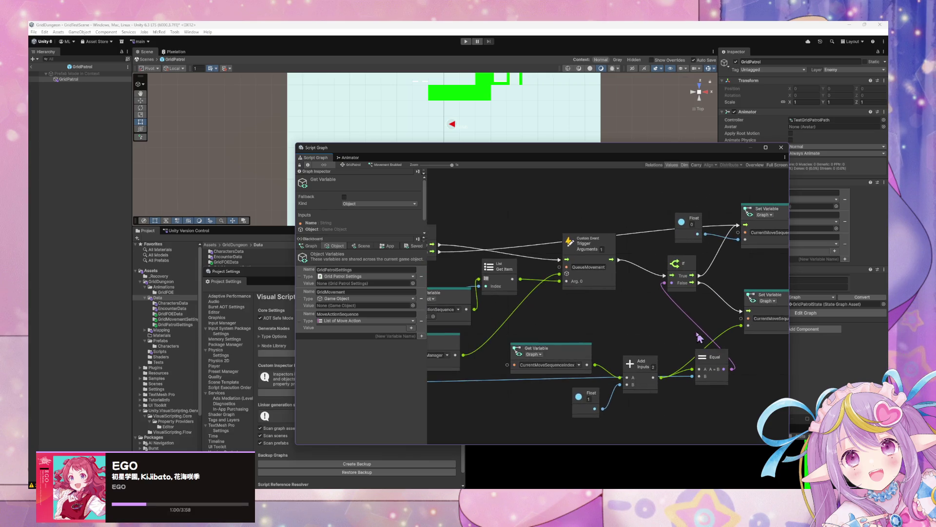
pyautogui.moveTo(673, 322)
pyautogui.mouseDown()
pyautogui.moveTo(743, 323)
pyautogui.moveTo(643, 315)
pyautogui.moveTo(658, 305)
pyautogui.moveTo(717, 310)
pyautogui.moveTo(536, 301)
pyautogui.mouseUp()
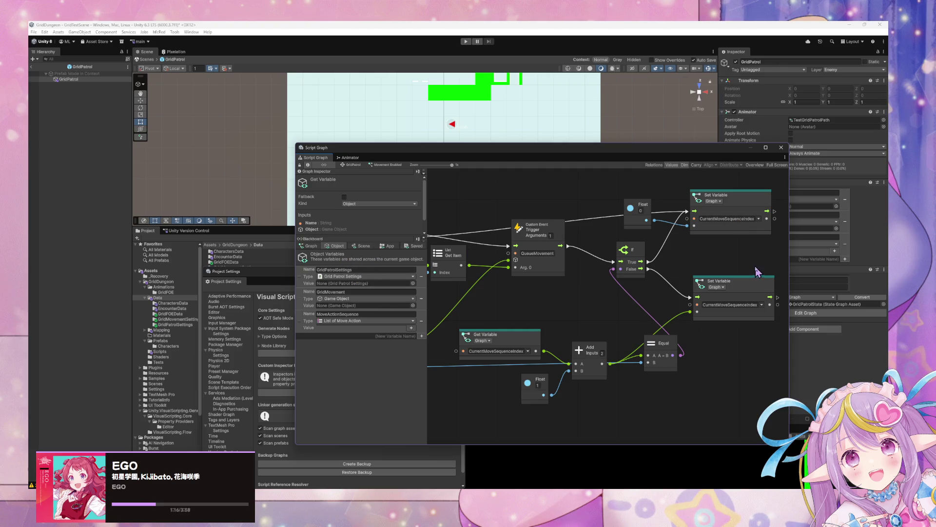
# Step: Rename the graph variable to CurrentMoveActionSequenceIndex and repoint both Set Variable nodes and a Get Variable node
pyautogui.click(312, 246)
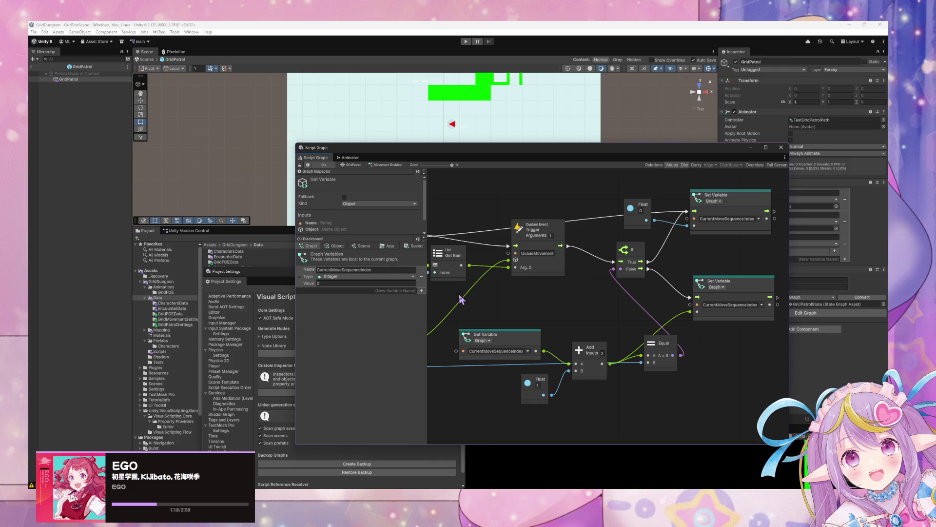
pyautogui.click(358, 269)
pyautogui.click(363, 270)
pyautogui.write('Action')
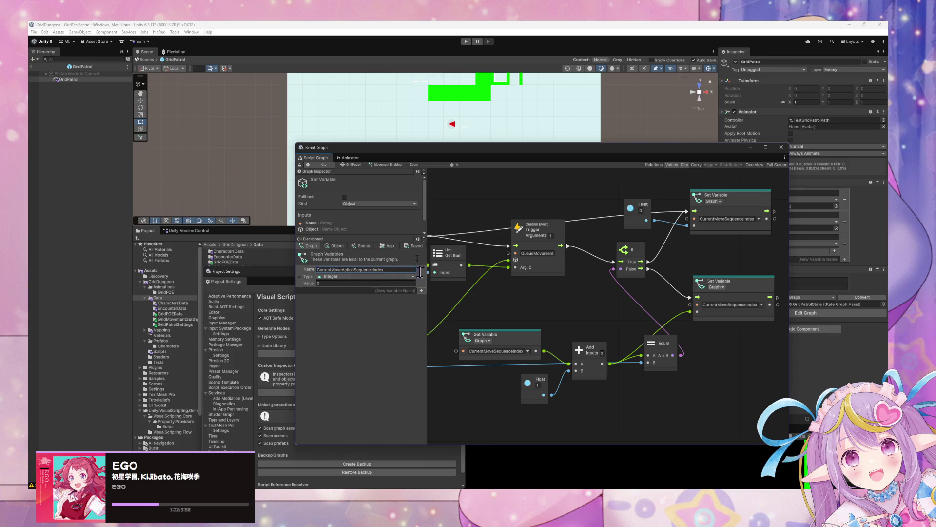
pyautogui.click(759, 218)
pyautogui.click(776, 226)
pyautogui.click(766, 304)
pyautogui.click(775, 312)
pyautogui.moveTo(626, 343); pyautogui.dragTo(763, 355)
pyautogui.click(666, 364)
pyautogui.click(706, 370)
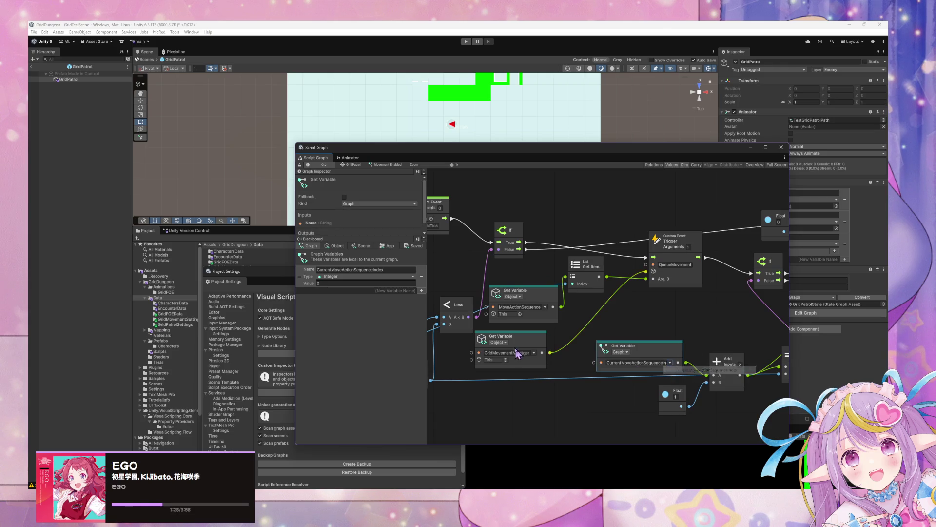
pyautogui.moveTo(544, 312); pyautogui.dragTo(634, 310)
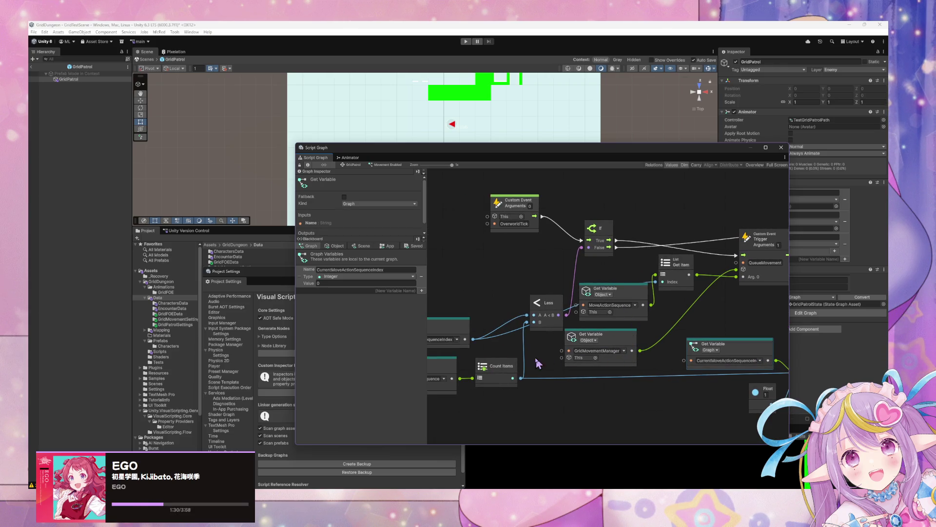
# Step: Change the object variable lookup name from GridMovementManager to GridMovement
pyautogui.click(335, 246)
pyautogui.click(608, 350)
pyautogui.press('BackSpace')
pyautogui.press('BackSpace')
pyautogui.press('BackSpace')
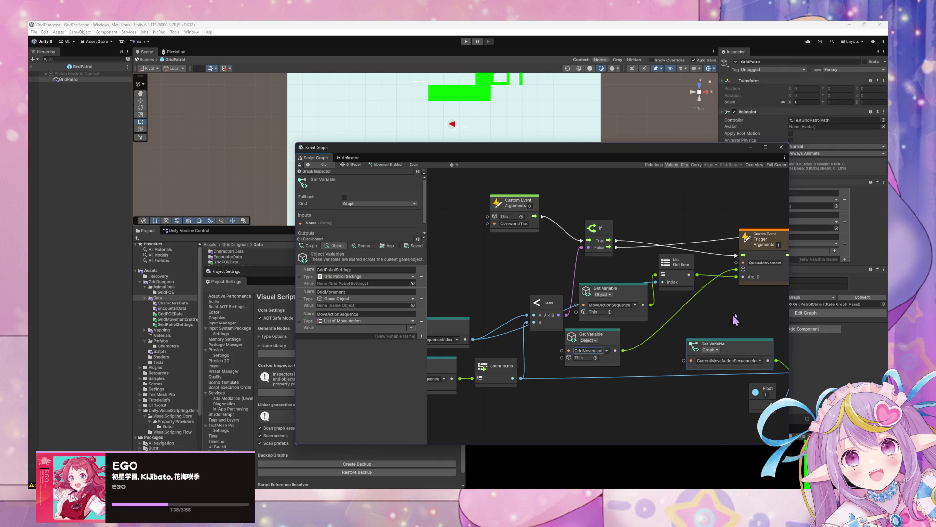
# Step: Point the remaining Get Variable node at CurrentMoveActionSequenceIndex and review the whole graph
pyautogui.click(766, 279)
pyautogui.hscroll(5, 697, 308)
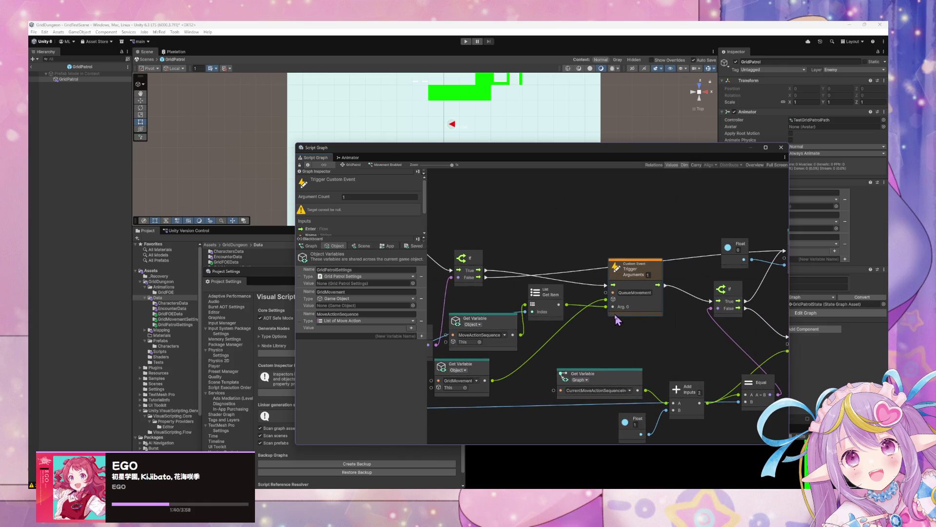
pyautogui.hscroll(-4, 659, 308)
pyautogui.hscroll(-5, 596, 276)
pyautogui.scroll(-1, 596, 276)
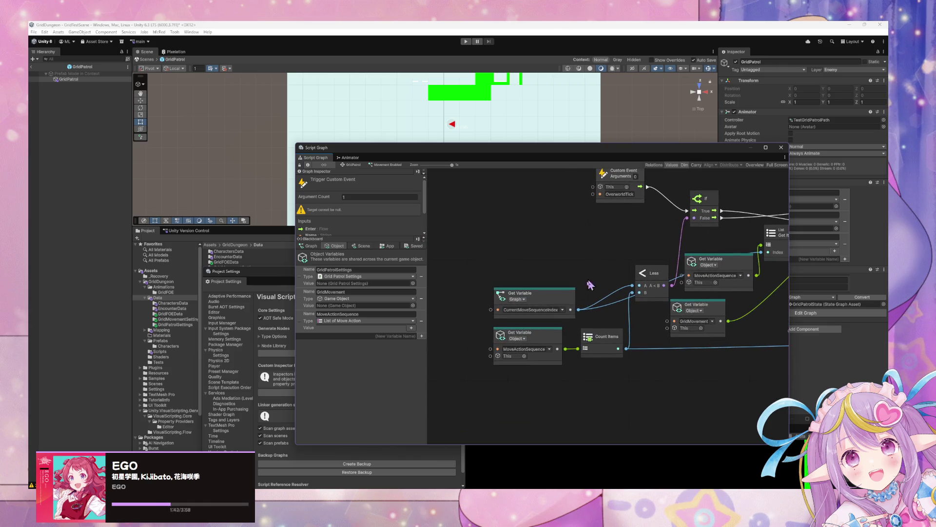
pyautogui.click(567, 314)
pyautogui.click(575, 323)
pyautogui.click(566, 355)
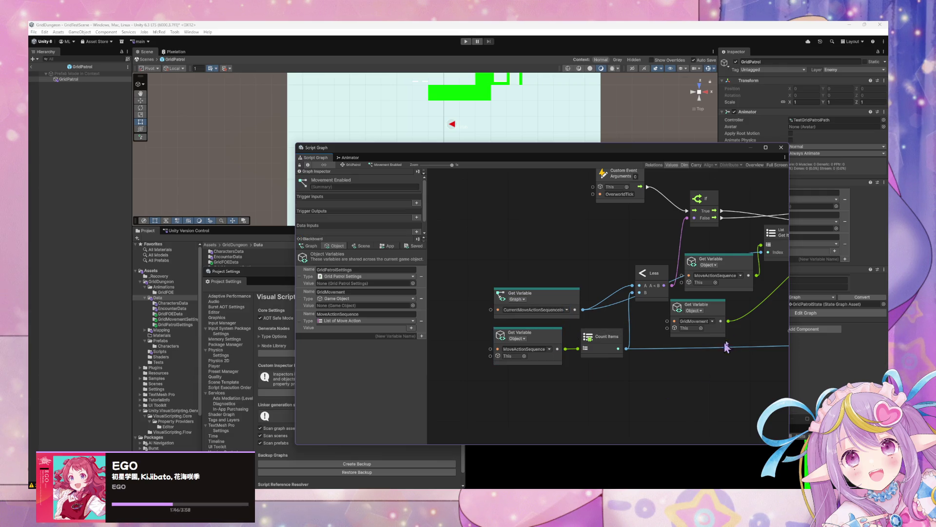
pyautogui.hscroll(6, 717, 355)
pyautogui.hscroll(-7, 568, 336)
pyautogui.scroll(1, 568, 336)
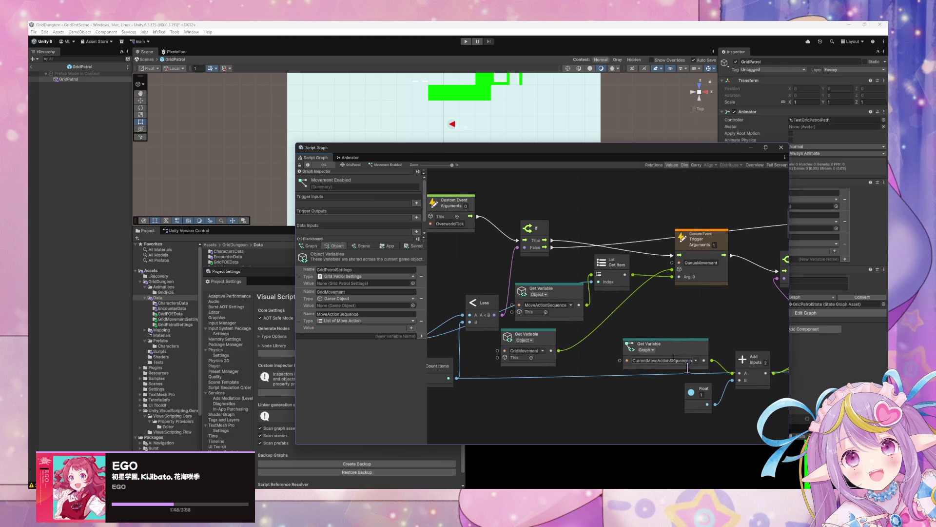
pyautogui.hscroll(-5, 625, 360)
pyautogui.scroll(-3, 600, 342)
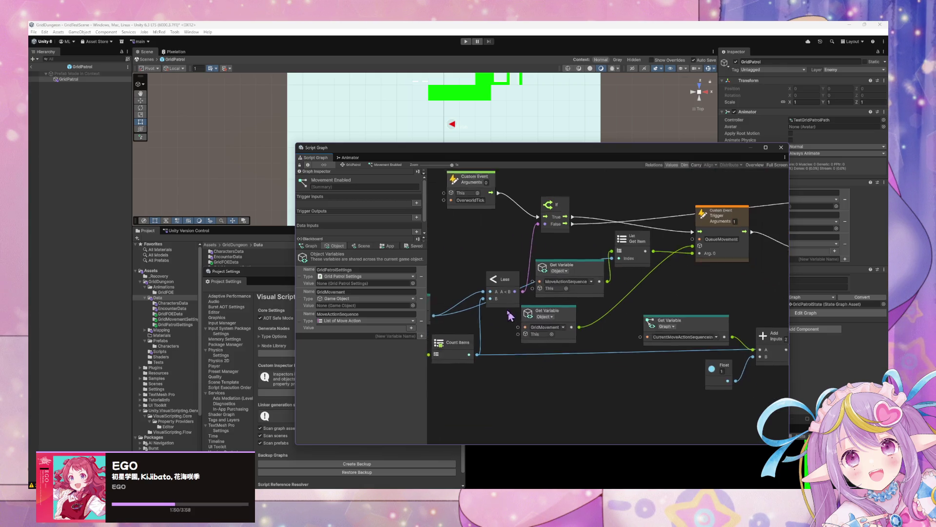
pyautogui.hscroll(4, 615, 323)
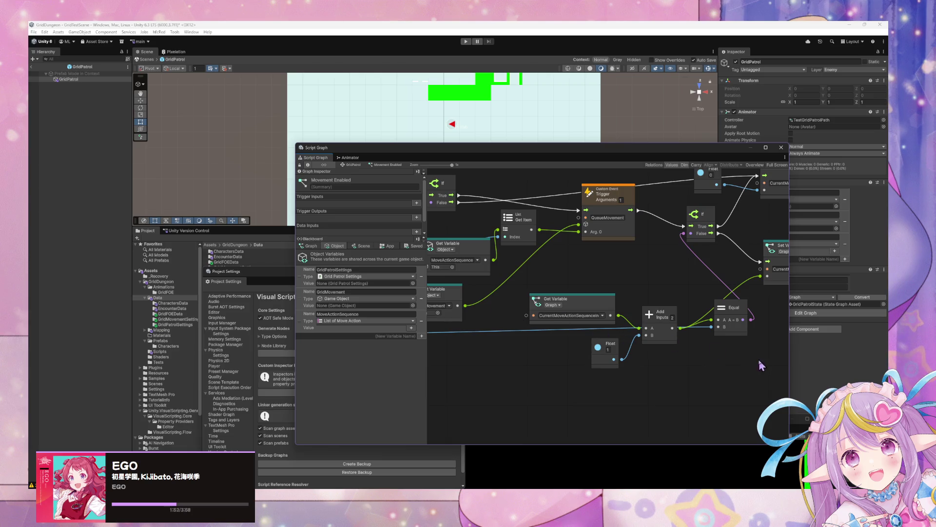
pyautogui.hscroll(6, 592, 371)
pyautogui.scroll(2, 543, 366)
pyautogui.hscroll(-6, 585, 332)
pyautogui.scroll(-3, 610, 308)
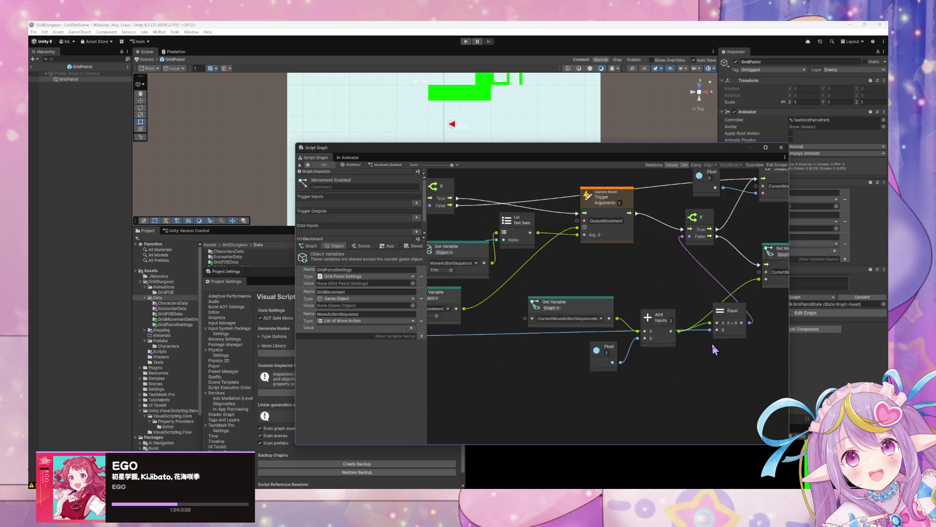
# Step: Exit the prefab back to the test scene and display GridMovement's Forward, Idle and Turn state graph
pyautogui.click(352, 165)
pyautogui.hscroll(-3, 600, 244)
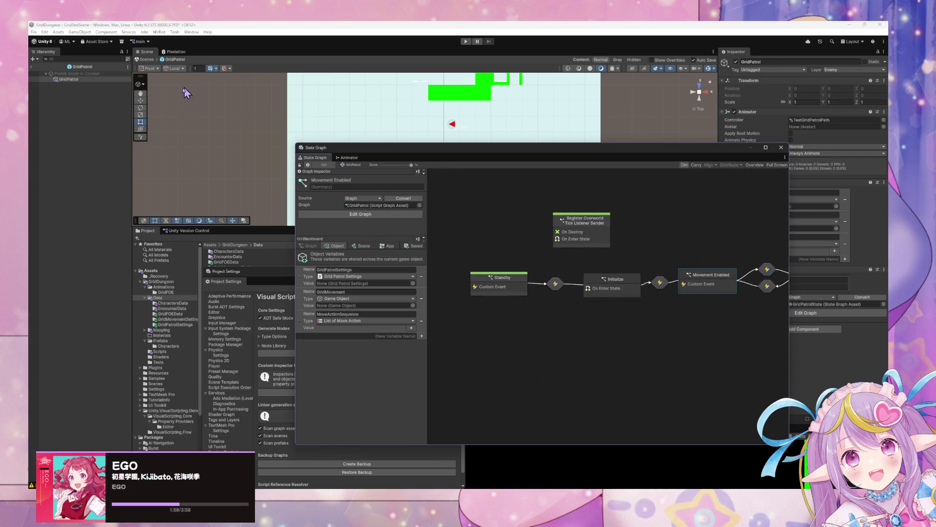
pyautogui.click(153, 67)
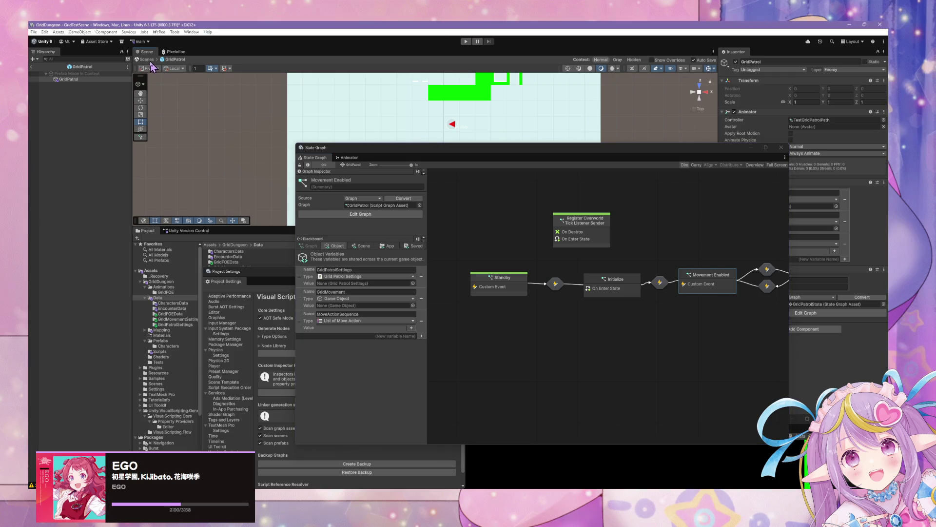
pyautogui.click(146, 60)
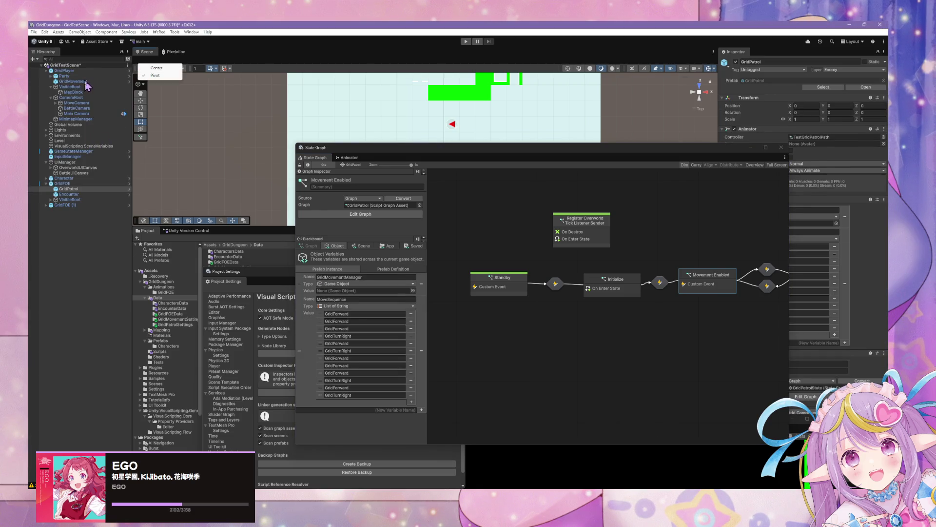
pyautogui.click(90, 81)
pyautogui.click(85, 152)
pyautogui.click(81, 200)
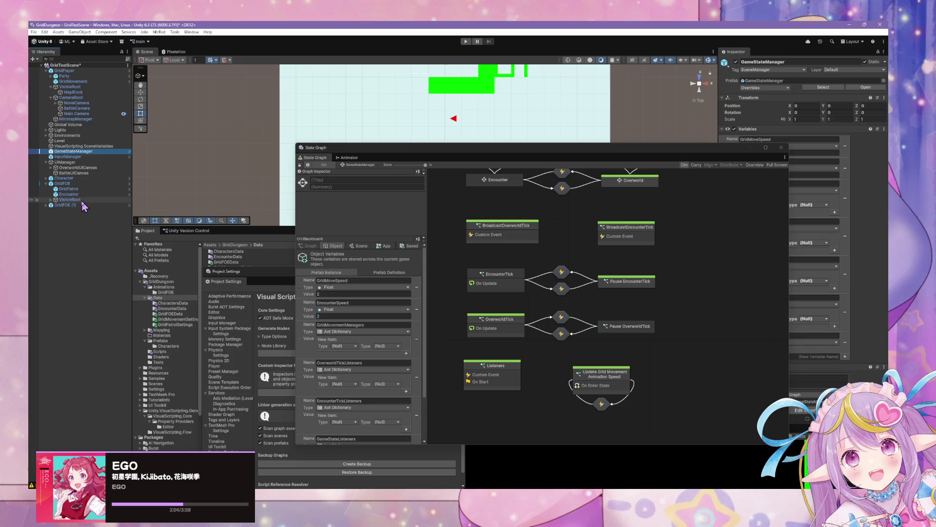
pyautogui.click(91, 189)
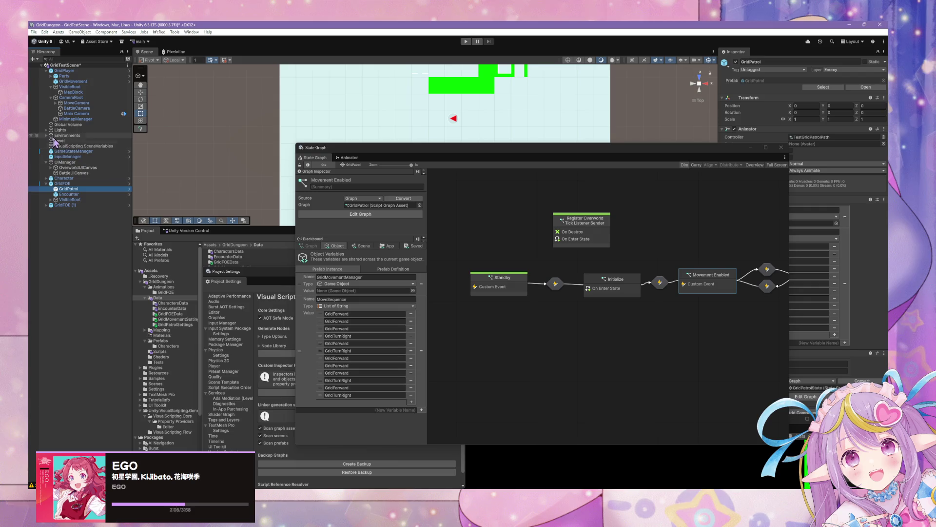
pyautogui.click(83, 194)
pyautogui.click(92, 188)
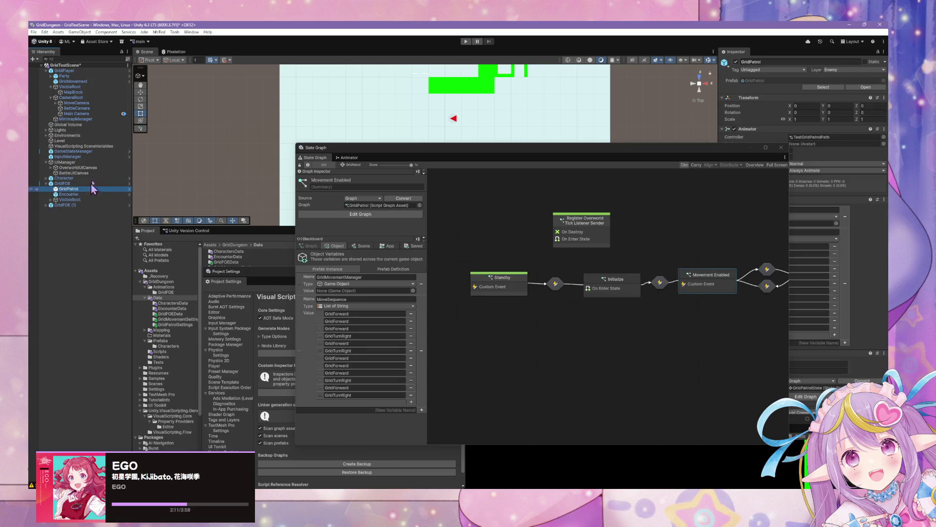
pyautogui.click(77, 81)
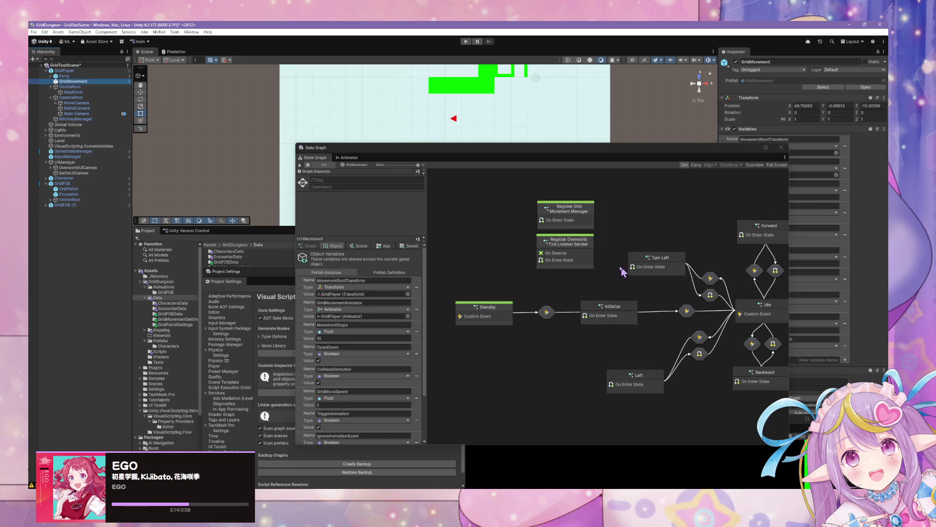
# Step: Peek at the Standby, Initialize and Custom Event state script graphs, returning to GridMovement each time
pyautogui.click(502, 317)
pyautogui.doubleClick(503, 317)
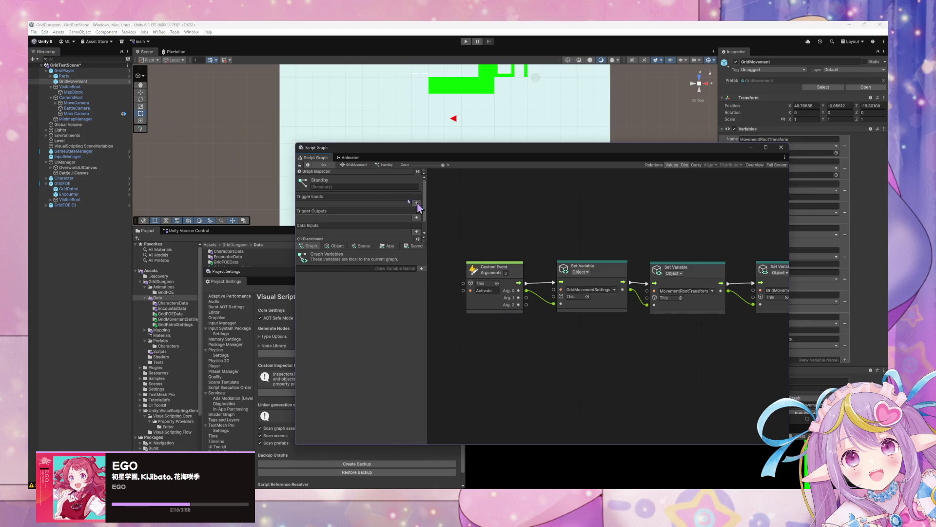
pyautogui.click(357, 165)
pyautogui.doubleClick(632, 320)
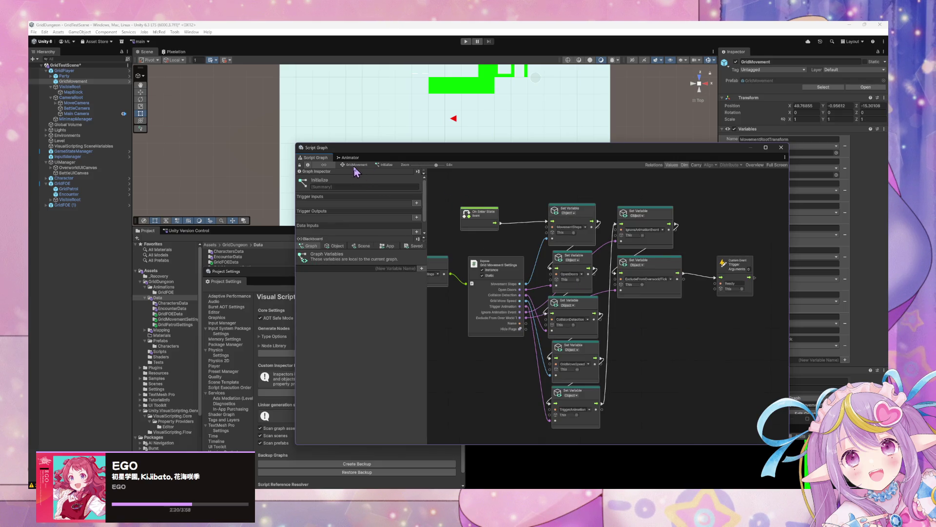
pyautogui.click(356, 165)
pyautogui.doubleClick(680, 308)
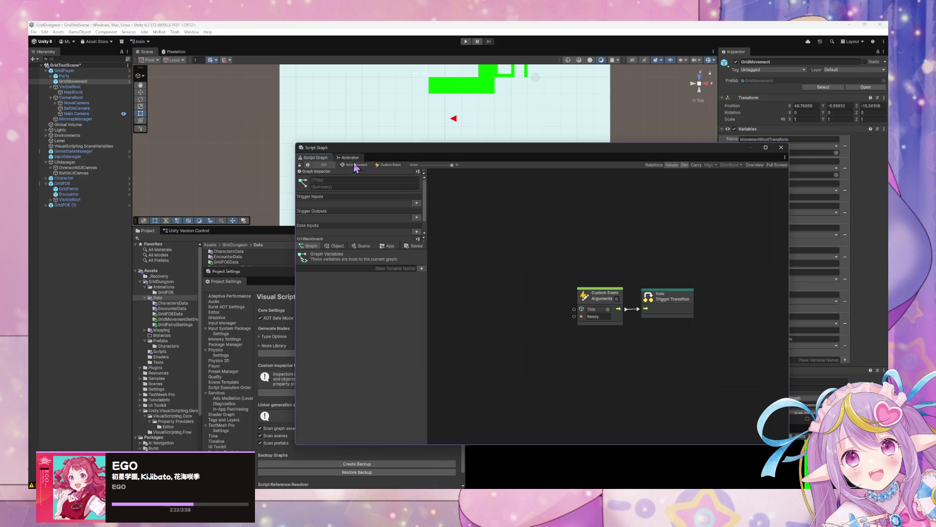
pyautogui.click(356, 165)
# Step: Inspect the Idle graph's QueueMovement event, And, Has Variable and String Is Null Or Empty nodes
pyautogui.doubleClick(659, 305)
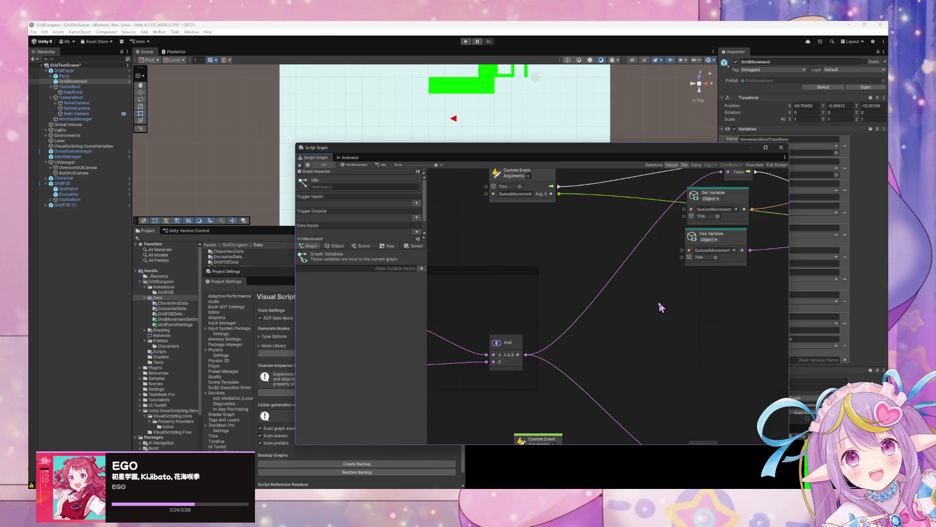
pyautogui.scroll(-3, 600, 291)
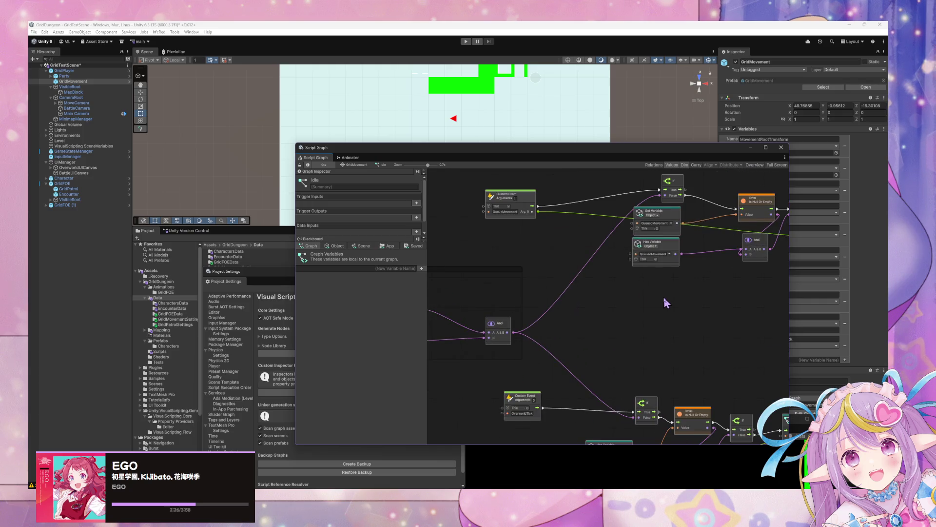
pyautogui.moveTo(666, 303); pyautogui.dragTo(539, 293)
pyautogui.scroll(1, 623, 293)
pyautogui.moveTo(636, 277)
pyautogui.mouseDown()
pyautogui.moveTo(617, 337)
pyautogui.moveTo(647, 329)
pyautogui.moveTo(673, 268)
pyautogui.moveTo(642, 296)
pyautogui.moveTo(698, 300)
pyautogui.mouseUp()
pyautogui.moveTo(511, 273); pyautogui.dragTo(720, 290)
pyautogui.moveTo(545, 245); pyautogui.dragTo(647, 296)
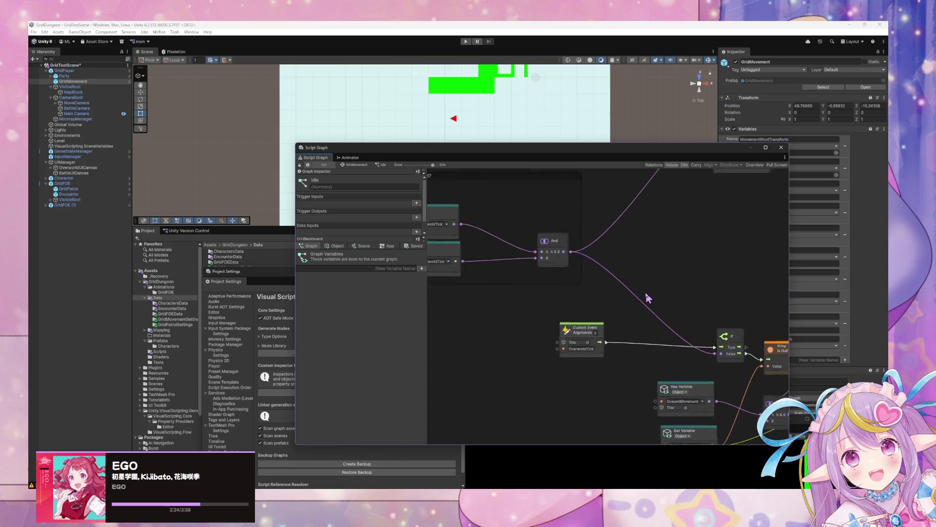
pyautogui.moveTo(579, 279); pyautogui.dragTo(665, 313)
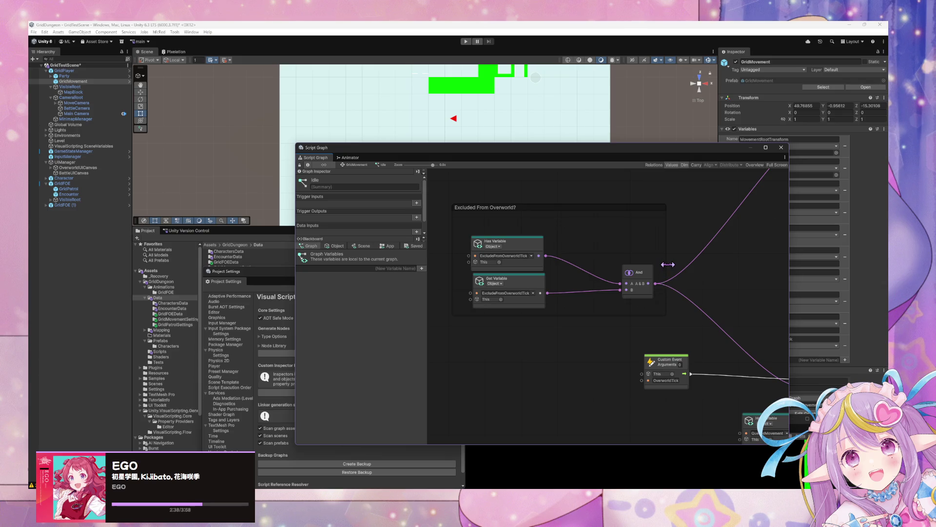
pyautogui.scroll(10, 667, 264)
pyautogui.moveTo(670, 296)
pyautogui.mouseDown()
pyautogui.moveTo(549, 295)
pyautogui.moveTo(619, 309)
pyautogui.moveTo(558, 306)
pyautogui.mouseUp()
pyautogui.scroll(-1, 552, 293)
pyautogui.scroll(1, 558, 306)
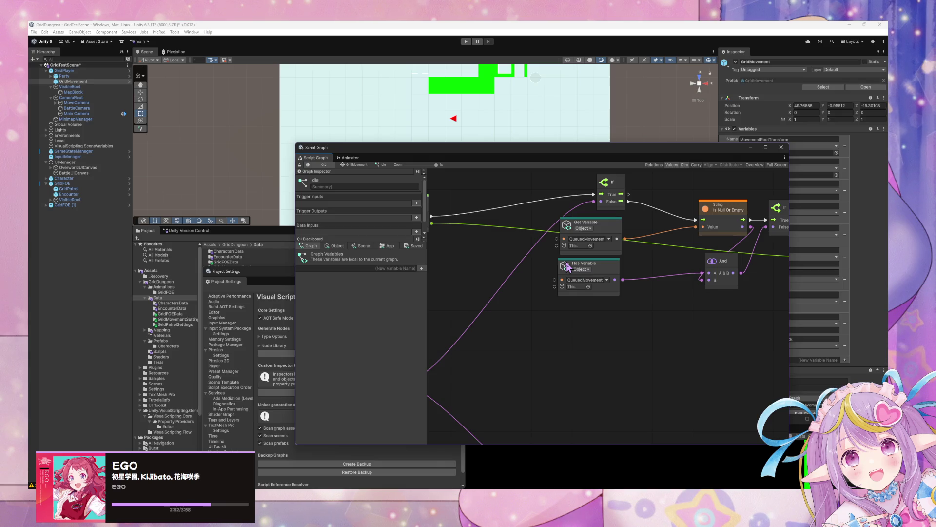
# Step: Inspect the Is Null Or Empty node in the current script graph
pyautogui.hscroll(5, 570, 265)
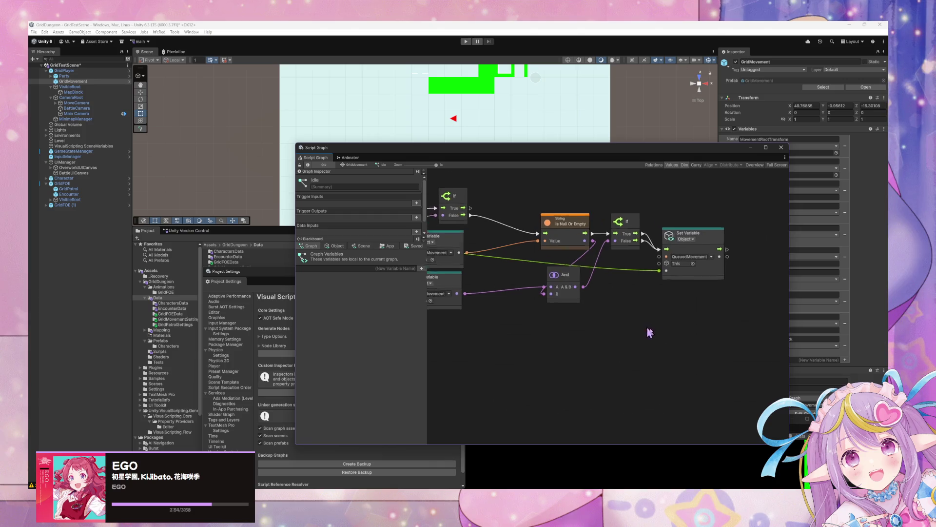
pyautogui.click(561, 246)
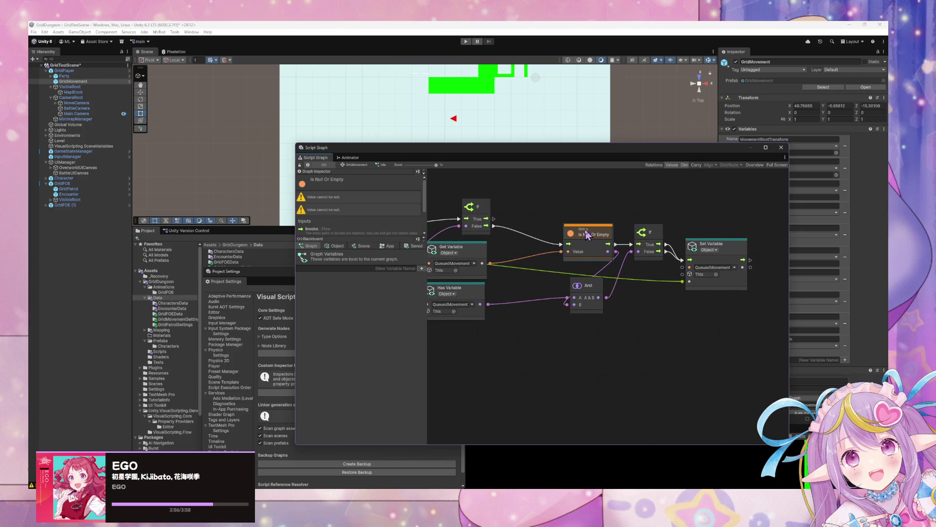
pyautogui.hscroll(-5, 549, 295)
pyautogui.scroll(-2, 629, 305)
pyautogui.hscroll(-2, 674, 301)
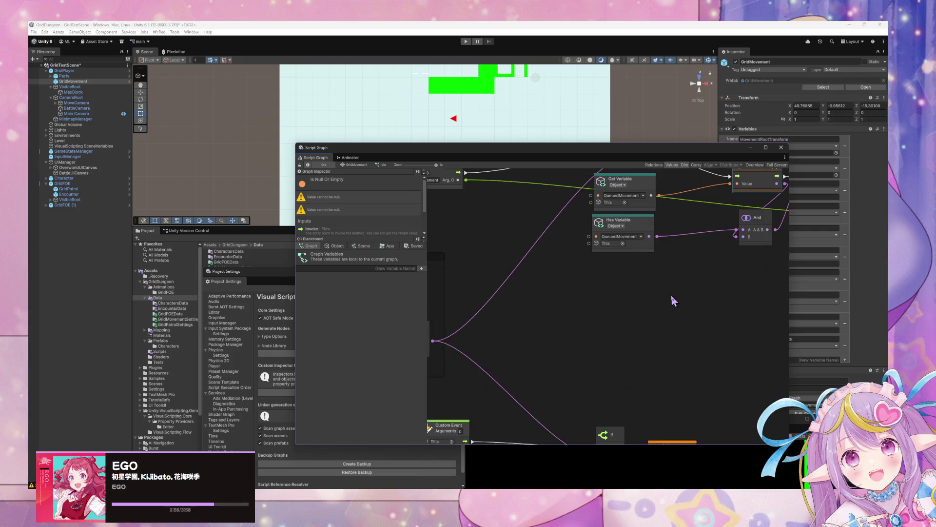
# Step: Switch the Blackboard to Object variables and open the GridMovement prefab in Prefab Mode
pyautogui.click(335, 246)
pyautogui.scroll(-3, 397, 310)
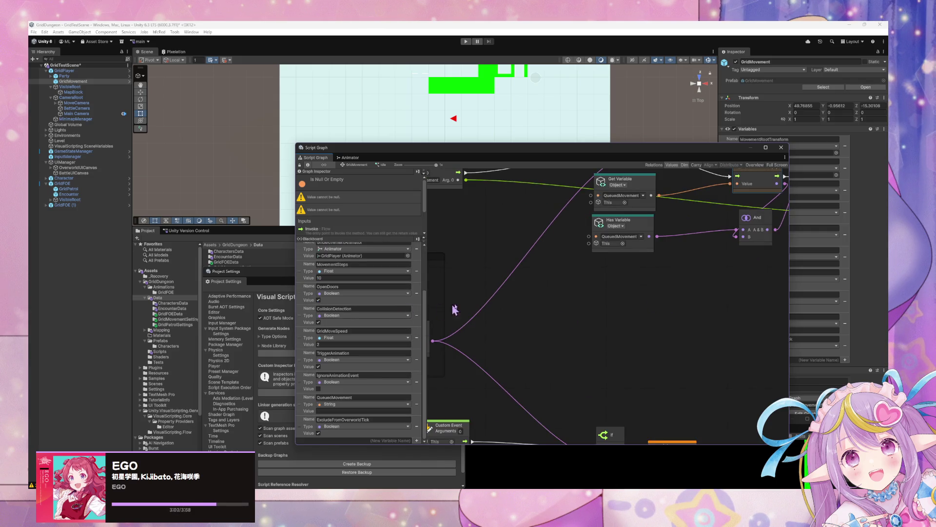
pyautogui.scroll(-3, 525, 330)
pyautogui.scroll(-2, 549, 344)
pyautogui.scroll(5, 548, 343)
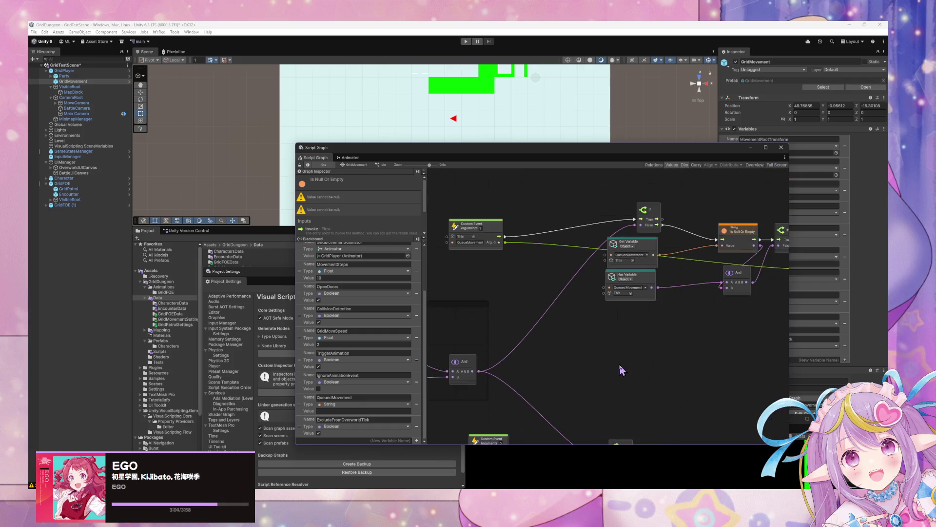
pyautogui.scroll(2, 570, 348)
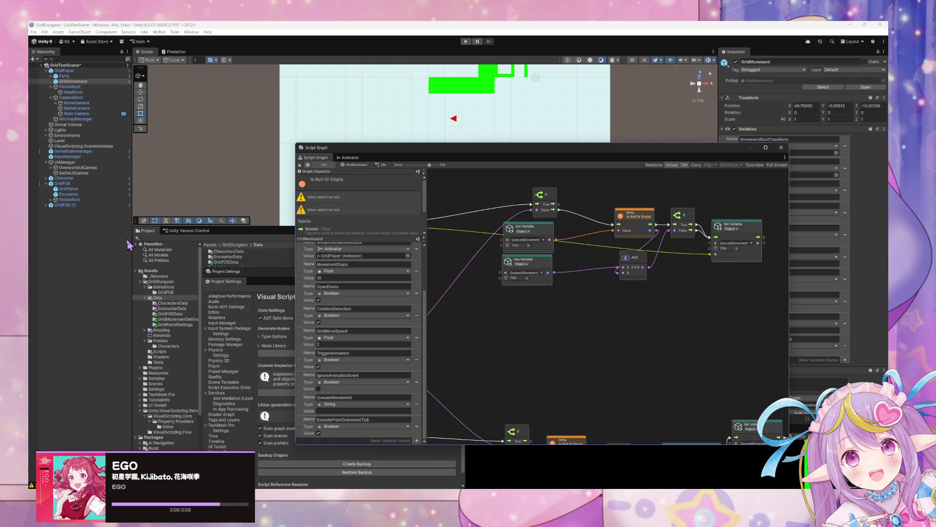
pyautogui.click(866, 88)
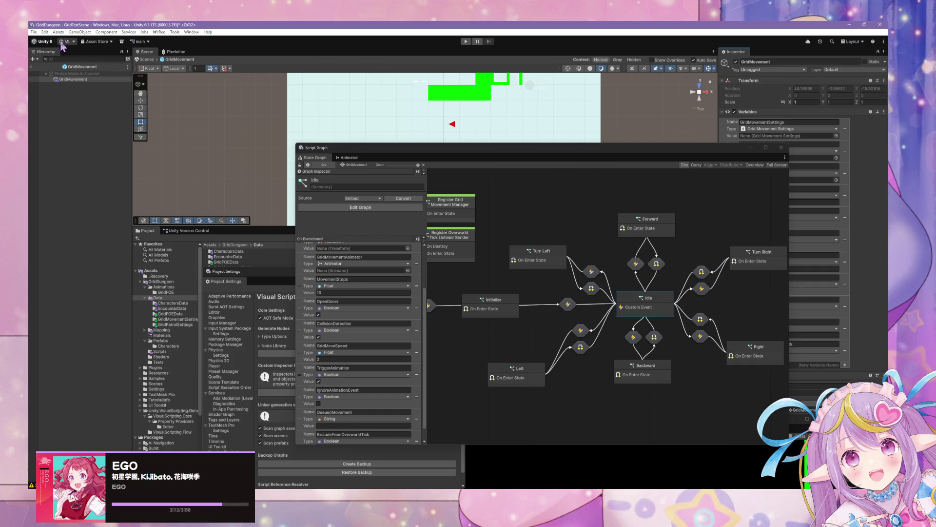
# Step: Set the GridMovement prefab's Transform Position X and Y to 0
pyautogui.click(145, 60)
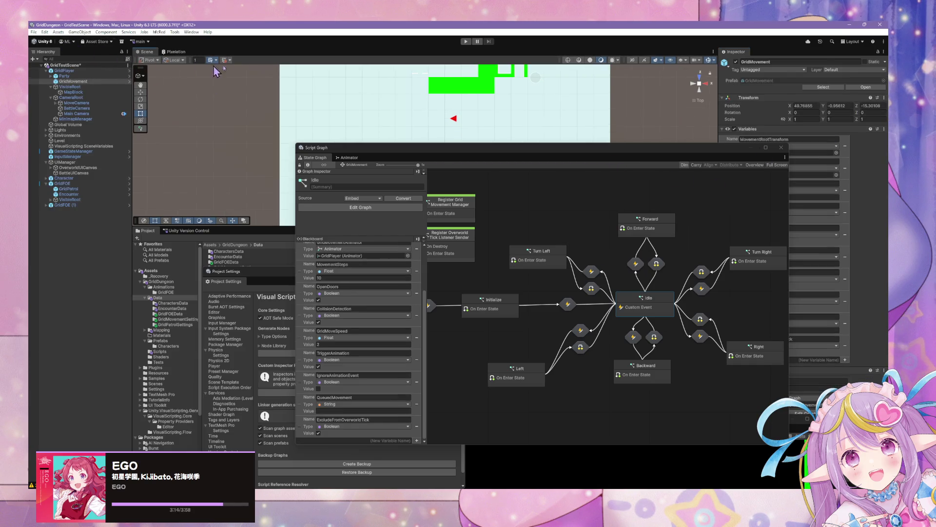
pyautogui.click(803, 105)
pyautogui.write('0')
pyautogui.press('Tab')
pyautogui.write('0')
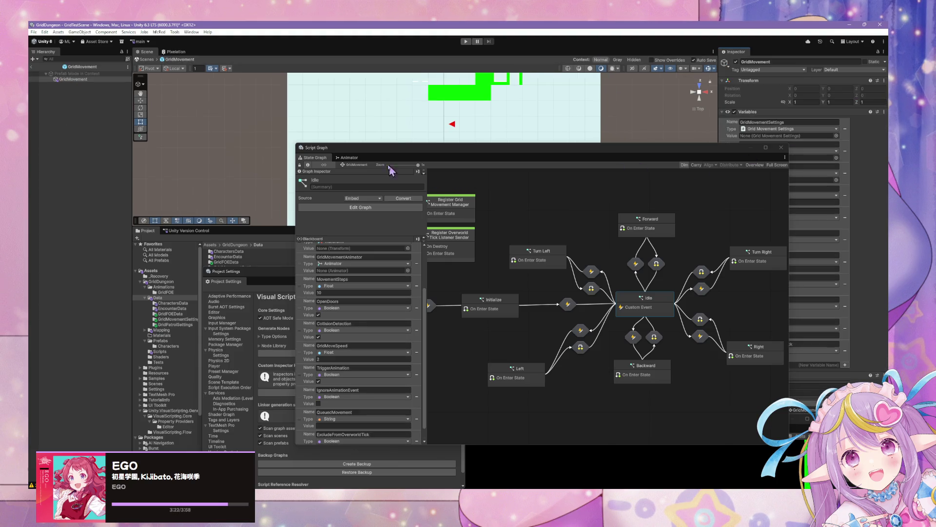
# Step: Bring the Standby and Idle states into view and open Idle's script graph
pyautogui.moveTo(545, 255)
pyautogui.mouseDown()
pyautogui.moveTo(609, 244)
pyautogui.moveTo(630, 228)
pyautogui.mouseUp()
pyautogui.click(653, 280)
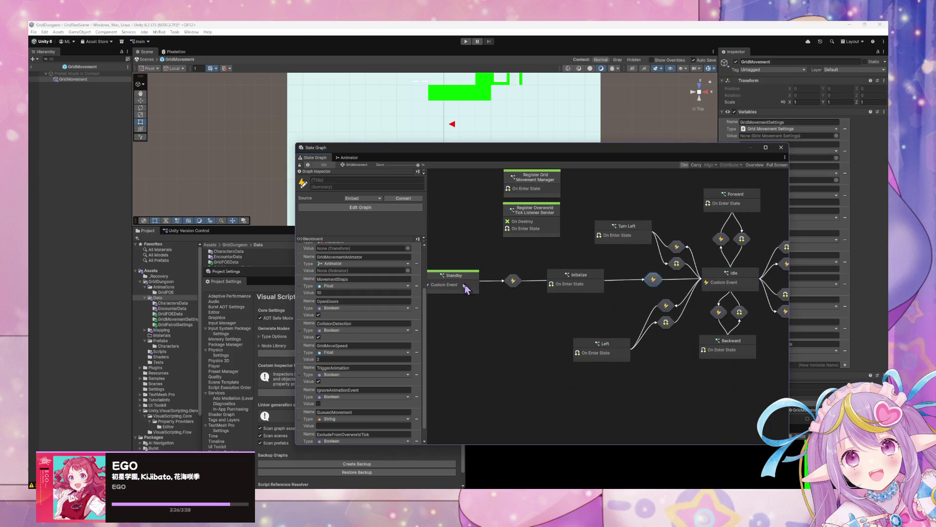
pyautogui.doubleClick(732, 280)
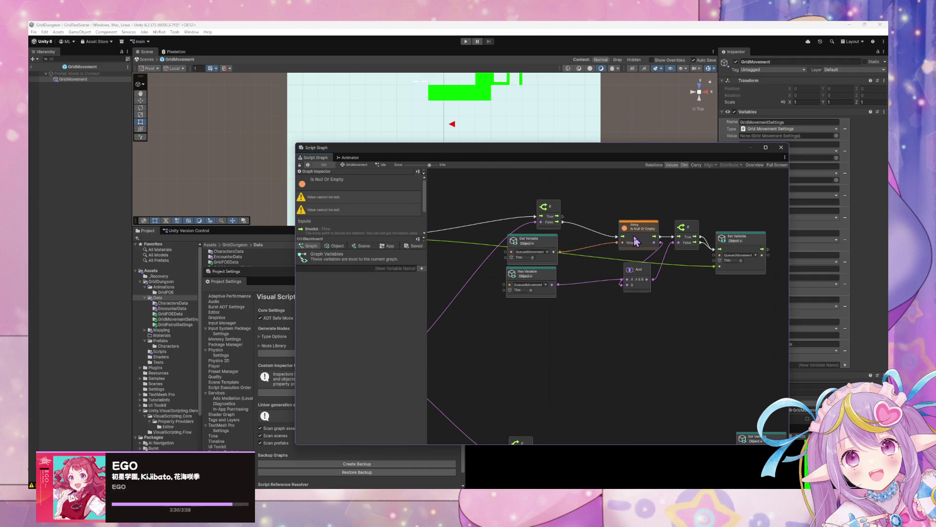
# Step: Change the QueuedMovement object variable's type to Move Action, keeping its value at Idle
pyautogui.moveTo(637, 238); pyautogui.dragTo(630, 228)
pyautogui.click(338, 246)
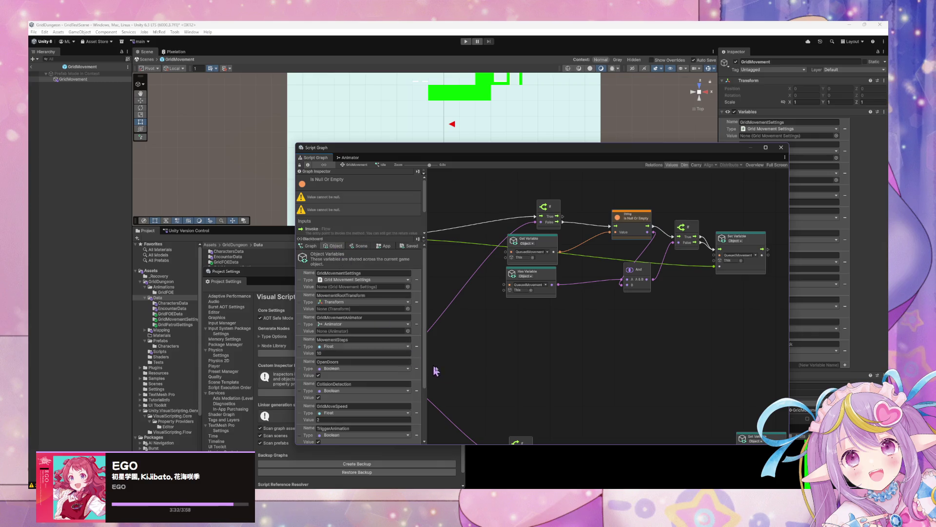
pyautogui.scroll(-2, 396, 329)
pyautogui.click(396, 404)
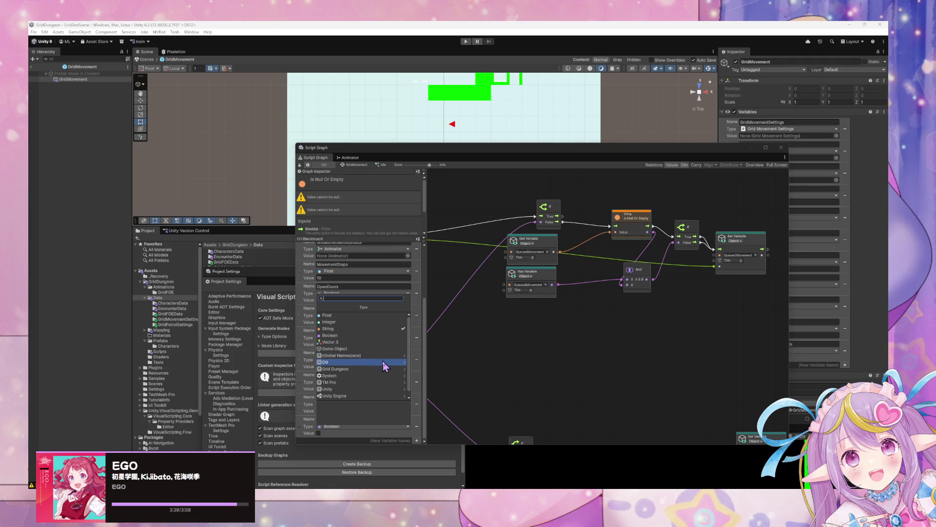
pyautogui.write('moveaction')
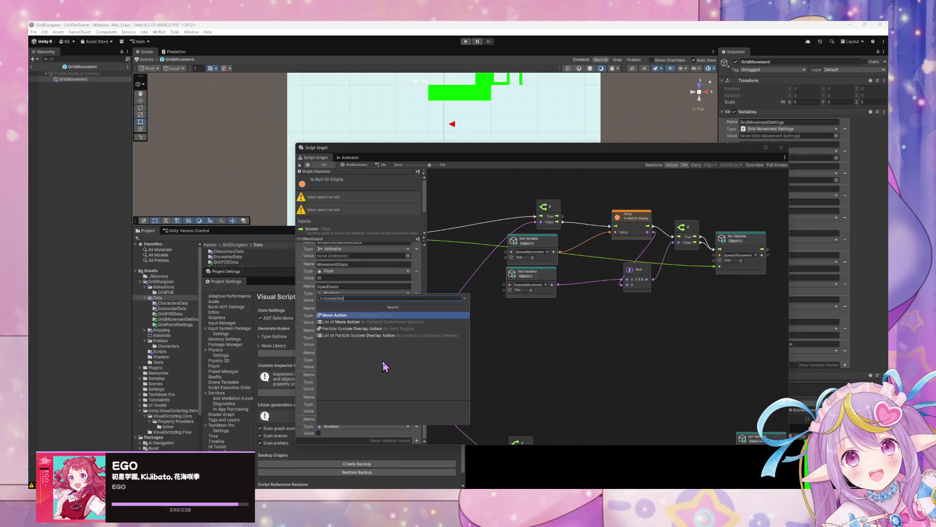
pyautogui.press('Return')
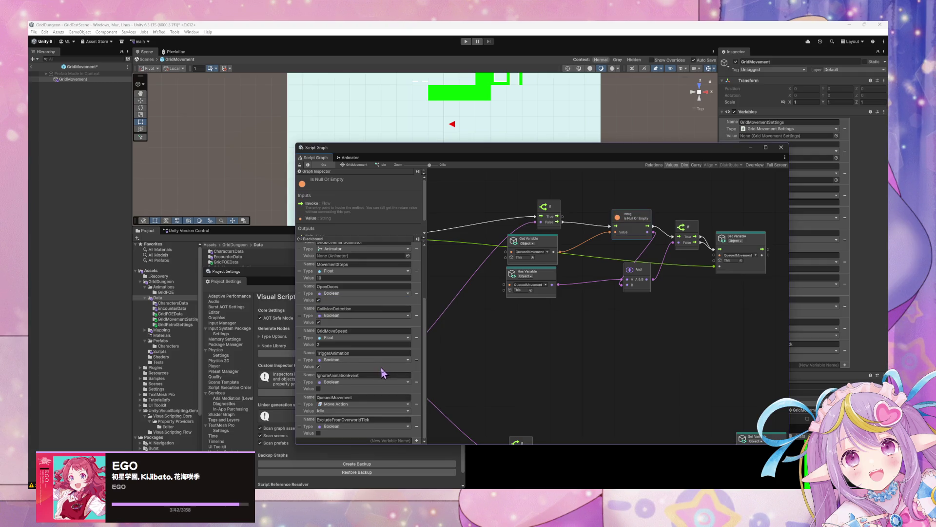
pyautogui.click(368, 412)
pyautogui.click(361, 418)
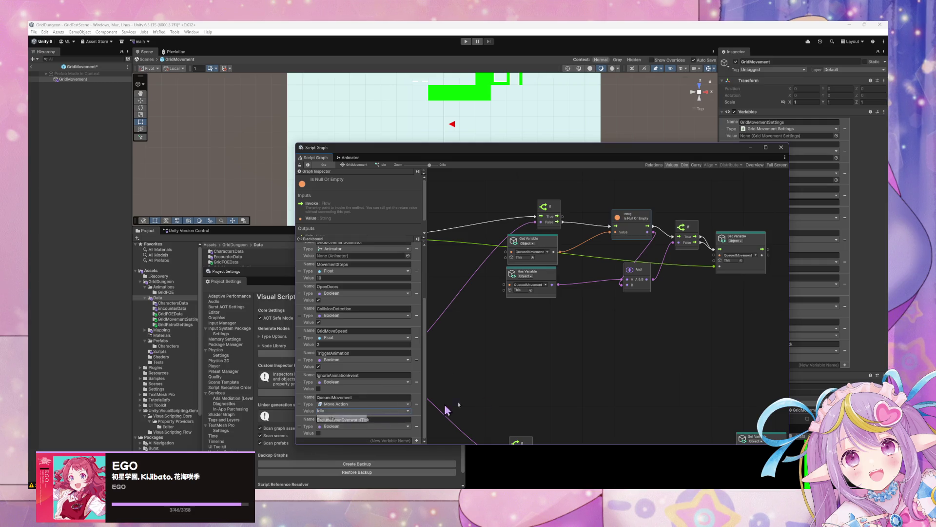
# Step: Pan the Idle graph left and nudge the And node slightly down
pyautogui.moveTo(677, 389)
pyautogui.mouseDown()
pyautogui.moveTo(610, 383)
pyautogui.moveTo(619, 379)
pyautogui.mouseUp()
pyautogui.scroll(2, 619, 379)
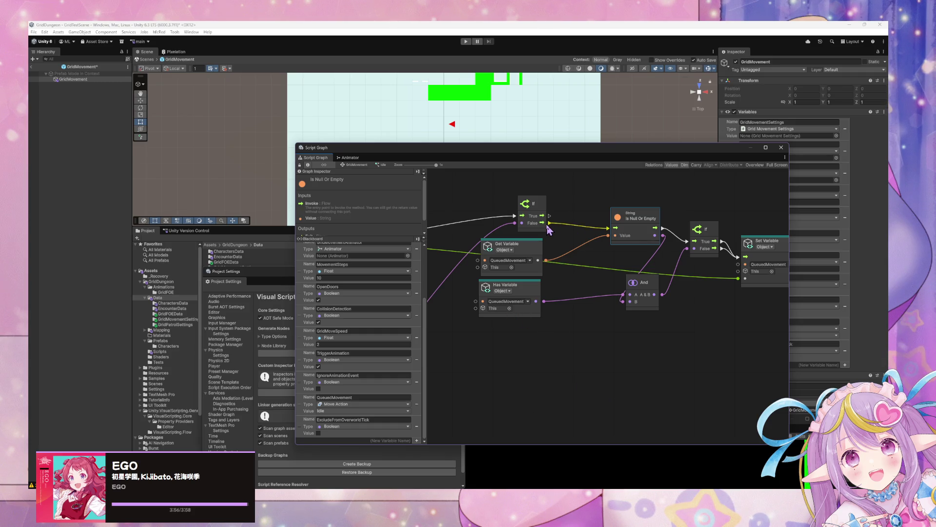
pyautogui.moveTo(637, 293)
pyautogui.mouseDown()
pyautogui.moveTo(639, 276)
pyautogui.moveTo(636, 299)
pyautogui.moveTo(649, 301)
pyautogui.mouseUp()
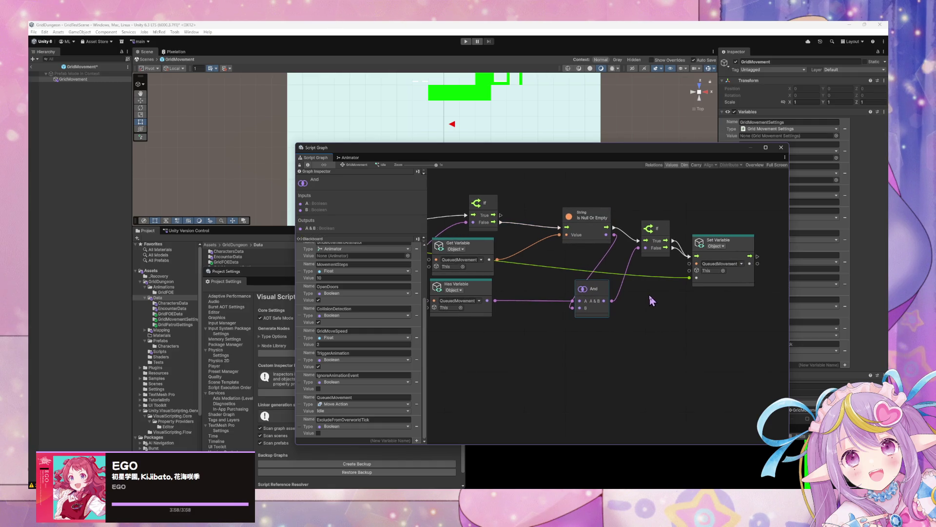
# Step: Wire the event's flow straight into Set Variable and save the GridMovement prefab
pyautogui.hscroll(-5, 515, 286)
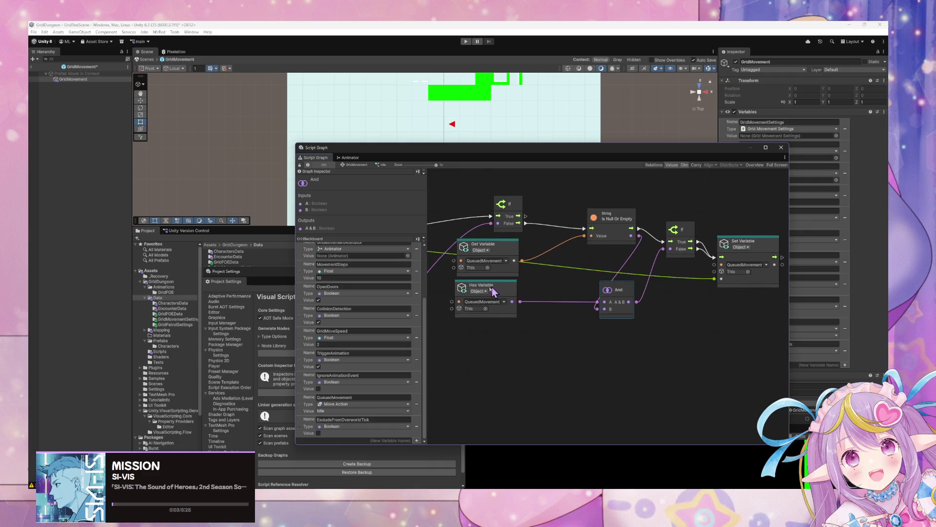
pyautogui.hscroll(4, 634, 295)
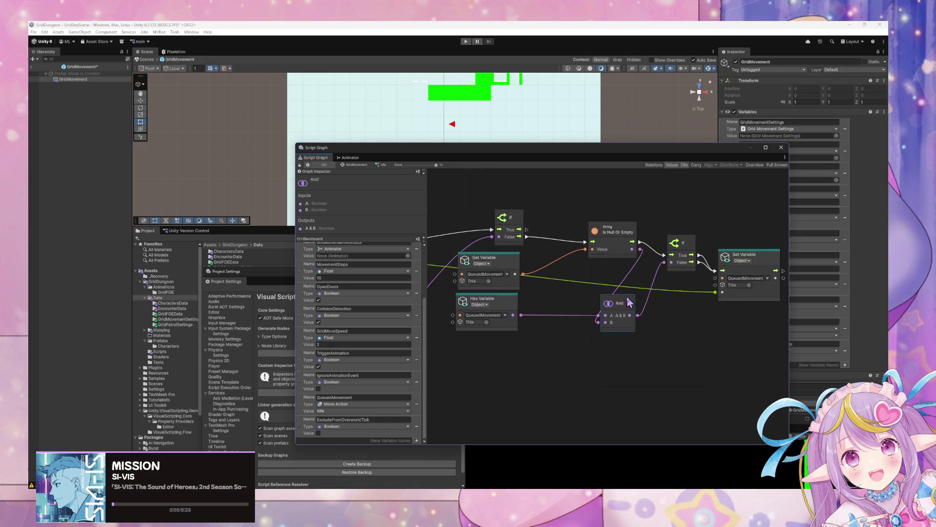
pyautogui.hscroll(-8, 792, 293)
pyautogui.hscroll(8, 715, 296)
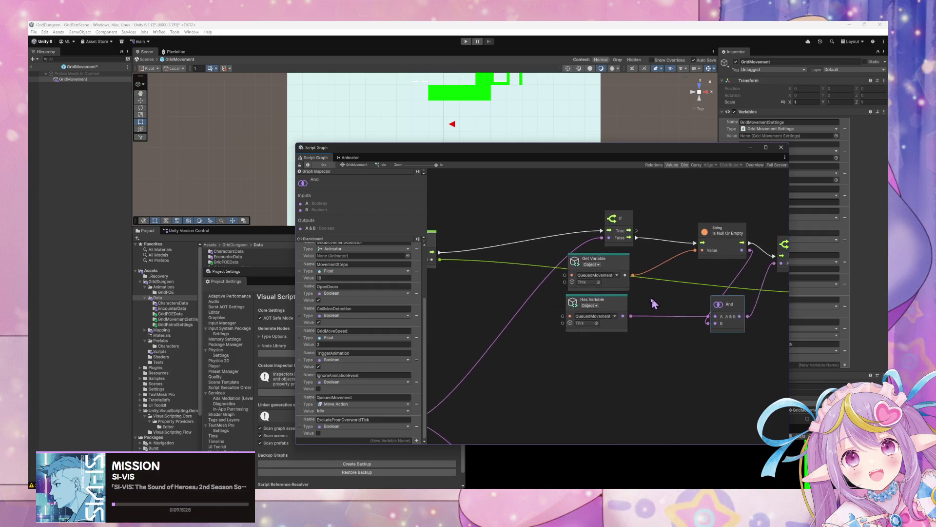
pyautogui.hscroll(-4, 692, 270)
pyautogui.scroll(-2, 676, 270)
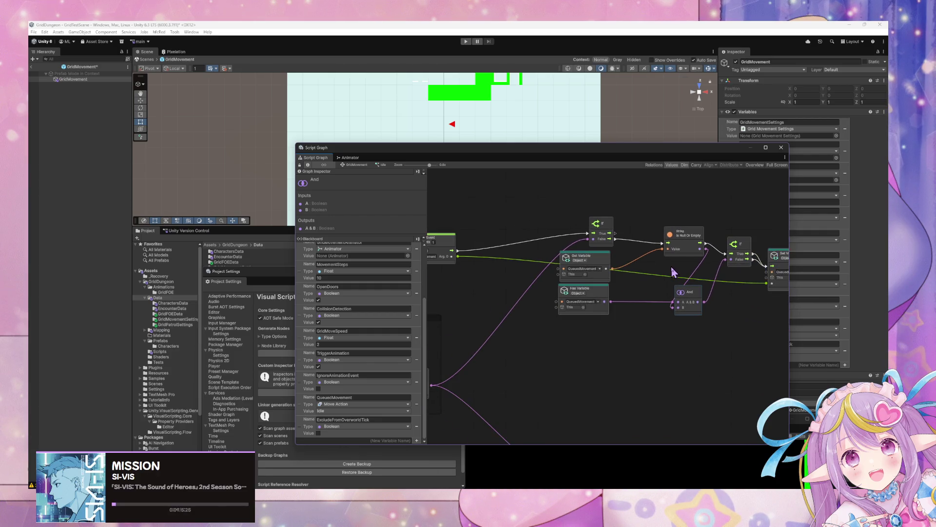
pyautogui.moveTo(459, 252)
pyautogui.mouseDown()
pyautogui.moveTo(776, 271)
pyautogui.moveTo(765, 275)
pyautogui.mouseUp()
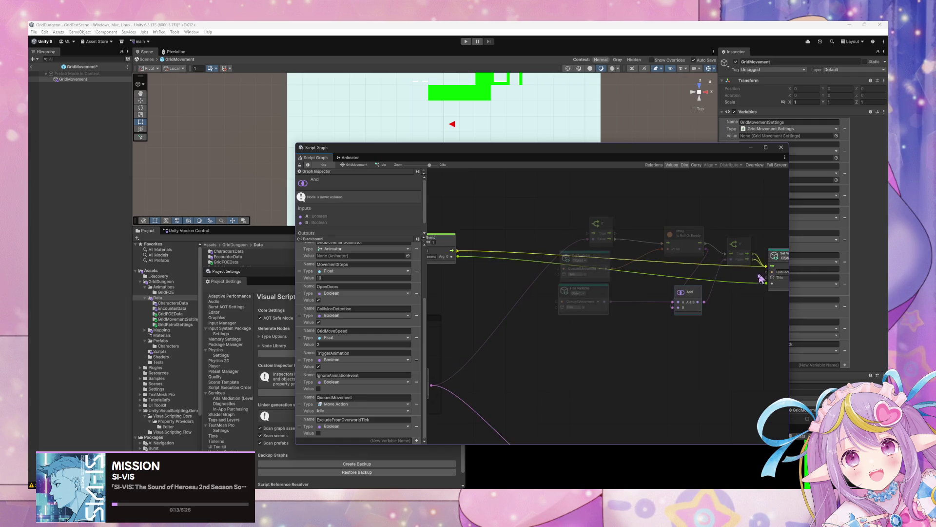
pyautogui.hscroll(3, 741, 289)
pyautogui.hscroll(-6, 673, 264)
pyautogui.click(633, 256)
pyautogui.click(643, 239)
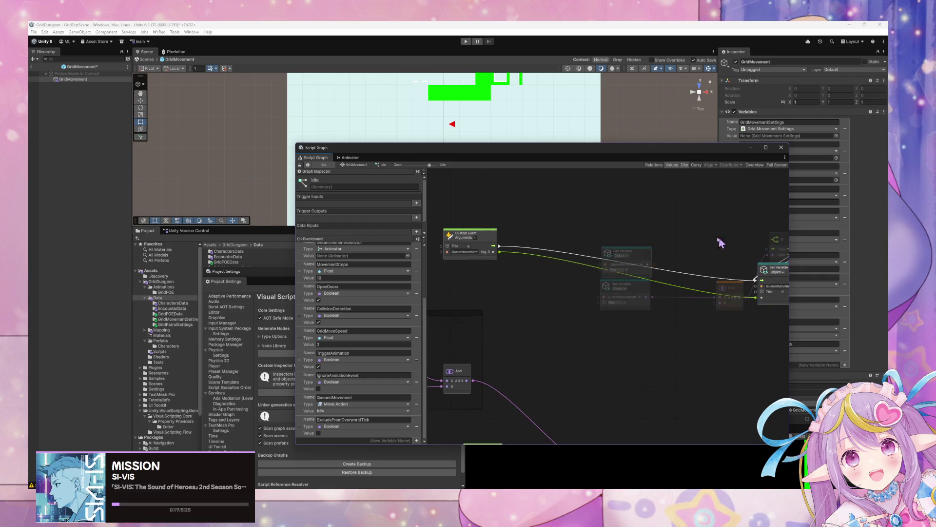
pyautogui.hscroll(2, 736, 237)
pyautogui.hscroll(-2, 669, 246)
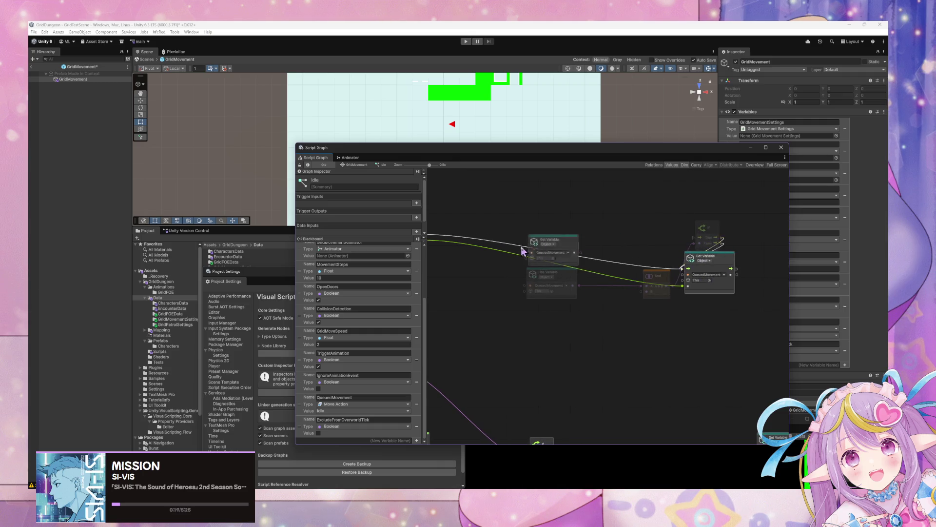
pyautogui.hscroll(-8, 633, 261)
pyautogui.hscroll(5, 629, 265)
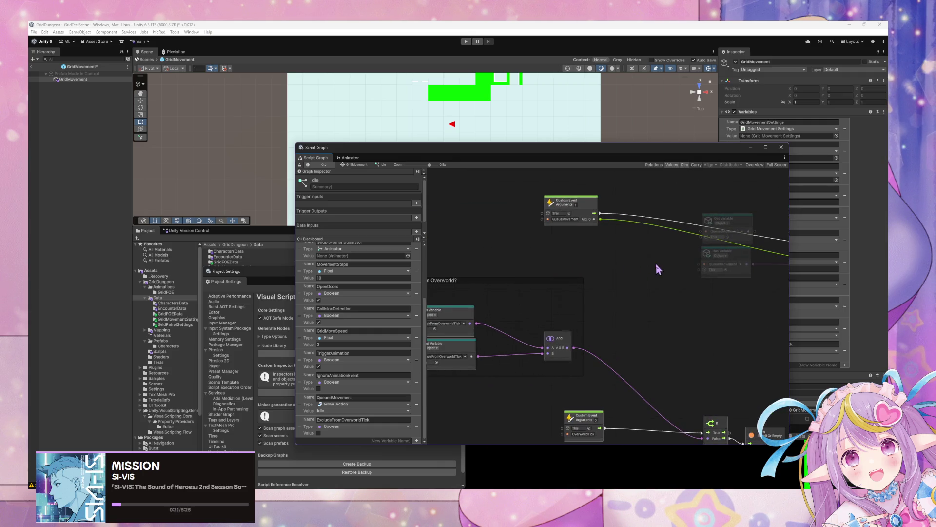
pyautogui.hotkey('ctrl', 's')
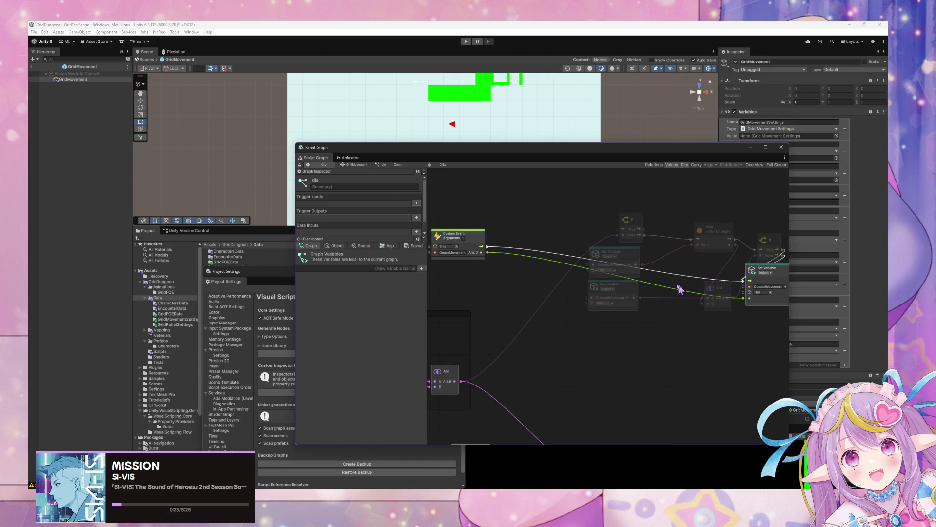
# Step: Connect the If node's False output to Set Variable QueuedMovement
pyautogui.hscroll(2, 634, 301)
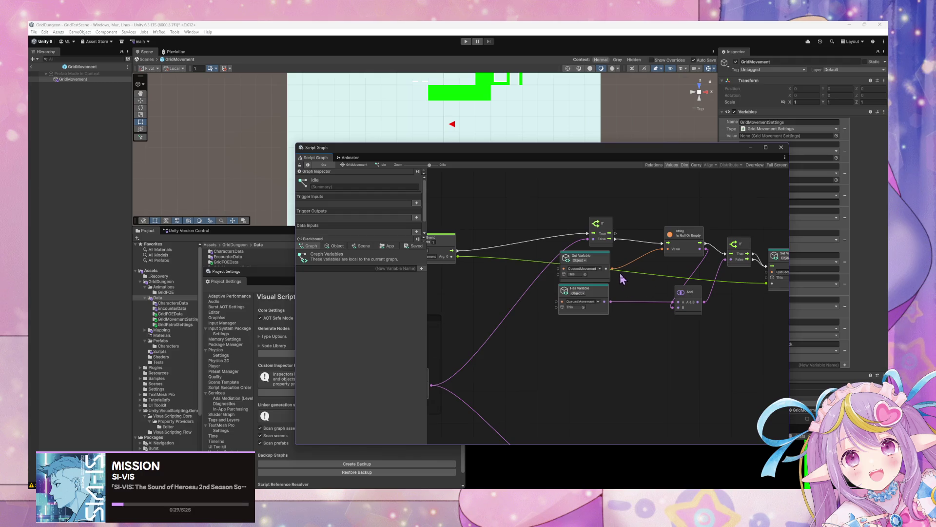
pyautogui.scroll(-1, 625, 286)
pyautogui.moveTo(672, 325); pyautogui.dragTo(653, 327)
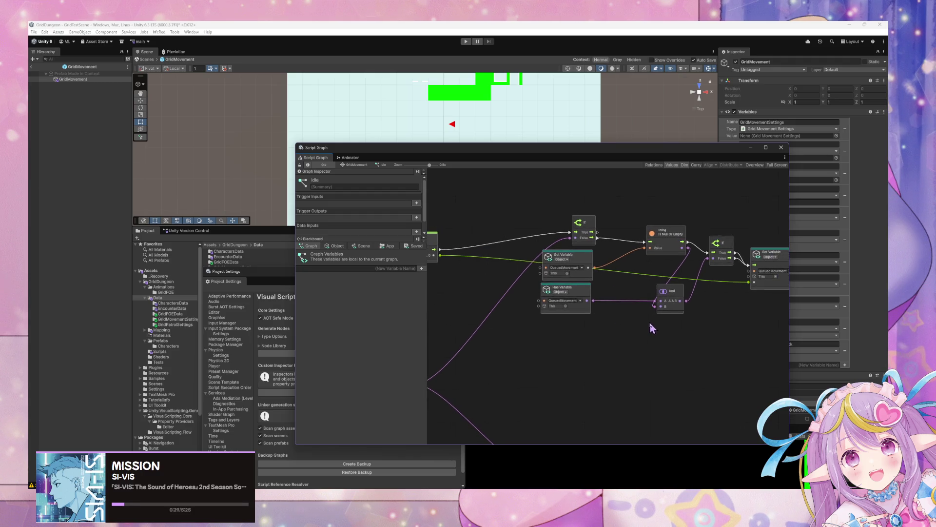
pyautogui.moveTo(599, 243)
pyautogui.mouseDown()
pyautogui.moveTo(709, 248)
pyautogui.moveTo(750, 269)
pyautogui.mouseUp()
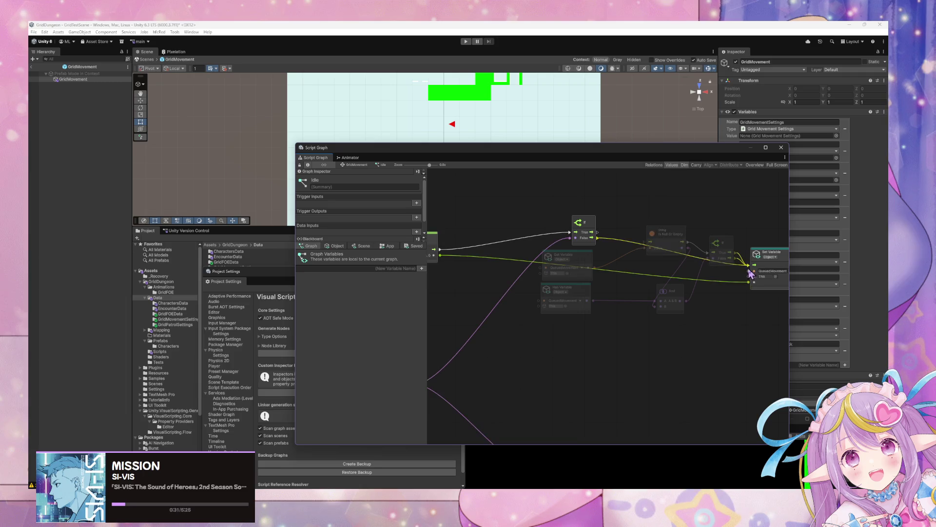
# Step: Delete the And, Has/Get Variable, Is Null Or Empty and extra If nodes, moving Set Variable closer
pyautogui.click(670, 312)
pyautogui.press('Delete')
pyautogui.click(569, 292)
pyautogui.press('Delete')
pyautogui.click(685, 239)
pyautogui.press('Delete')
pyautogui.click(721, 243)
pyautogui.press('Delete')
pyautogui.moveTo(765, 286); pyautogui.dragTo(655, 271)
pyautogui.scroll(-5, 644, 293)
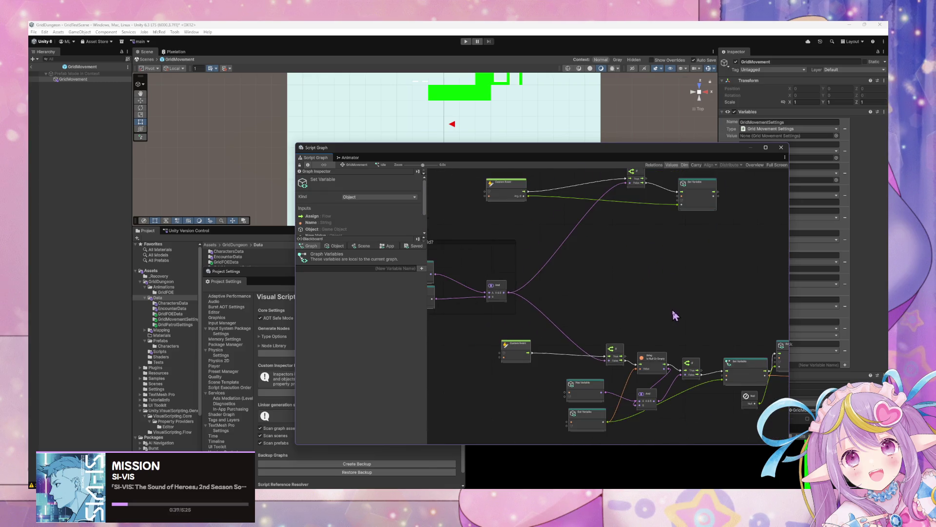
# Step: Capture a screenshot of the Excluded From Overworld? check group for reference
pyautogui.scroll(3, 673, 307)
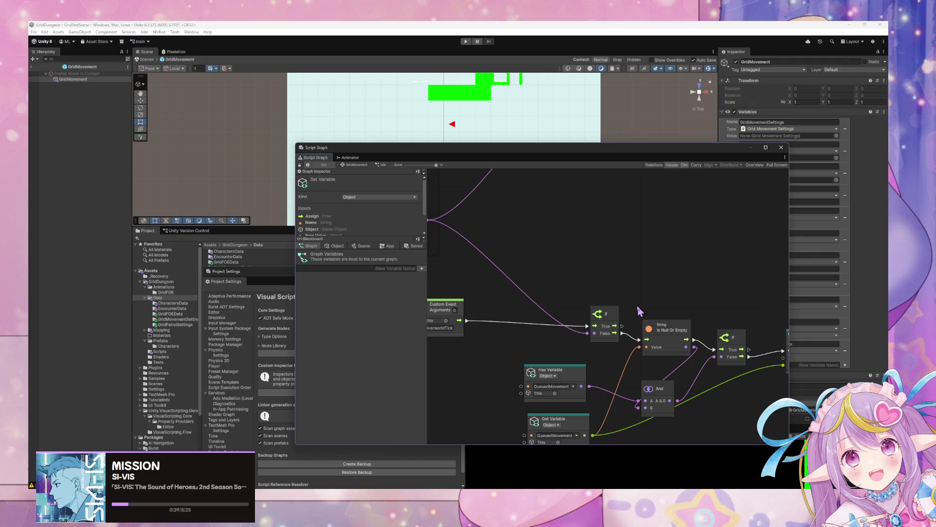
pyautogui.scroll(-3, 629, 313)
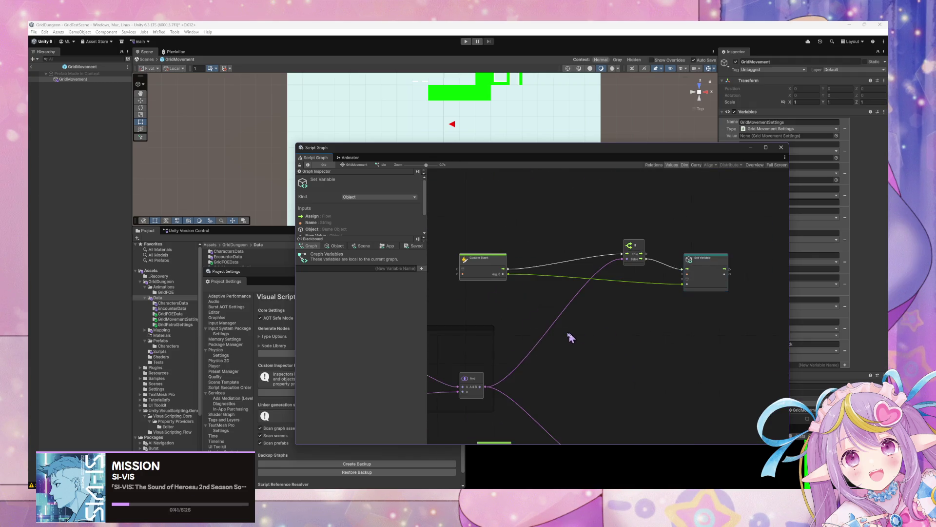
pyautogui.moveTo(644, 348)
pyautogui.mouseDown()
pyautogui.moveTo(581, 345)
pyautogui.moveTo(727, 320)
pyautogui.mouseUp()
pyautogui.moveTo(716, 356)
pyautogui.mouseDown()
pyautogui.moveTo(681, 302)
pyautogui.moveTo(723, 310)
pyautogui.mouseUp()
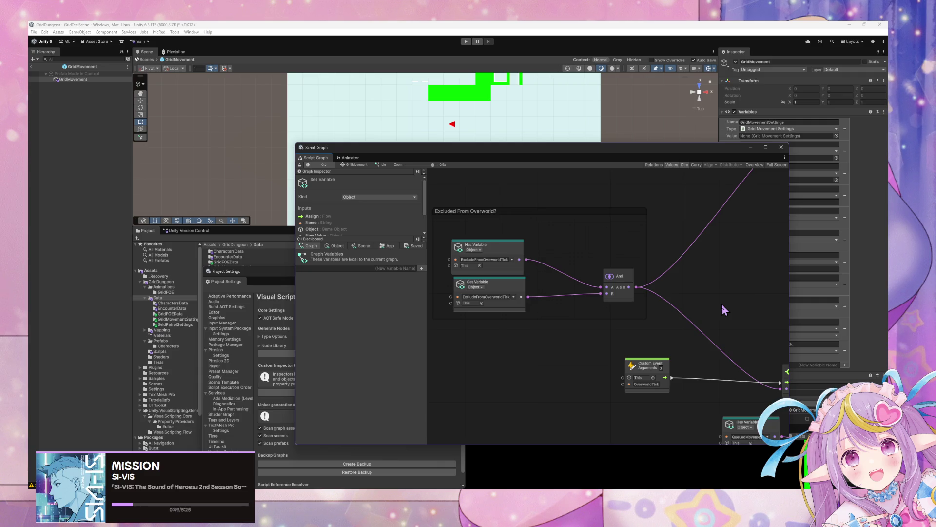
pyautogui.scroll(2, 634, 336)
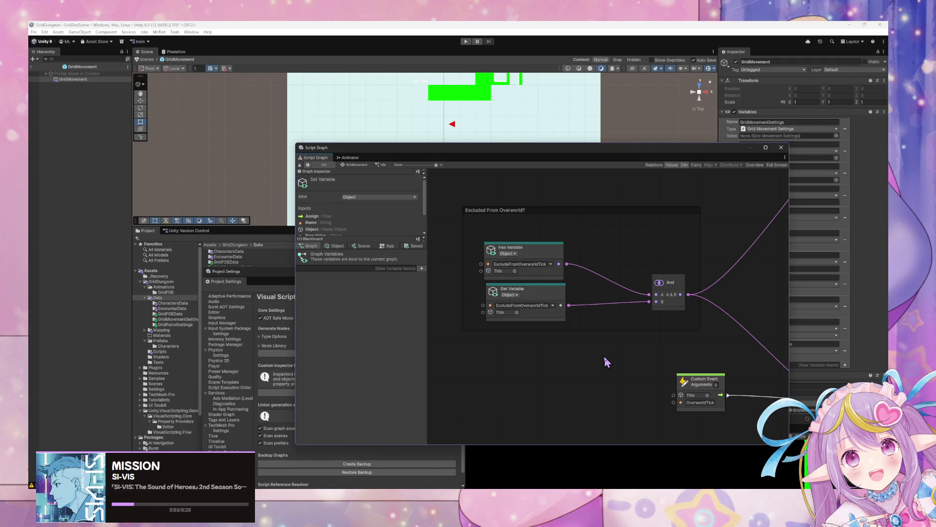
pyautogui.scroll(-5, 680, 329)
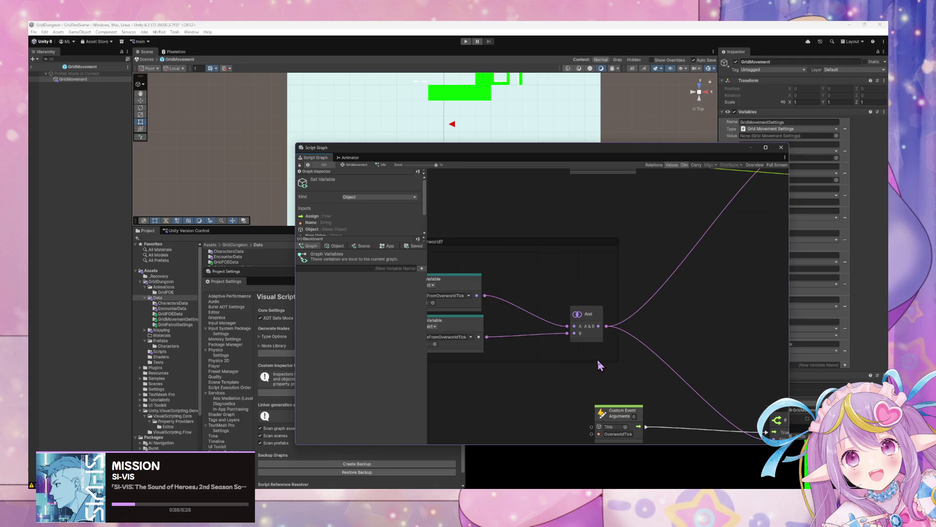
pyautogui.scroll(2, 600, 366)
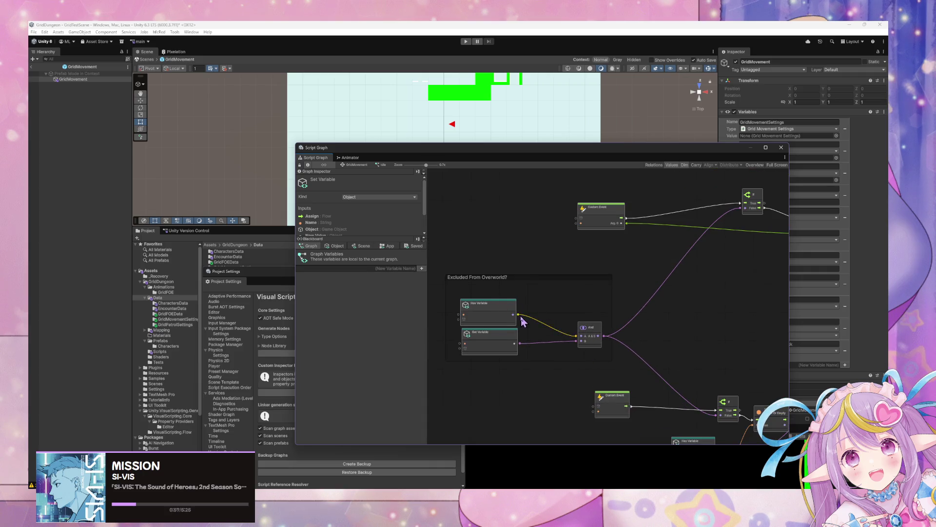
pyautogui.scroll(2, 634, 341)
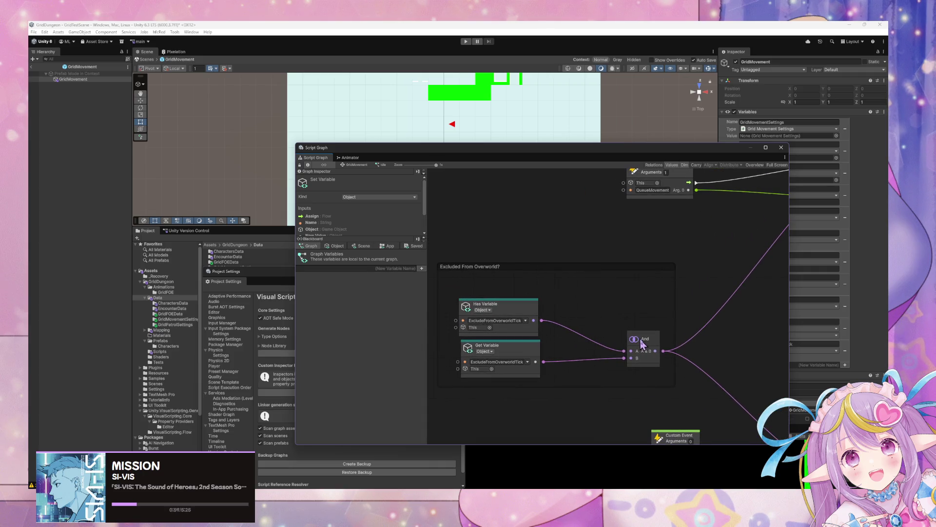
pyautogui.press('super+shift+s')
pyautogui.moveTo(432, 242); pyautogui.dragTo(676, 388)
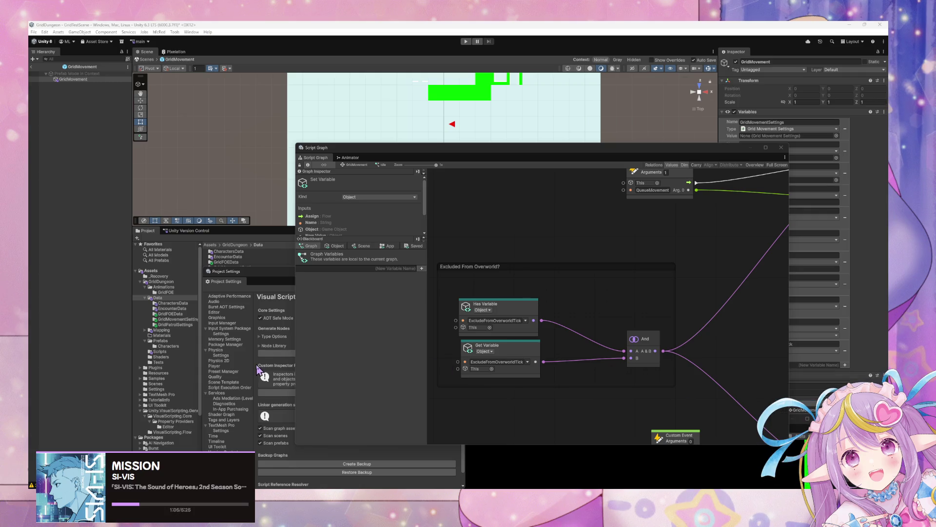
pyautogui.click(544, 351)
# Step: Wire Has Variable's result directly into the If, deleting the And and Get Variable nodes
pyautogui.scroll(-3, 546, 351)
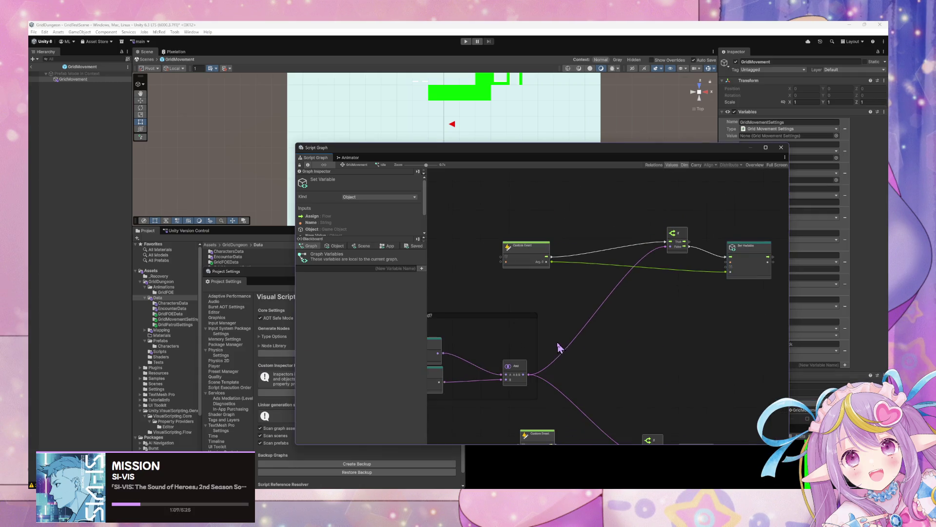
pyautogui.scroll(-3, 663, 292)
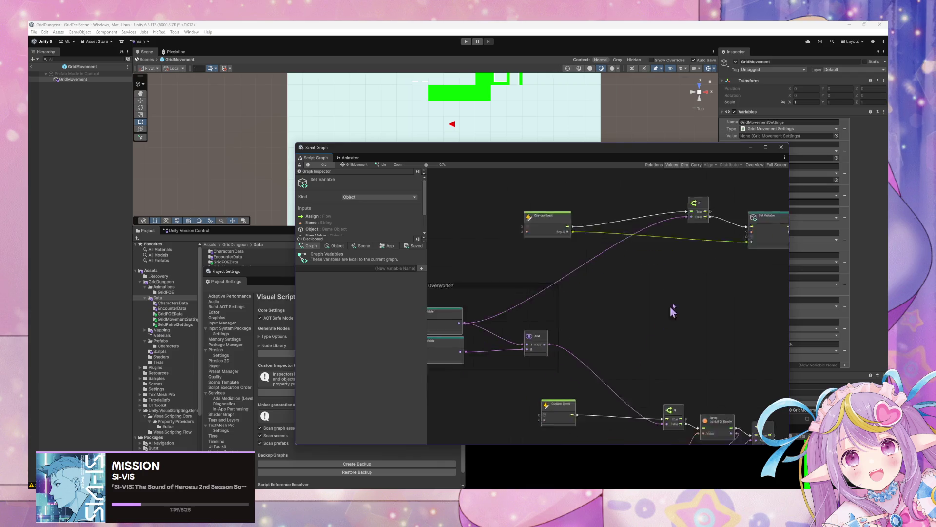
pyautogui.moveTo(511, 267); pyautogui.dragTo(718, 368)
pyautogui.click(581, 286)
pyautogui.press('Delete')
pyautogui.click(485, 292)
pyautogui.press('Delete')
pyautogui.moveTo(495, 260); pyautogui.dragTo(572, 269)
# Step: Delete the Excluded From Overworld? group
pyautogui.scroll(2, 713, 329)
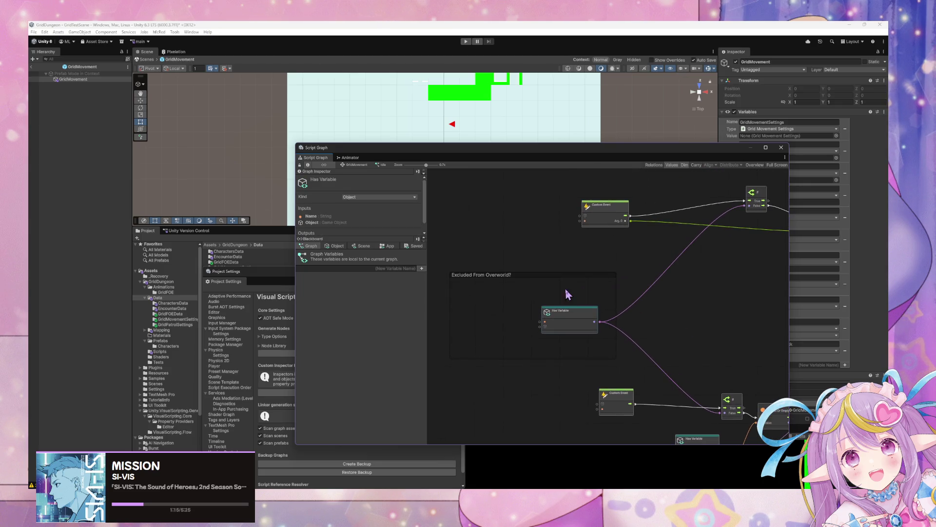
pyautogui.click(552, 274)
pyautogui.press('Delete')
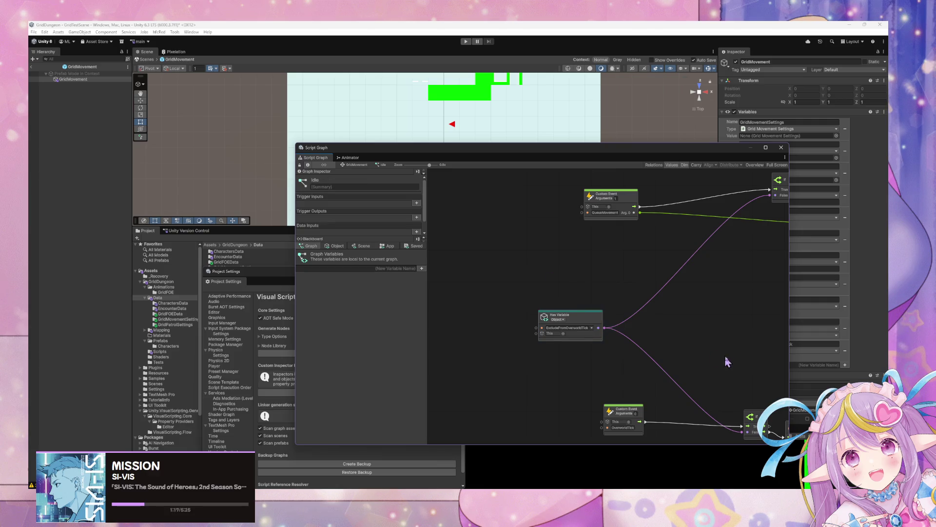
pyautogui.scroll(1, 653, 314)
pyautogui.scroll(2, 653, 314)
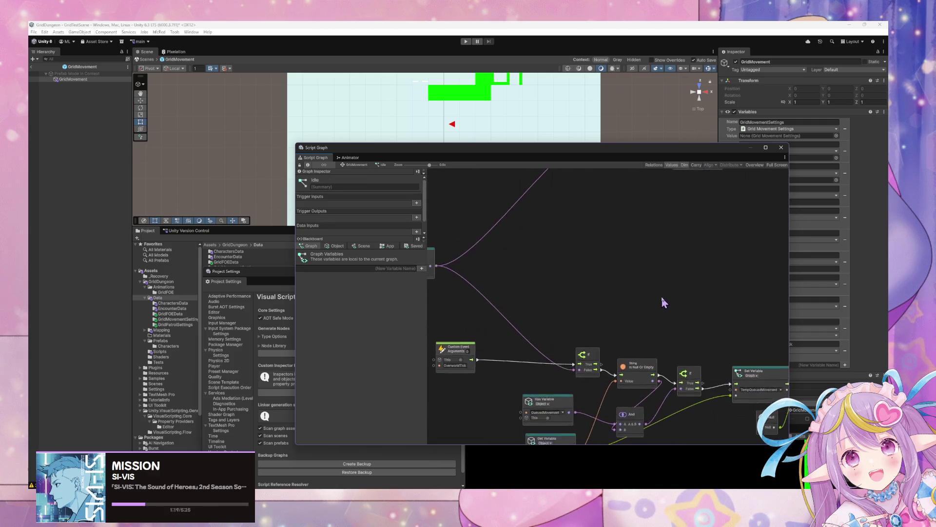
pyautogui.scroll(-4, 688, 373)
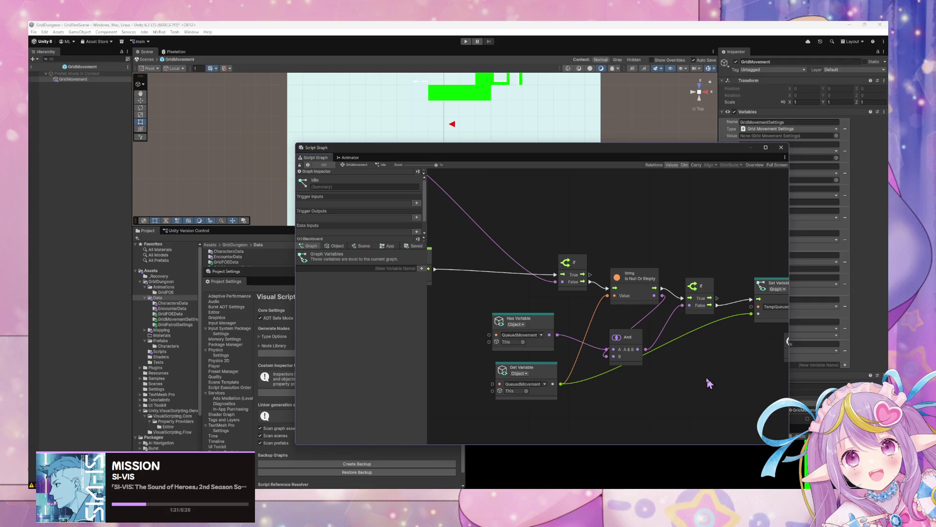
# Step: Inspect the QueuedMovement Has Variable node and nudge the And node up and right
pyautogui.click(547, 326)
pyautogui.moveTo(639, 335); pyautogui.dragTo(650, 322)
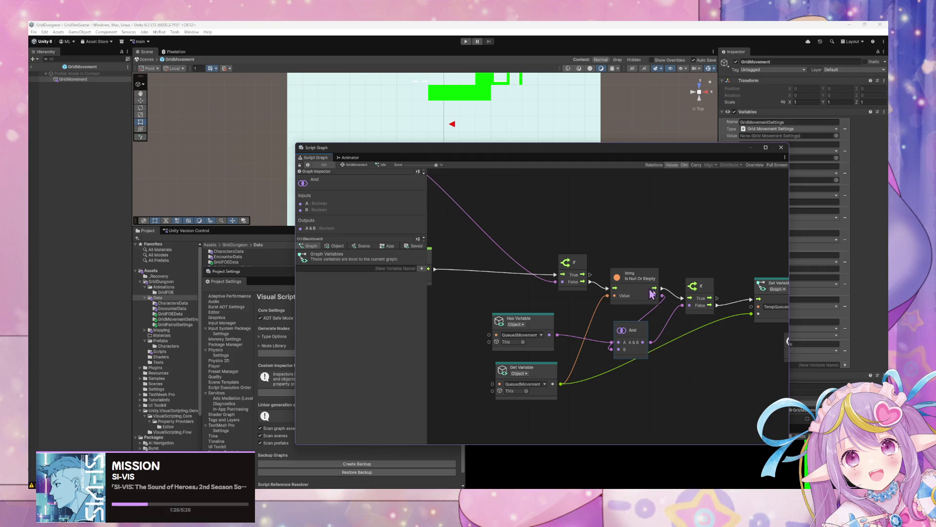
pyautogui.hscroll(6, 633, 317)
pyautogui.hscroll(2, 560, 328)
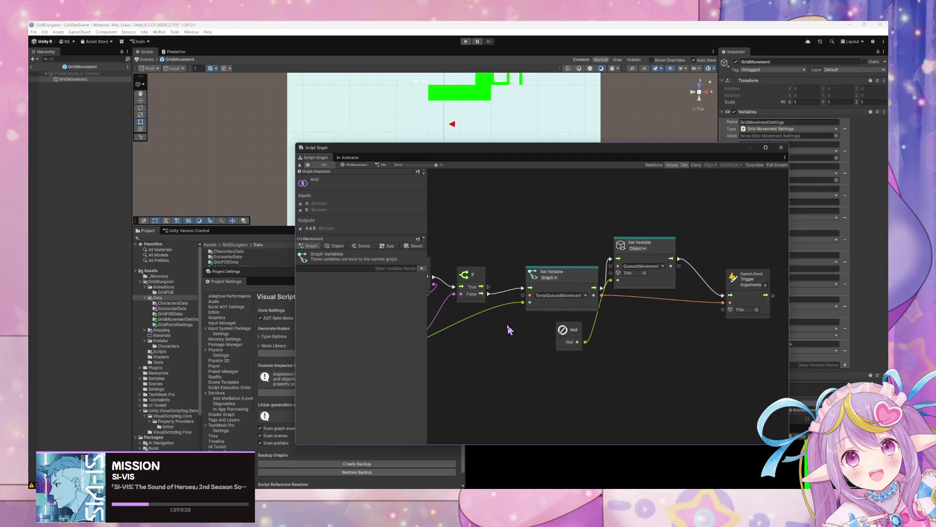
pyautogui.moveTo(590, 335)
pyautogui.mouseDown()
pyautogui.moveTo(754, 328)
pyautogui.moveTo(770, 340)
pyautogui.moveTo(754, 329)
pyautogui.moveTo(755, 337)
pyautogui.mouseUp()
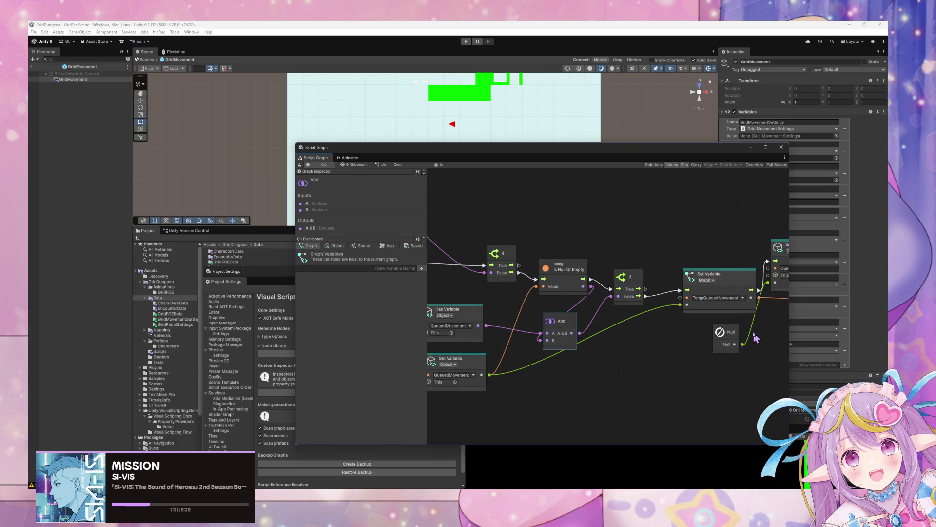
pyautogui.moveTo(685, 337); pyautogui.dragTo(578, 336)
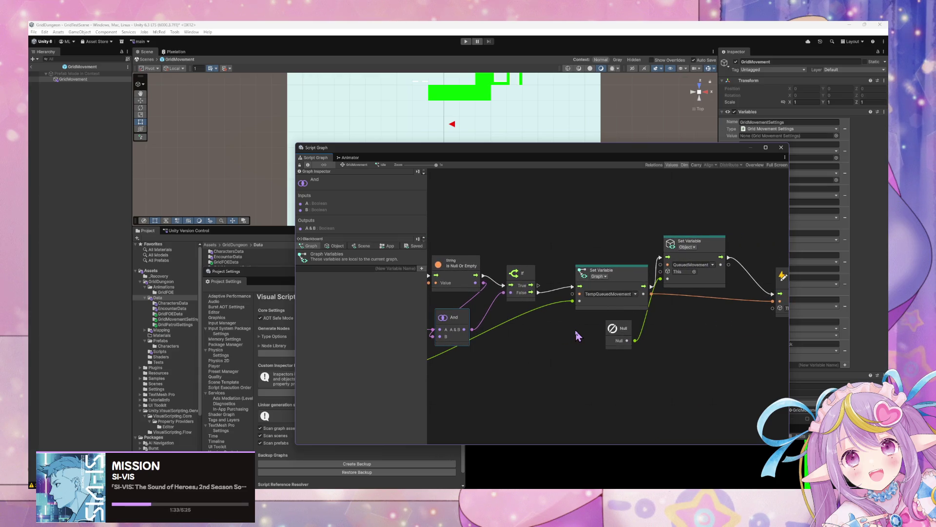
pyautogui.hscroll(-3, 577, 336)
# Step: Remove the Is Null Or Empty, And, second If and Has Variable nodes, wiring If True into Set Variable
pyautogui.click(642, 277)
pyautogui.press('Delete')
pyautogui.click(634, 318)
pyautogui.press('Delete')
pyautogui.click(702, 274)
pyautogui.press('Delete')
pyautogui.moveTo(584, 266)
pyautogui.mouseDown()
pyautogui.moveTo(623, 283)
pyautogui.moveTo(753, 288)
pyautogui.mouseUp()
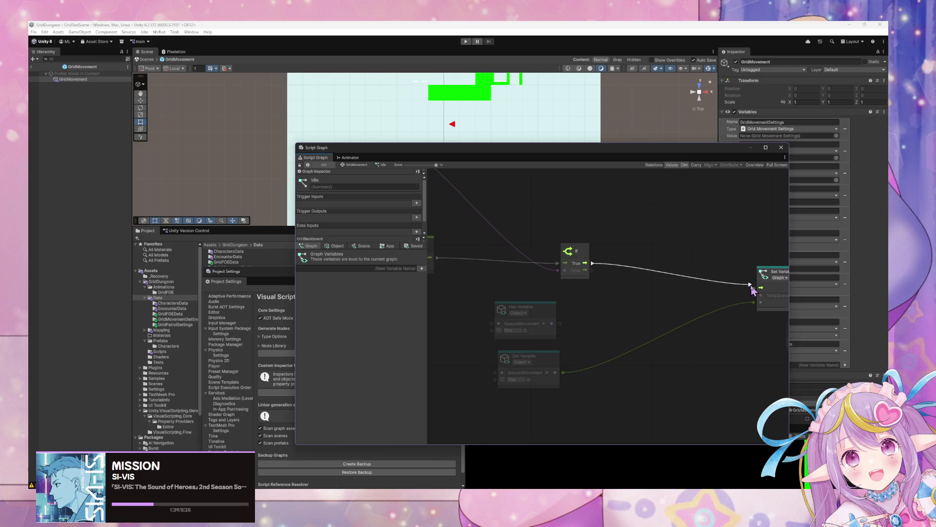
pyautogui.click(551, 333)
pyautogui.press('Delete')
# Step: Copy the TempQueuedMovement name, reposition the Get Variable node, and begin a new graph variable
pyautogui.click(554, 363)
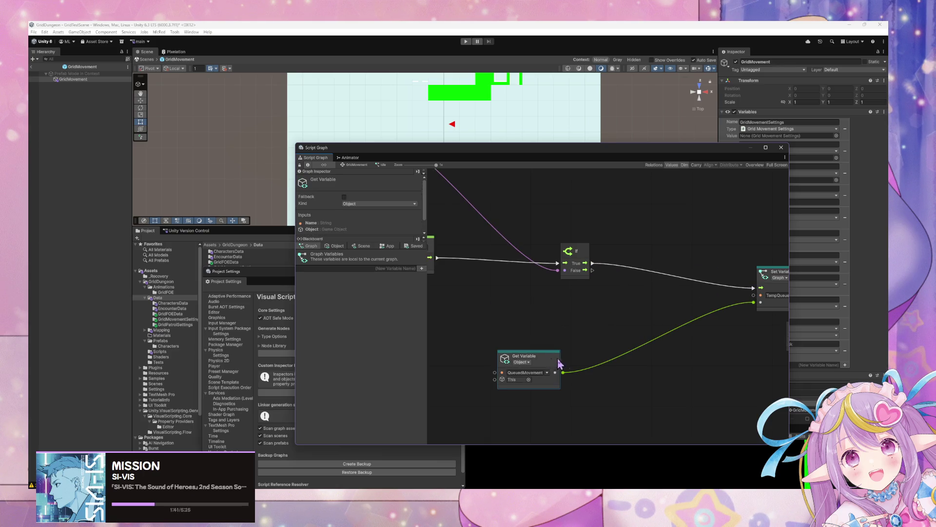
pyautogui.click(336, 245)
pyautogui.click(363, 246)
pyautogui.click(336, 246)
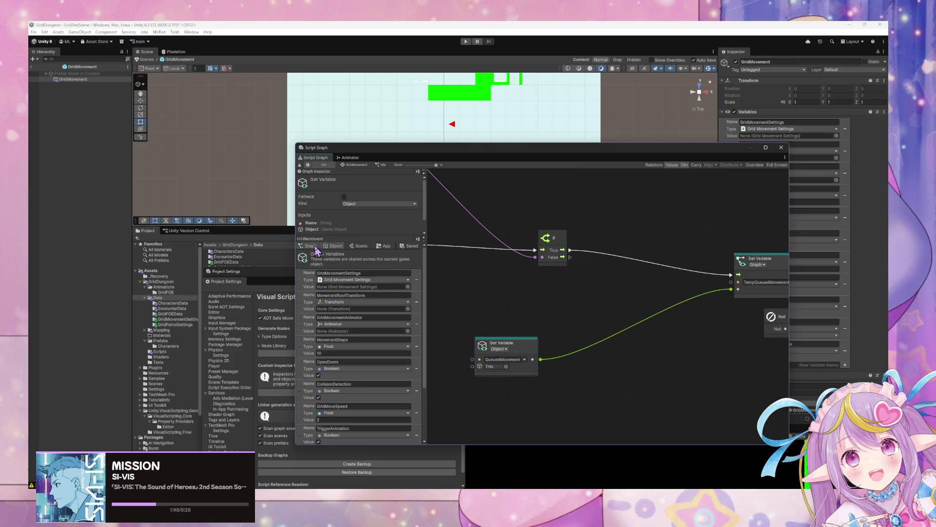
pyautogui.click(311, 246)
pyautogui.click(764, 283)
pyautogui.click(765, 282)
pyautogui.moveTo(561, 312); pyautogui.dragTo(541, 299)
pyautogui.moveTo(472, 341)
pyautogui.mouseDown()
pyautogui.moveTo(567, 304)
pyautogui.moveTo(541, 314)
pyautogui.mouseUp()
pyautogui.click(725, 276)
pyautogui.click(372, 269)
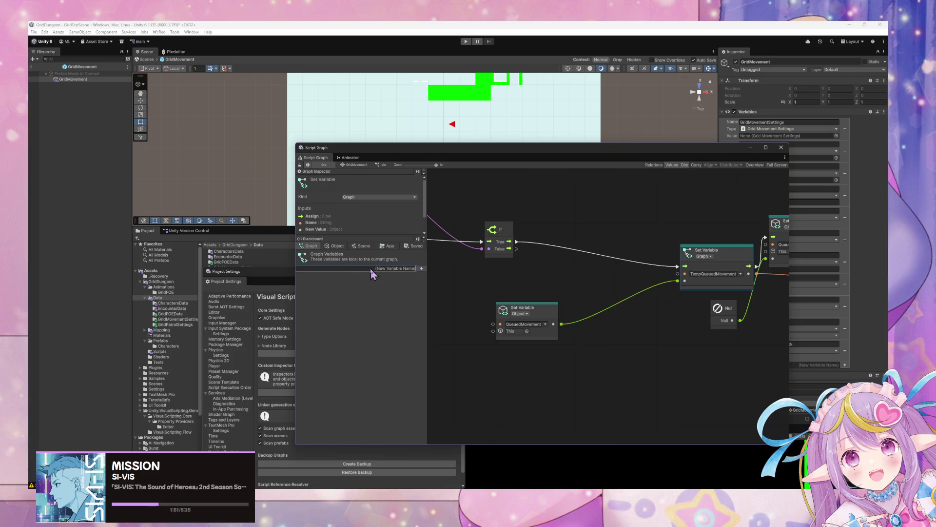
# Step: Add TempQueuedMovement as a Move Action graph variable with default value Idle, shifting the Null node
pyautogui.click(421, 268)
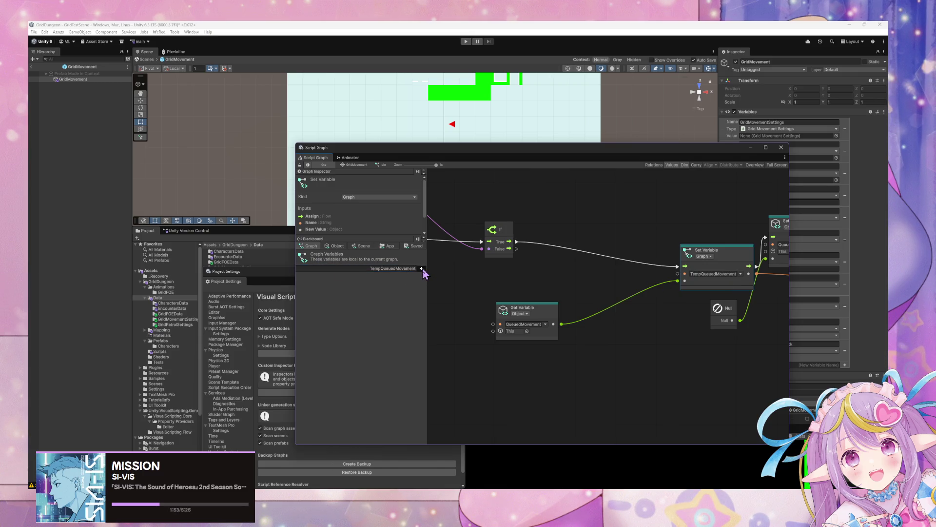
pyautogui.click(380, 276)
pyautogui.write('mo')
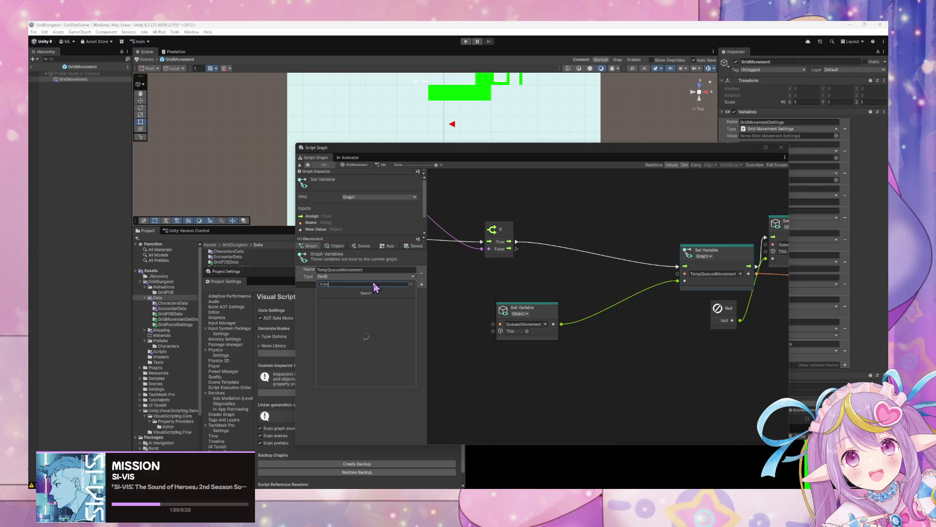
pyautogui.write('veactoin')
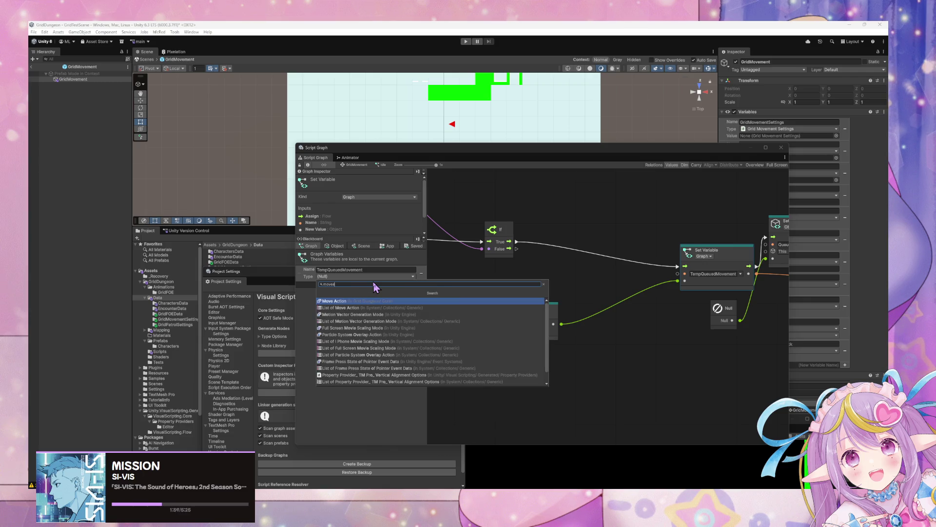
pyautogui.press('Return')
pyautogui.moveTo(634, 256); pyautogui.dragTo(561, 261)
pyautogui.moveTo(623, 259); pyautogui.dragTo(498, 256)
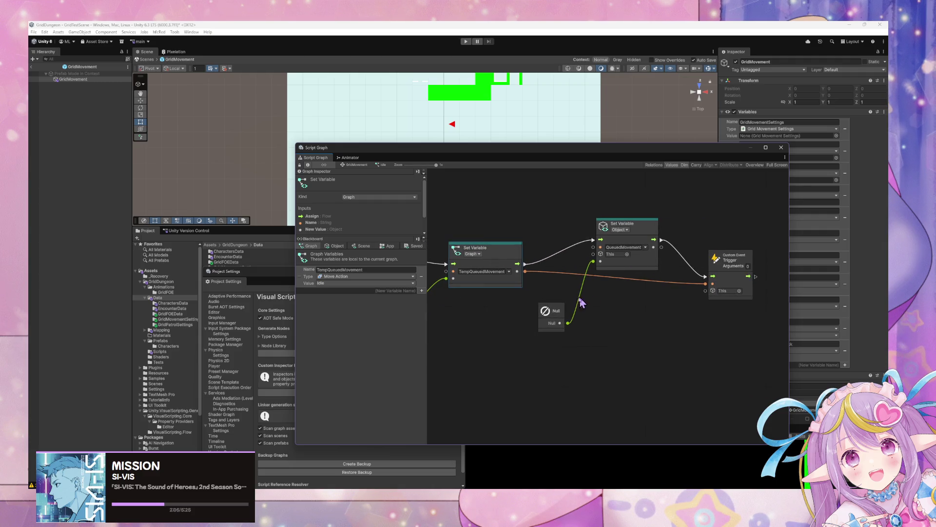
pyautogui.moveTo(565, 318); pyautogui.dragTo(523, 327)
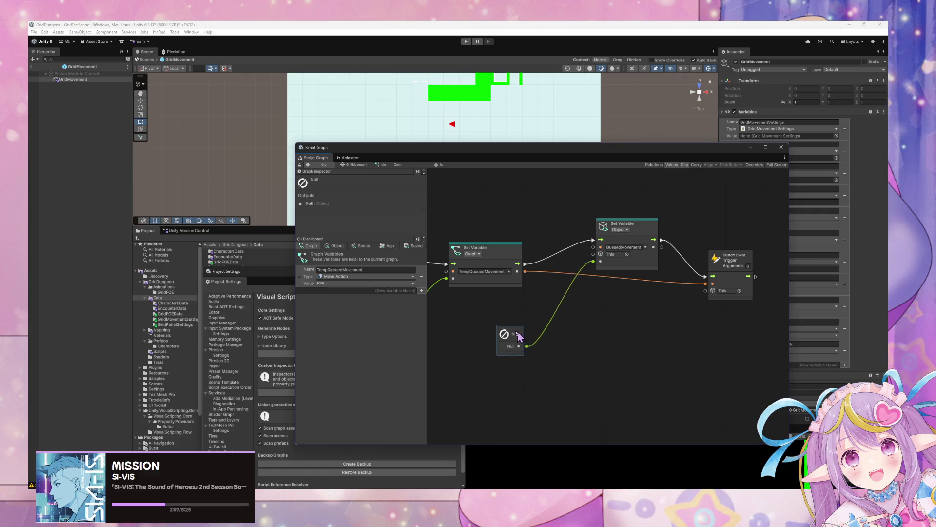
pyautogui.moveTo(564, 289); pyautogui.dragTo(703, 305)
pyautogui.moveTo(622, 234)
pyautogui.mouseDown()
pyautogui.moveTo(628, 290)
pyautogui.moveTo(640, 260)
pyautogui.mouseUp()
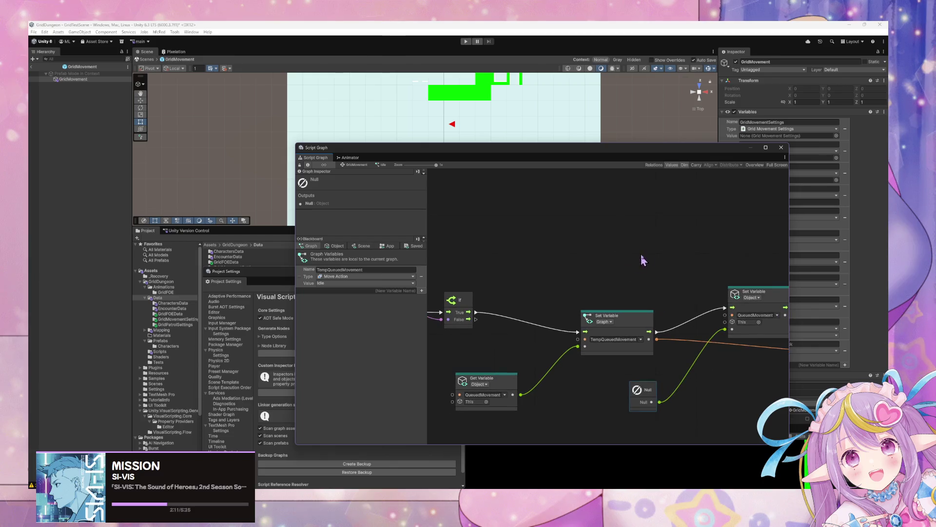
pyautogui.scroll(-6, 633, 239)
pyautogui.click(413, 283)
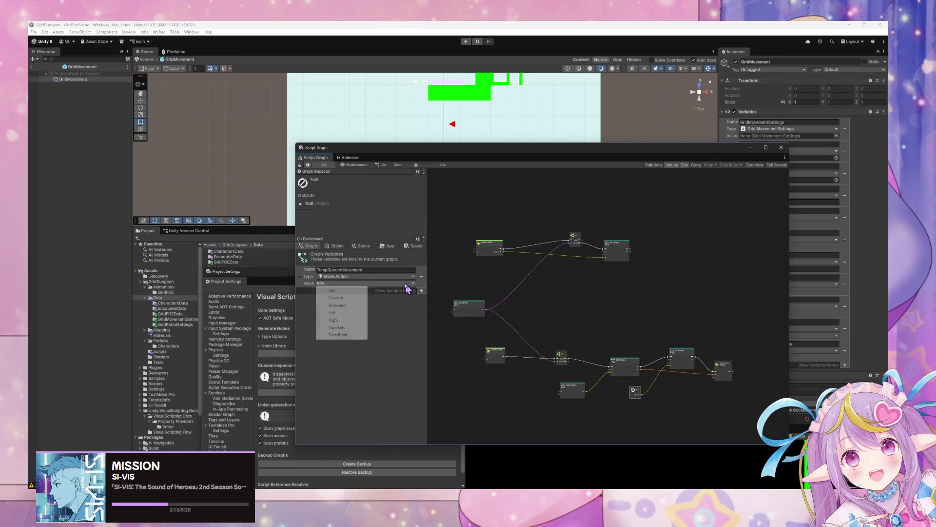
pyautogui.click(671, 335)
# Step: Select the Null node and open the graph's context menu beside it
pyautogui.scroll(6, 674, 382)
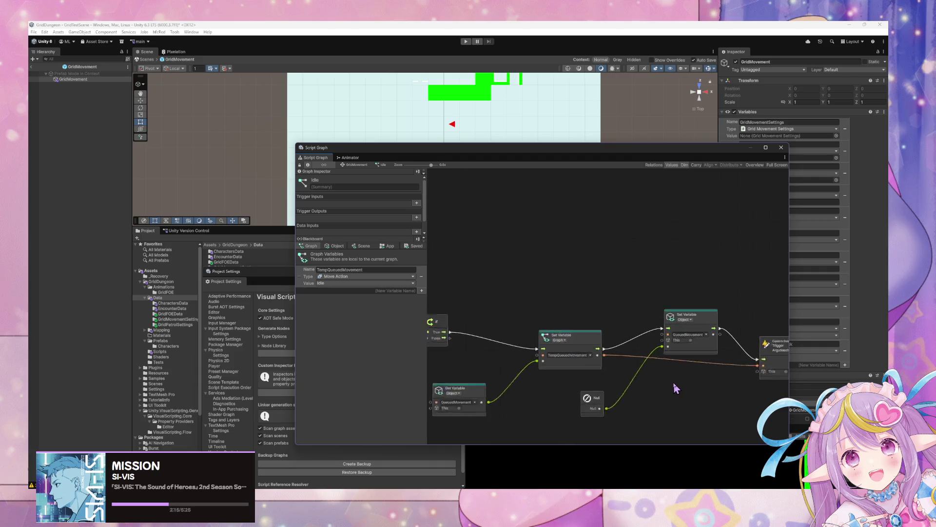
pyautogui.click(617, 362)
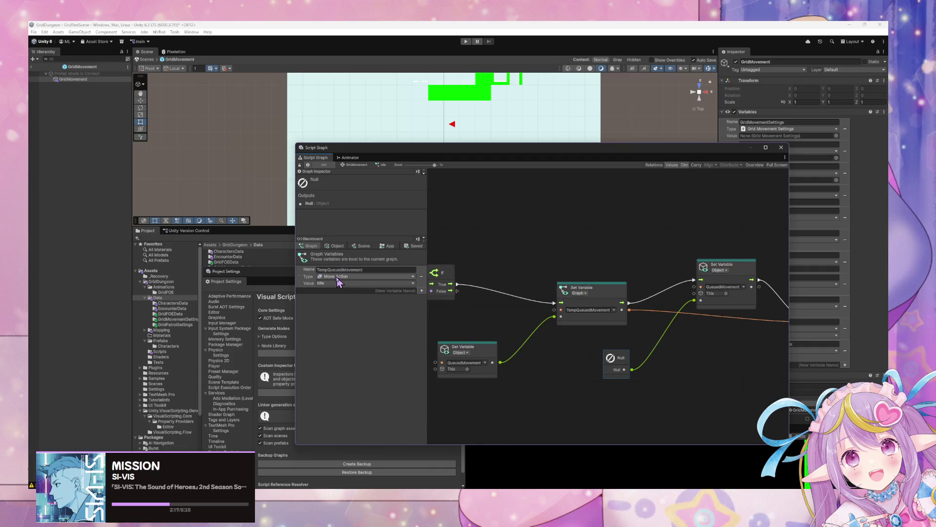
pyautogui.rightClick(609, 342)
# Step: Add a Move Action literal, connect it to Set Variable's value, and delete the Null node
pyautogui.click(632, 347)
pyautogui.write('moveaction')
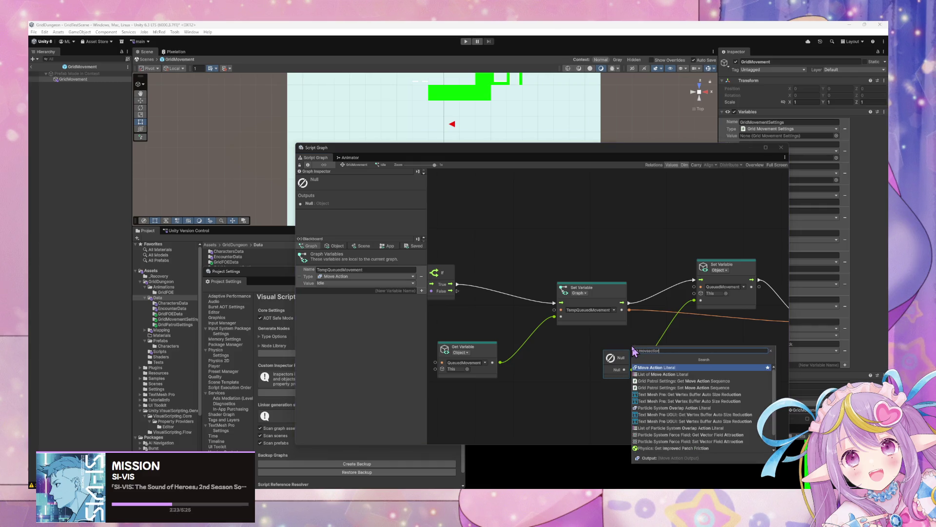
pyautogui.press('Return')
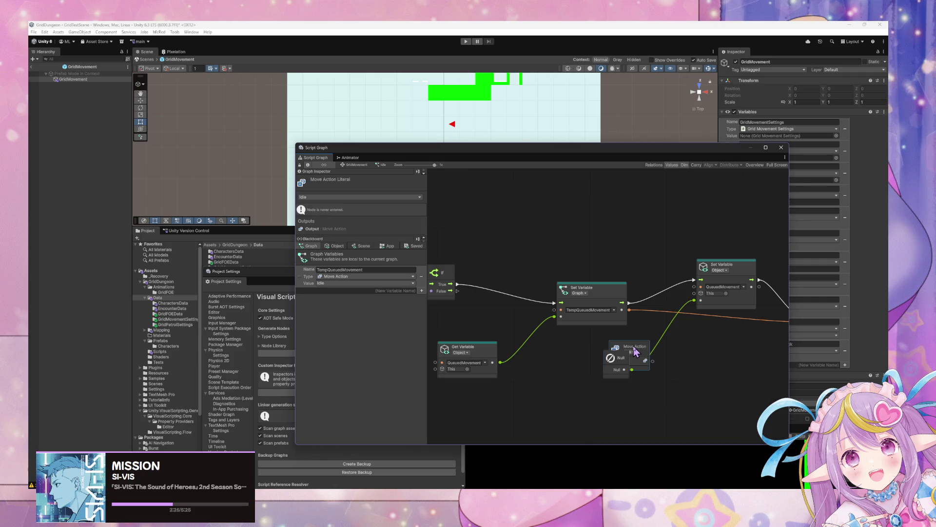
pyautogui.moveTo(636, 349); pyautogui.dragTo(694, 299)
pyautogui.click(616, 362)
pyautogui.press('Delete')
pyautogui.moveTo(642, 361); pyautogui.dragTo(594, 372)
pyautogui.hscroll(5, 627, 361)
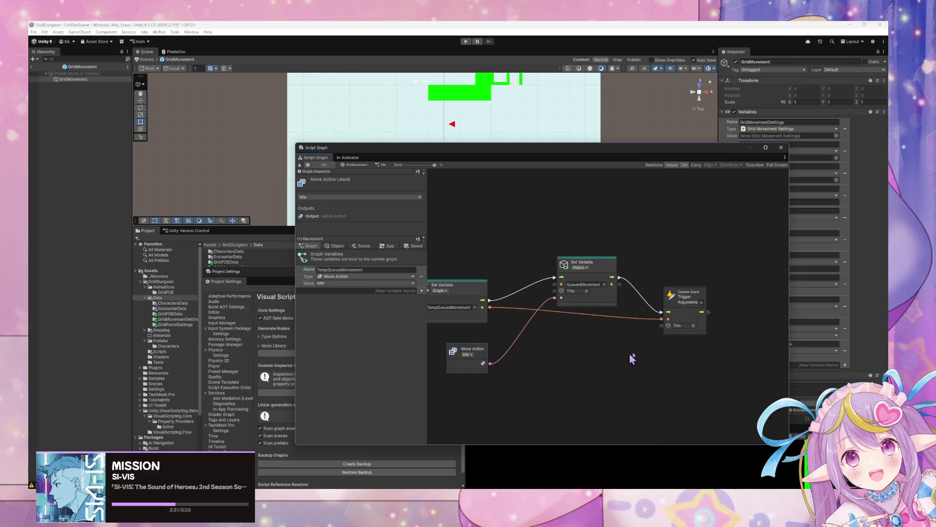
pyautogui.moveTo(665, 314); pyautogui.dragTo(710, 320)
# Step: Add a Switch On Enum node and set its enum type to Move Action
pyautogui.rightClick(645, 341)
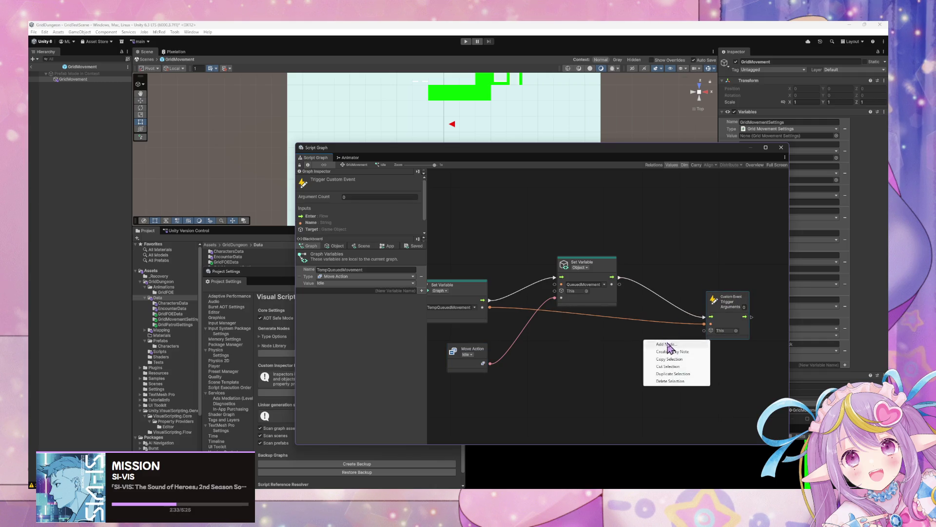
pyautogui.click(669, 344)
pyautogui.write('switch on e')
pyautogui.press('Return')
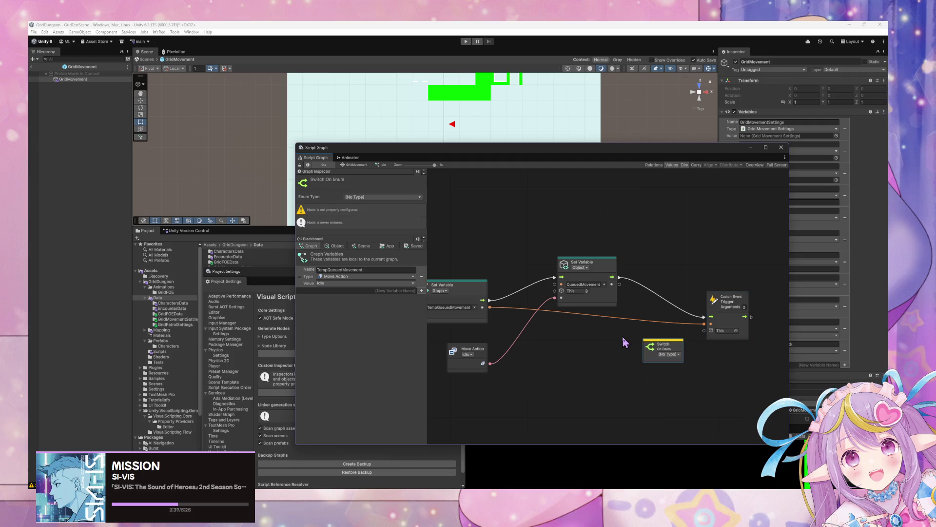
pyautogui.click(668, 356)
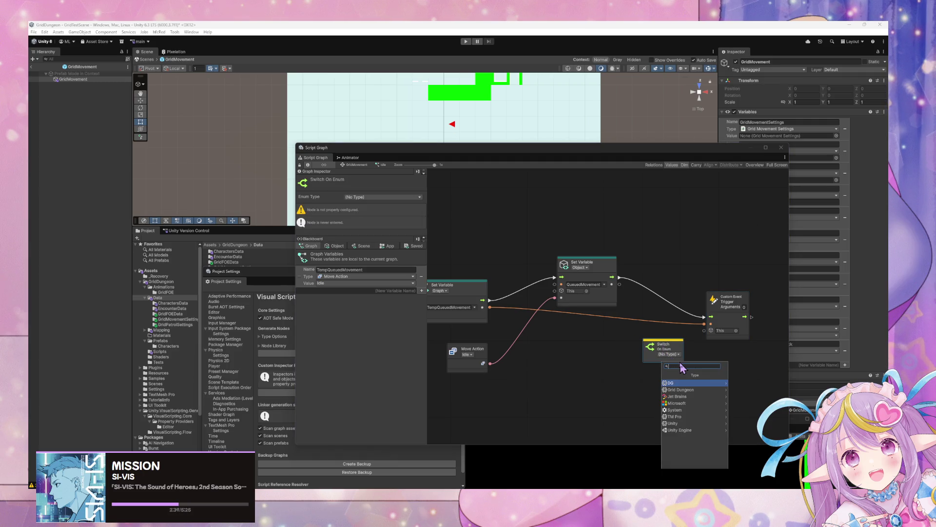
pyautogui.write('moveaction')
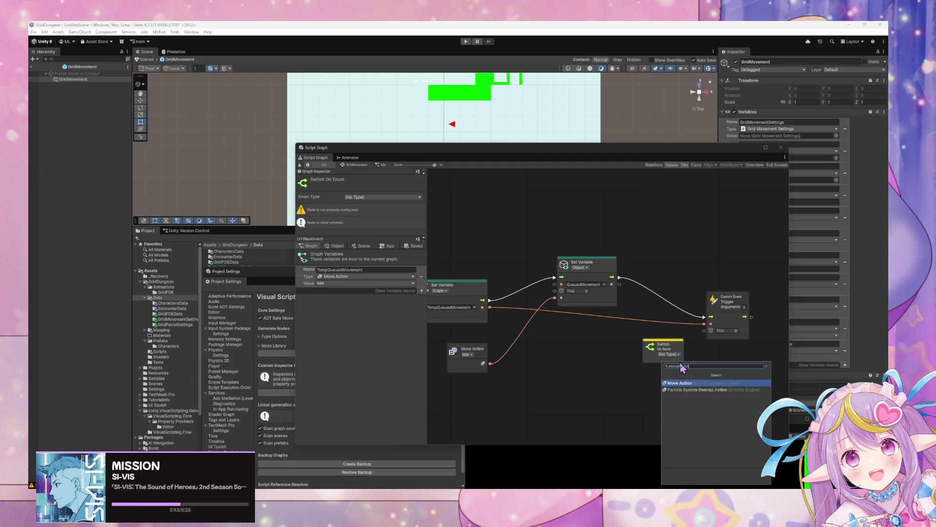
pyautogui.press('Return')
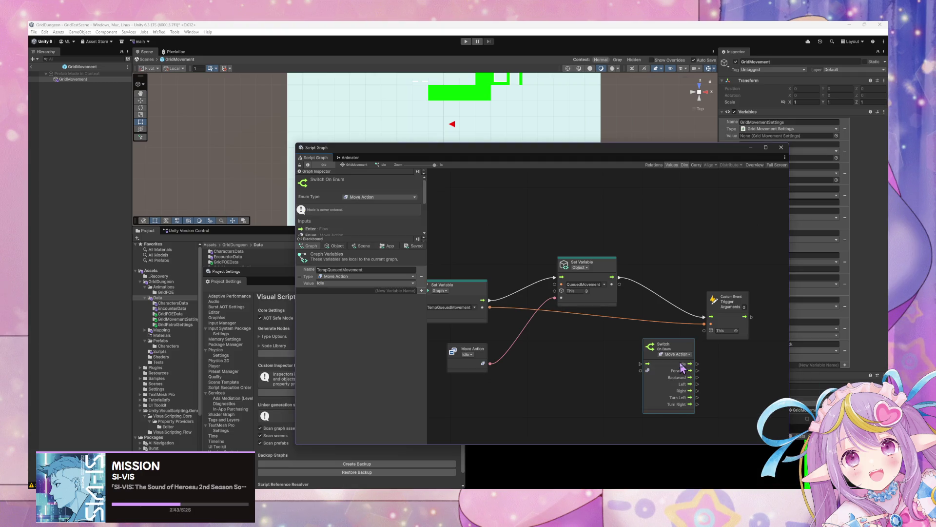
pyautogui.moveTo(658, 346); pyautogui.dragTo(650, 321)
# Step: Route Set Variable's flow into the Switch On Enum and add a Select On Enum node
pyautogui.moveTo(619, 277); pyautogui.dragTo(633, 338)
pyautogui.rightClick(610, 362)
pyautogui.click(628, 367)
pyautogui.write('select on e')
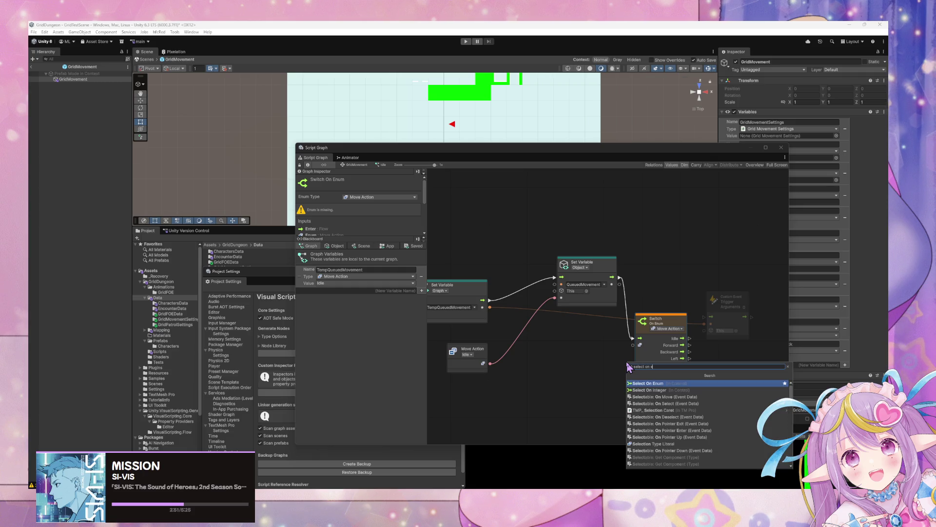
pyautogui.press('Return')
# Step: Place the Select On Enum beside the Switch and set its type to Move Action
pyautogui.moveTo(632, 380); pyautogui.dragTo(599, 380)
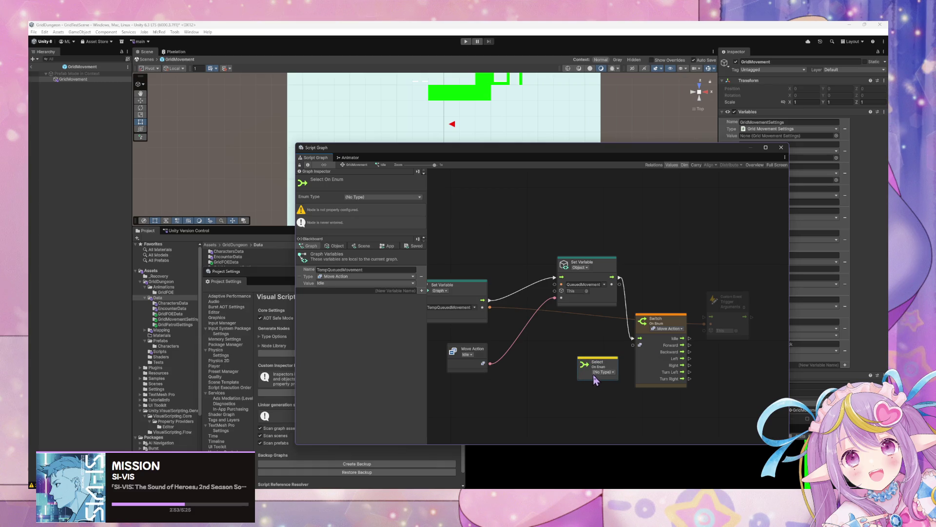
pyautogui.click(602, 372)
pyautogui.write('moveaction')
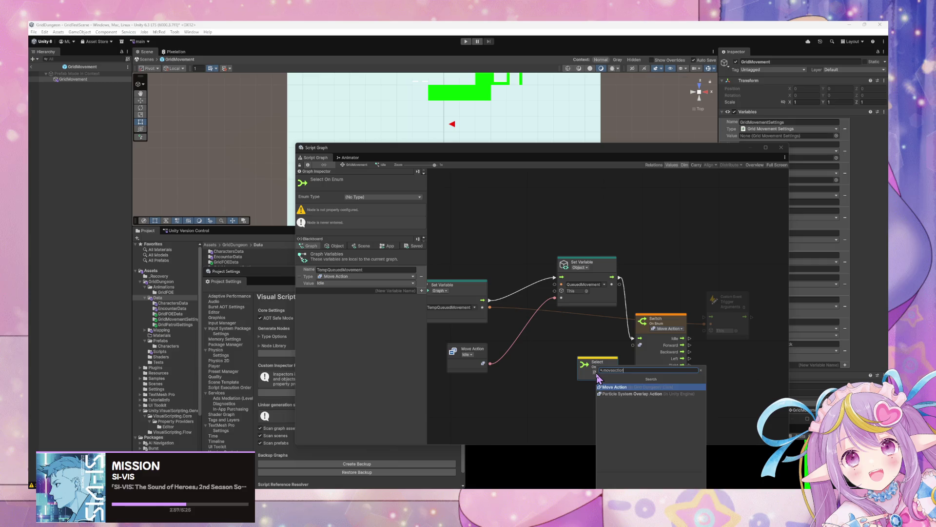
pyautogui.press('Return')
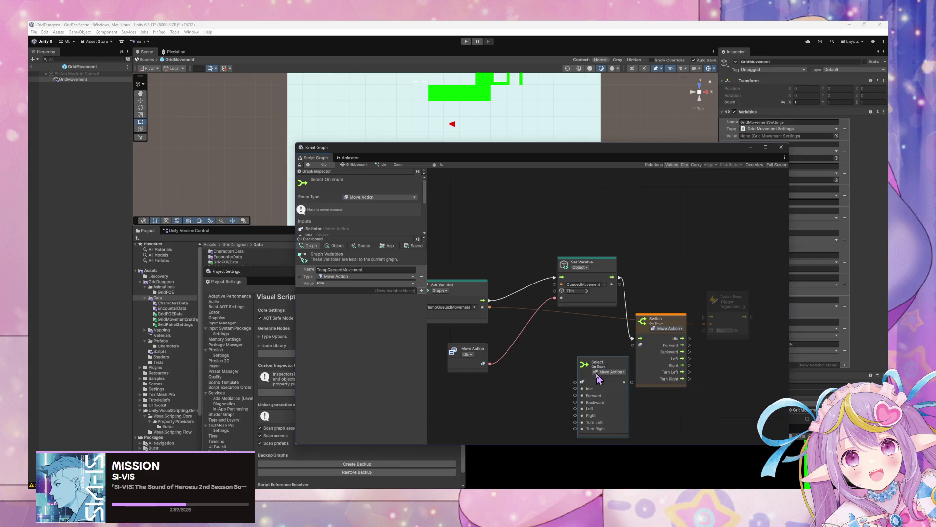
pyautogui.moveTo(603, 330); pyautogui.dragTo(591, 311)
# Step: Inspect the Switch On Enum node, clear the selection, then select the Switch again
pyautogui.click(668, 322)
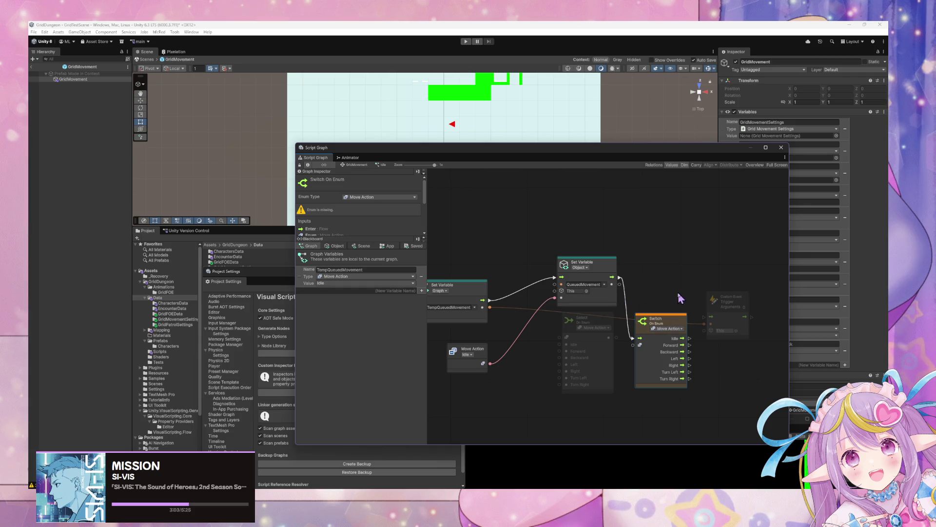
pyautogui.rightClick(654, 298)
pyautogui.click(666, 299)
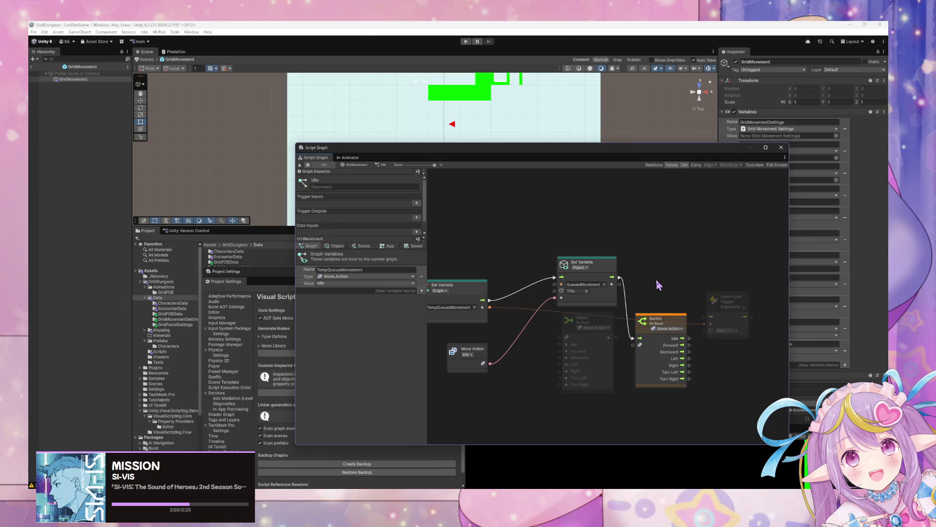
pyautogui.moveTo(437, 497)
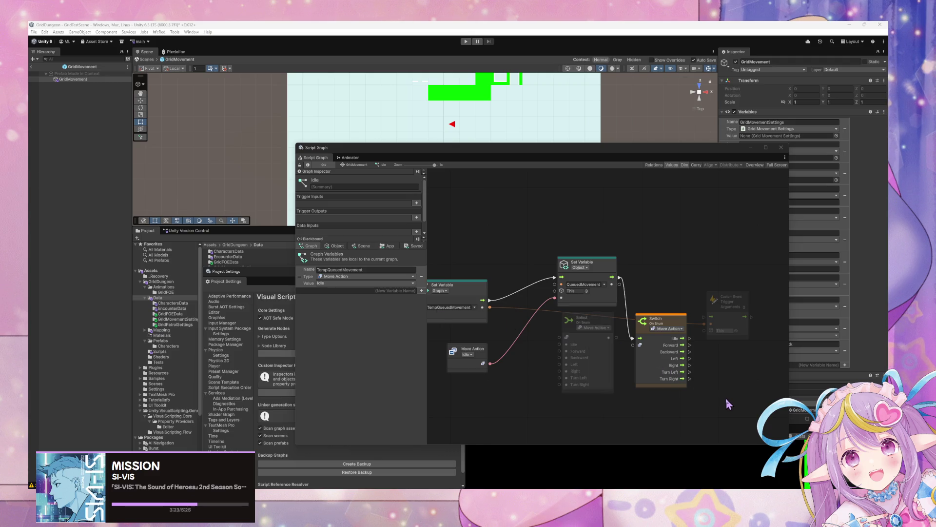
pyautogui.click(663, 321)
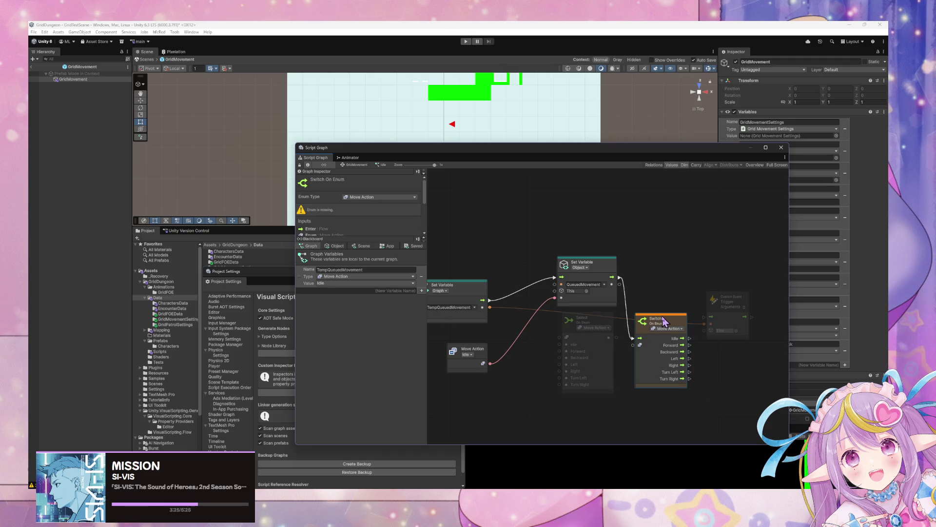
# Step: Delete the Switch On Enum node and move Select On Enum into its place
pyautogui.press('Delete')
pyautogui.moveTo(600, 327); pyautogui.dragTo(668, 329)
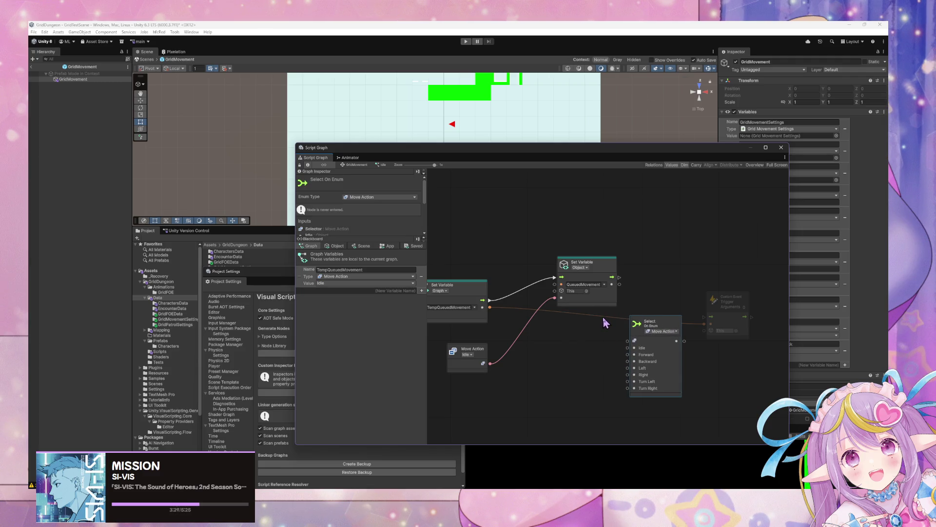
pyautogui.moveTo(484, 348)
pyautogui.mouseDown()
pyautogui.moveTo(478, 336)
pyautogui.moveTo(486, 336)
pyautogui.mouseUp()
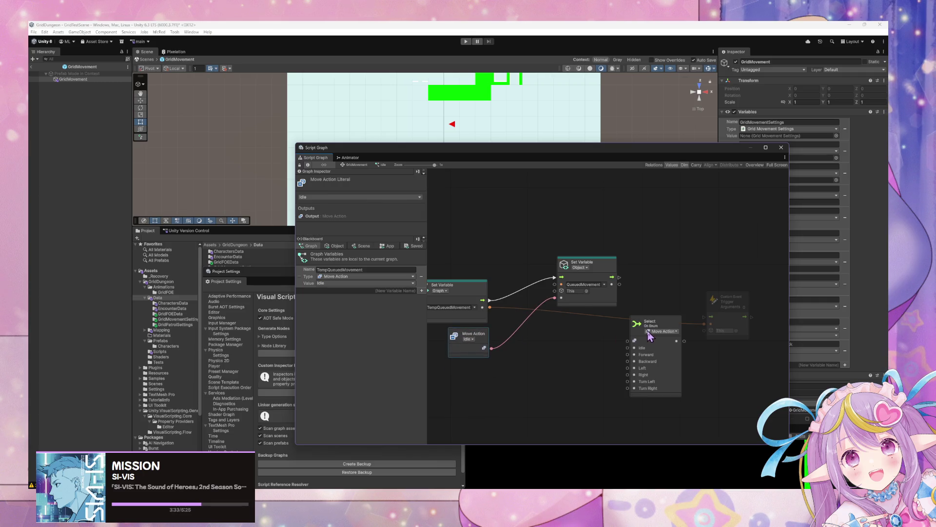
pyautogui.click(600, 338)
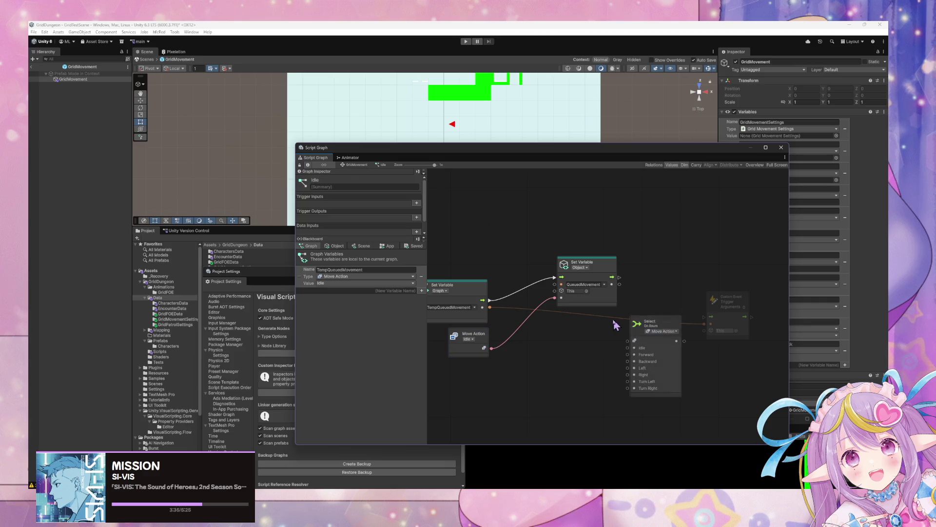
# Step: Search the node finder for 'to', 'moven' and 'enu', then close it without adding anything
pyautogui.rightClick(595, 326)
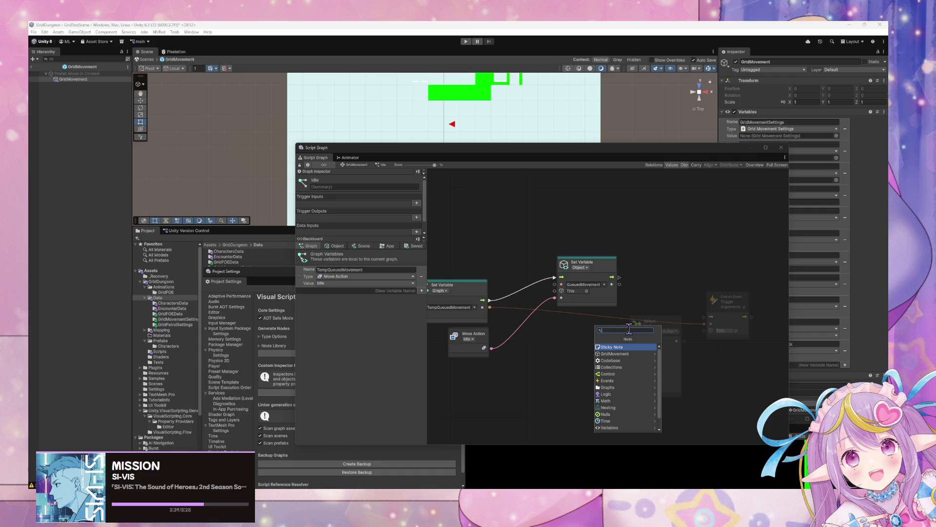
pyautogui.write('to str')
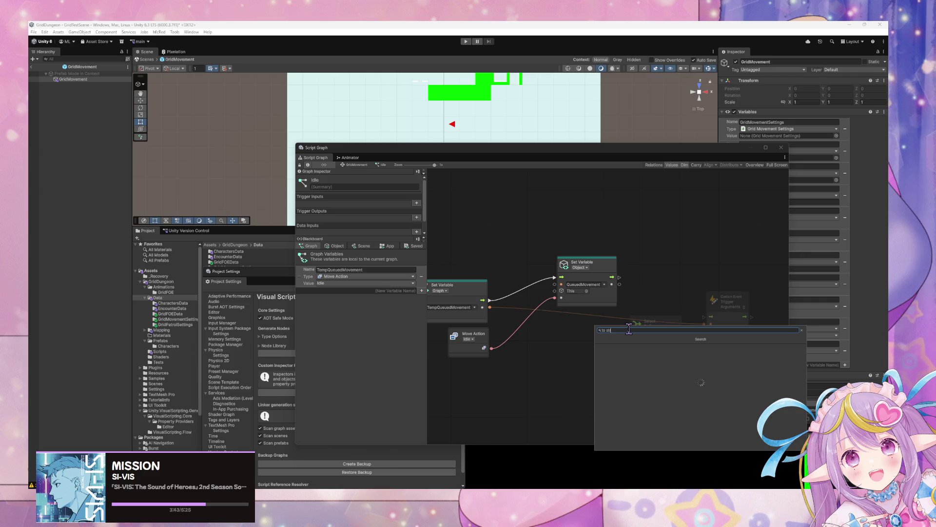
pyautogui.press('BackSpace')
pyautogui.press('BackSpace')
pyautogui.press('BackSpace')
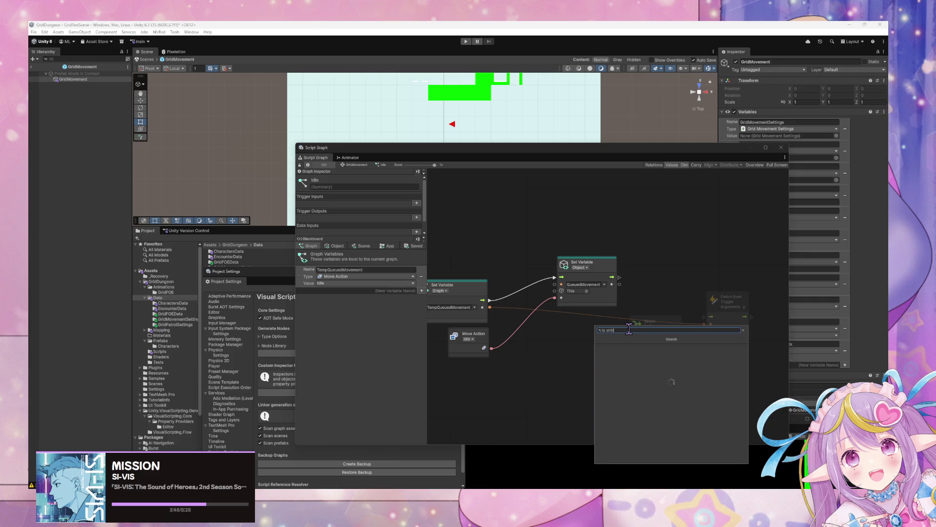
pyautogui.write('move actio')
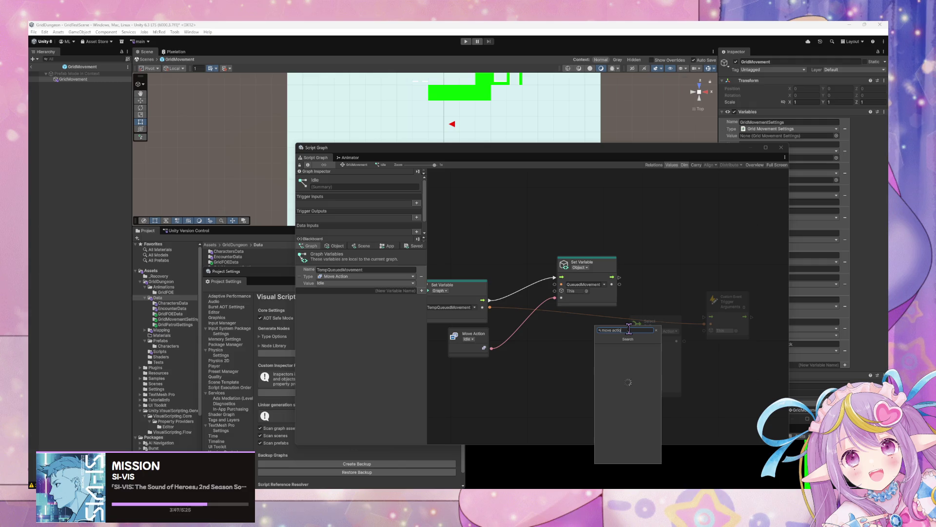
pyautogui.write('n to string')
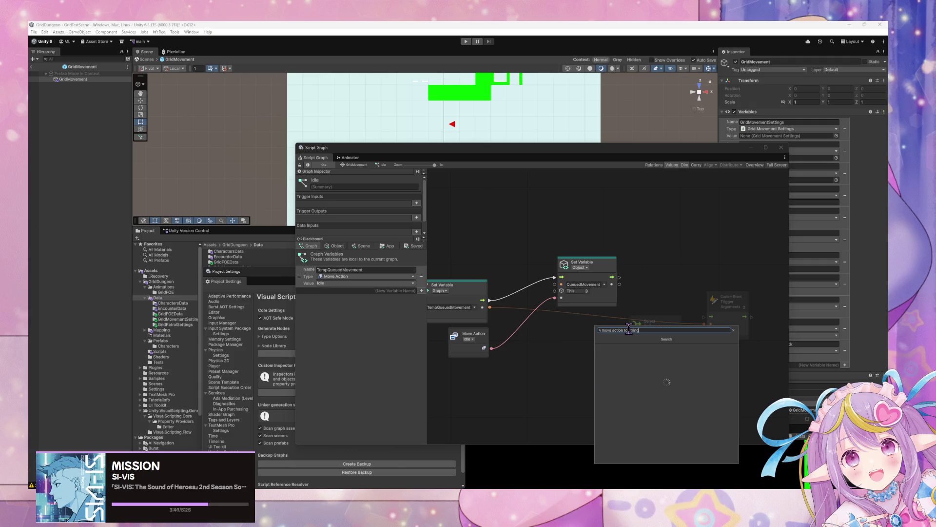
pyautogui.press('BackSpace')
pyautogui.press('BackSpace')
pyautogui.press('BackSpace')
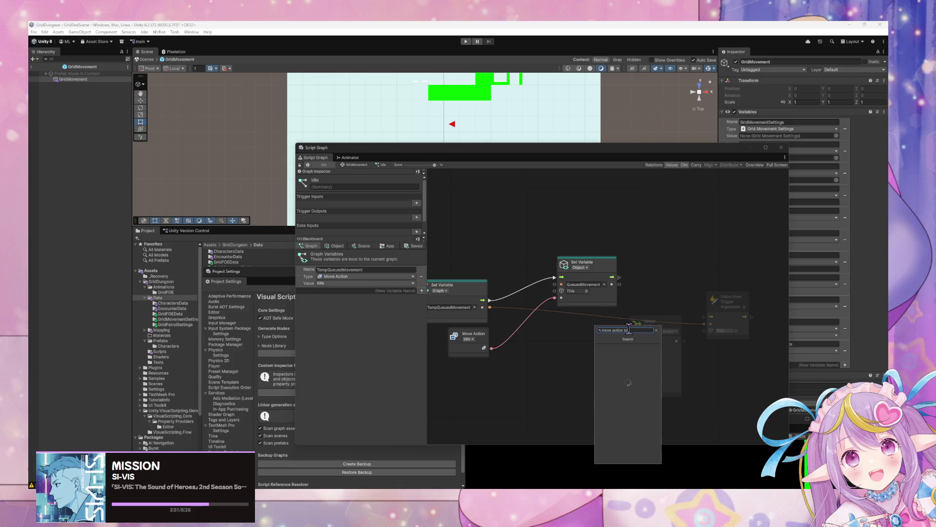
pyautogui.hotkey('ctrl', 'a')
pyautogui.press('BackSpace')
pyautogui.write('enu')
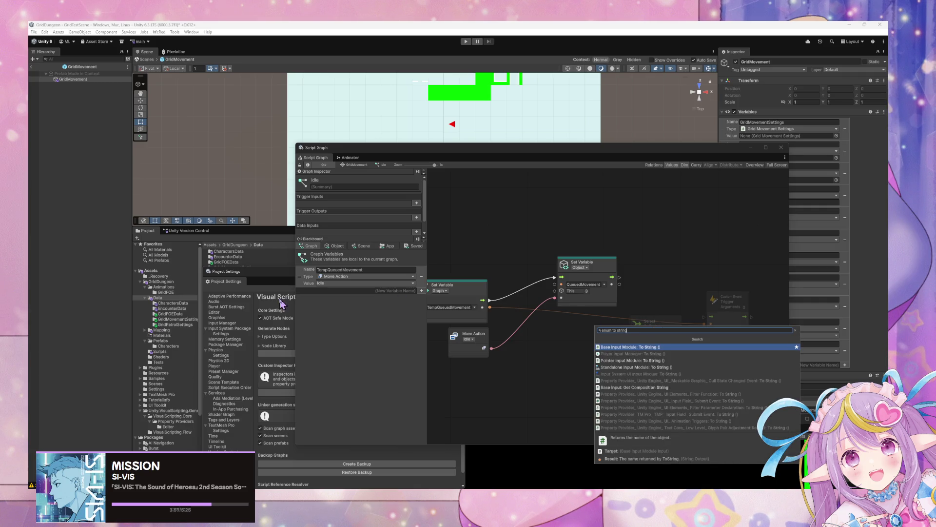
pyautogui.press('Escape')
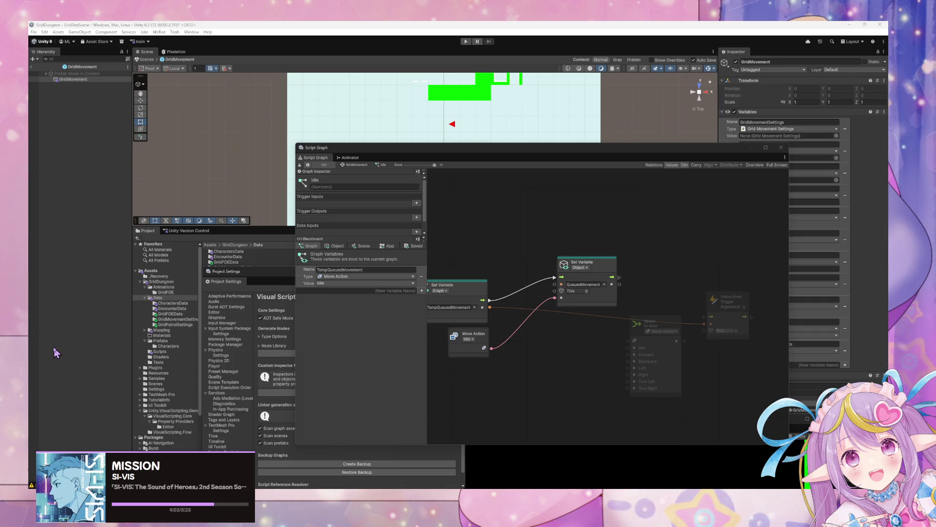
# Step: Add a To String node from the Move Action output, unlink it, and place it beside Set Variable
pyautogui.moveTo(677, 341); pyautogui.dragTo(710, 366)
pyautogui.write('to string')
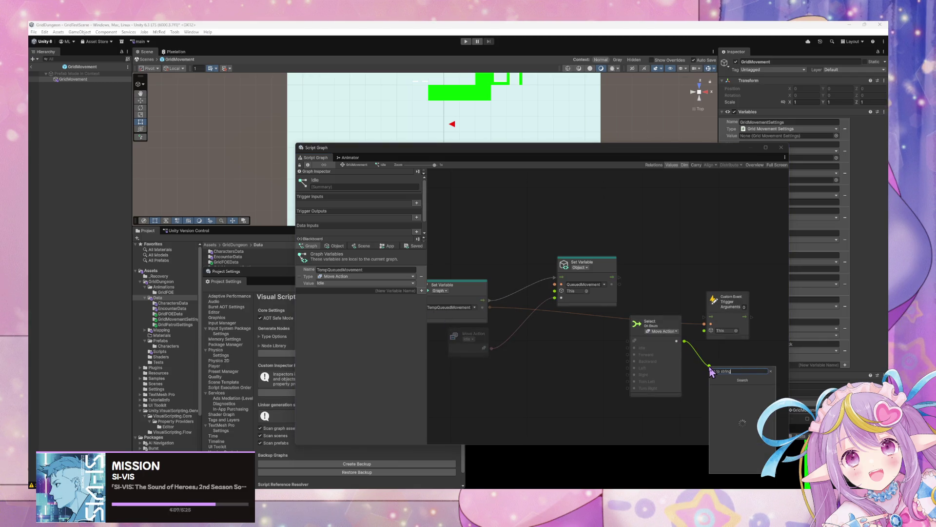
pyautogui.click(576, 364)
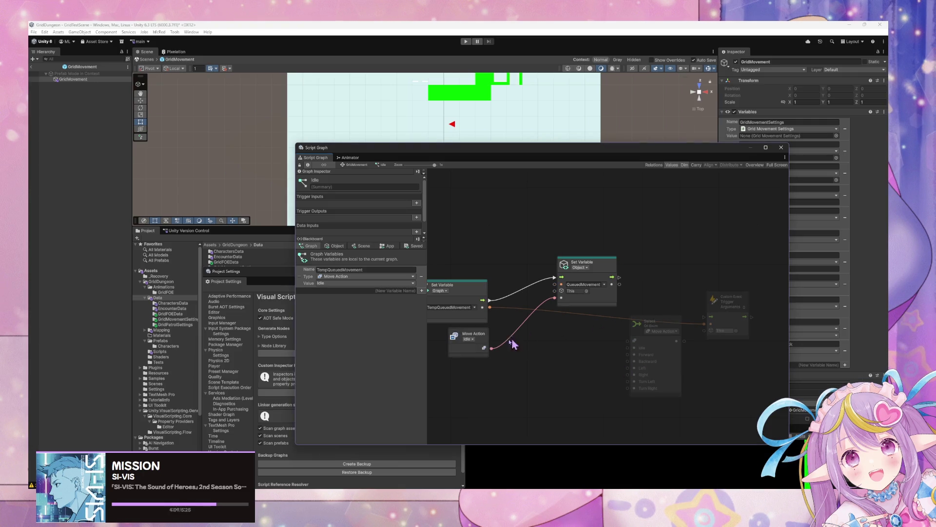
pyautogui.moveTo(492, 349); pyautogui.dragTo(536, 357)
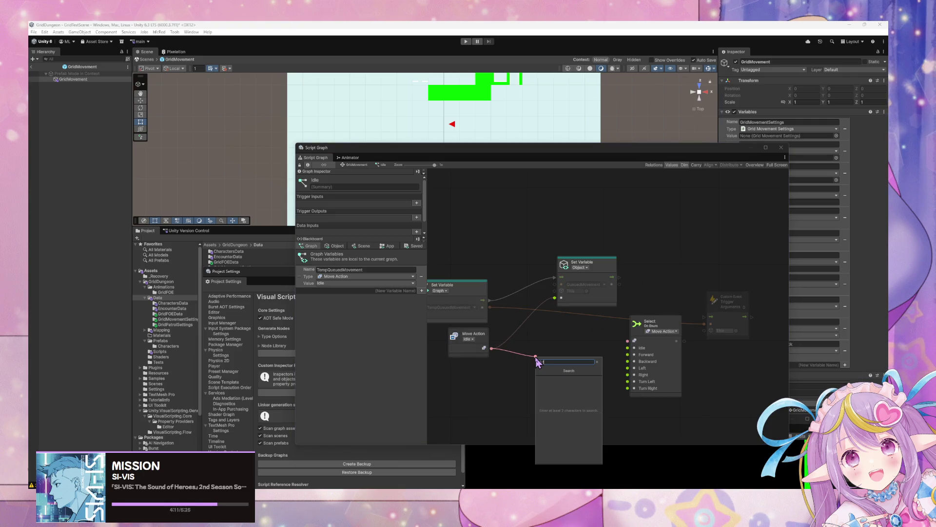
pyautogui.write('to string')
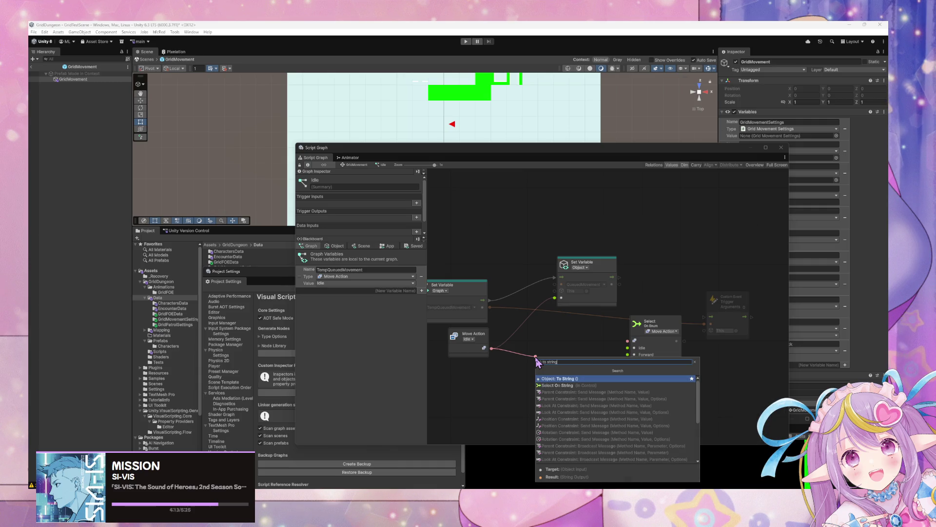
pyautogui.press('Return')
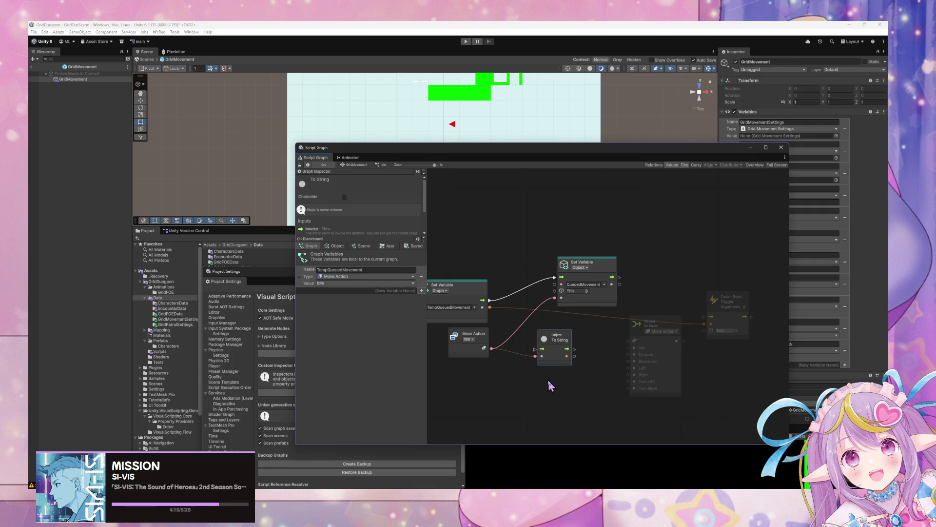
pyautogui.rightClick(536, 357)
pyautogui.moveTo(568, 345); pyautogui.dragTo(675, 275)
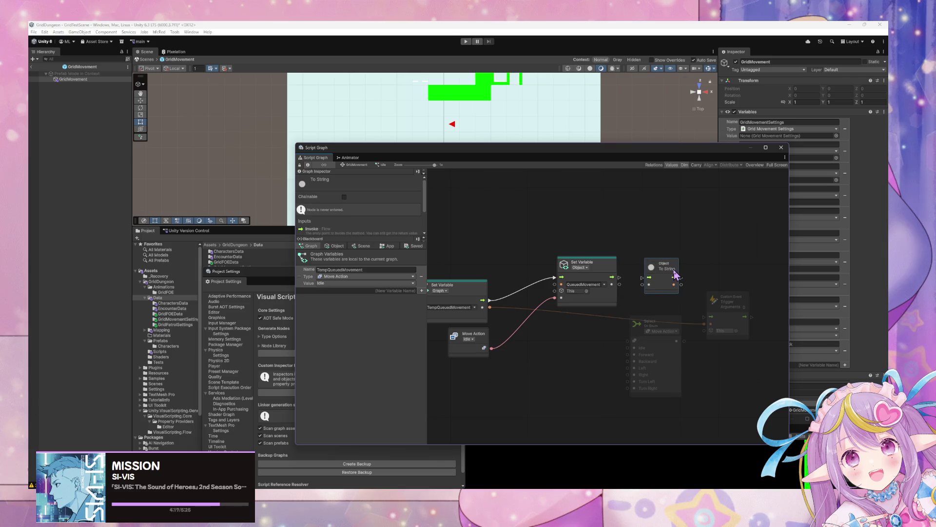
# Step: Delete Select On Enum and wire Set Variable's flow and TempQueuedMovement into To String
pyautogui.moveTo(664, 331); pyautogui.dragTo(618, 338)
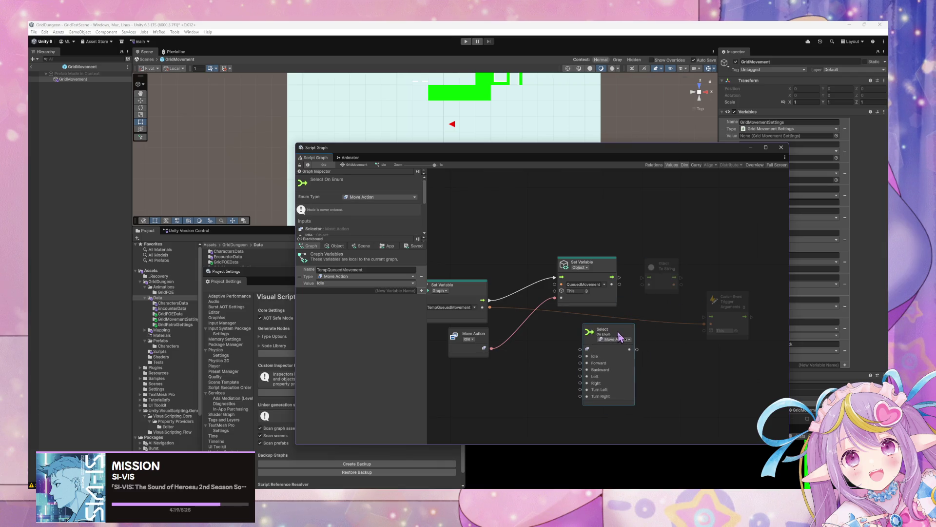
pyautogui.press('Delete')
pyautogui.click(649, 261)
pyautogui.moveTo(619, 278); pyautogui.dragTo(644, 285)
pyautogui.moveTo(598, 307); pyautogui.dragTo(656, 310)
pyautogui.moveTo(559, 305)
pyautogui.mouseDown()
pyautogui.moveTo(711, 283)
pyautogui.moveTo(642, 286)
pyautogui.moveTo(584, 258)
pyautogui.mouseUp()
pyautogui.click(433, 324)
pyautogui.moveTo(495, 318)
pyautogui.mouseDown()
pyautogui.moveTo(558, 317)
pyautogui.moveTo(535, 326)
pyautogui.mouseUp()
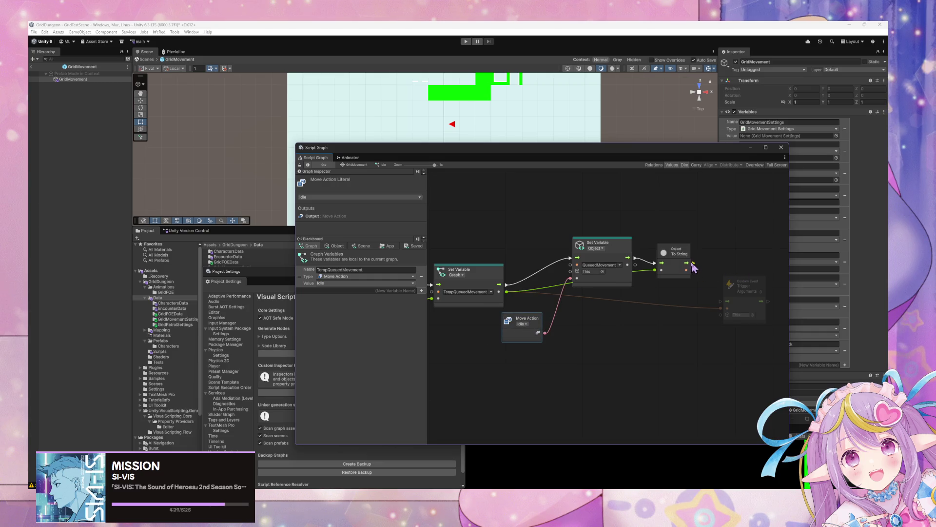
# Step: Connect To String's flow to the Custom Event trigger and its text to the event name
pyautogui.moveTo(693, 263)
pyautogui.mouseDown()
pyautogui.moveTo(725, 302)
pyautogui.moveTo(764, 263)
pyautogui.moveTo(722, 287)
pyautogui.moveTo(735, 287)
pyautogui.mouseUp()
pyautogui.moveTo(600, 300); pyautogui.dragTo(688, 302)
pyautogui.click(686, 297)
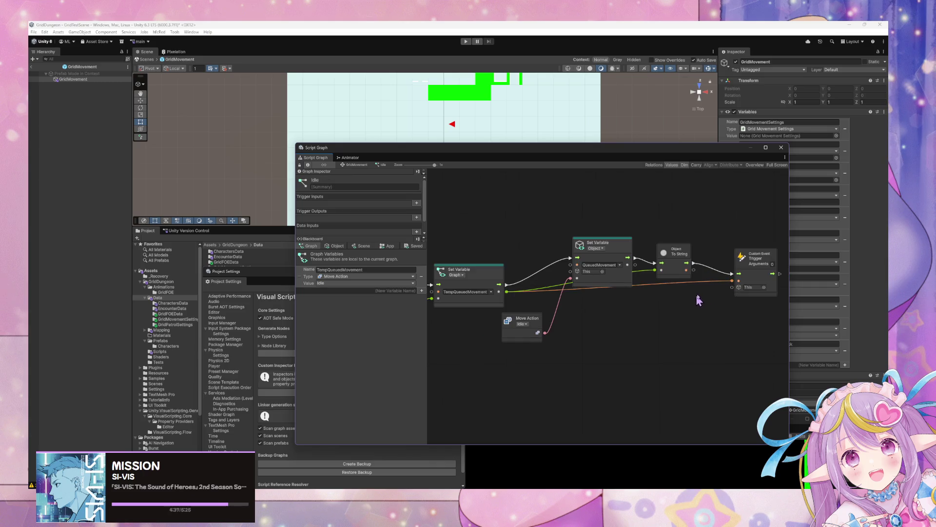
pyautogui.moveTo(588, 297); pyautogui.dragTo(671, 305)
pyautogui.moveTo(632, 279)
pyautogui.mouseDown()
pyautogui.moveTo(636, 242)
pyautogui.moveTo(625, 303)
pyautogui.moveTo(620, 276)
pyautogui.mouseUp()
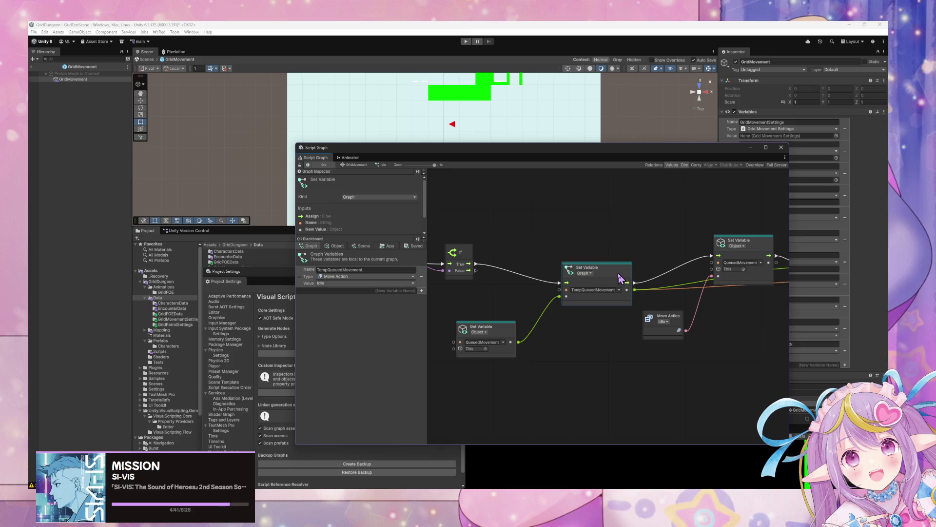
# Step: Reconnect TempQueuedMovement to the To String input, then return to the GridMovement state graph
pyautogui.hscroll(5, 648, 276)
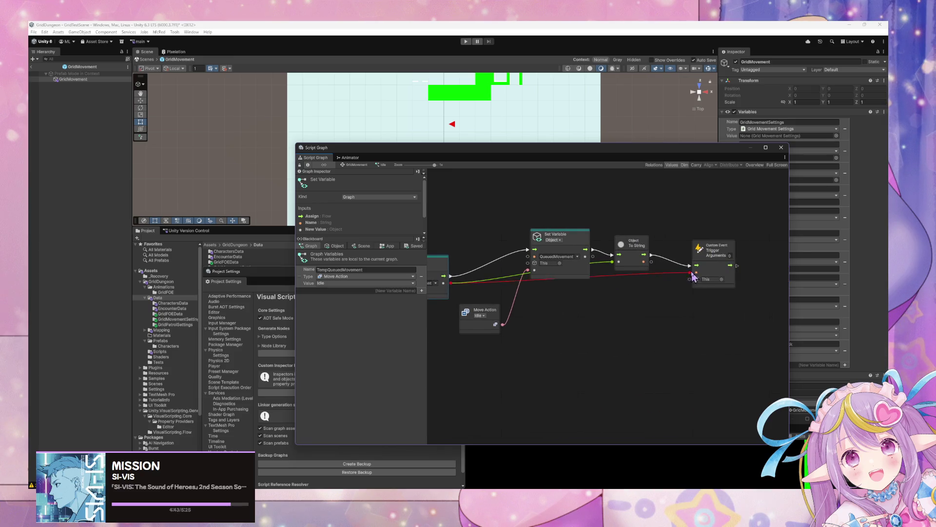
pyautogui.hscroll(-3, 595, 296)
pyautogui.moveTo(529, 280)
pyautogui.mouseDown()
pyautogui.moveTo(698, 259)
pyautogui.moveTo(774, 270)
pyautogui.mouseUp()
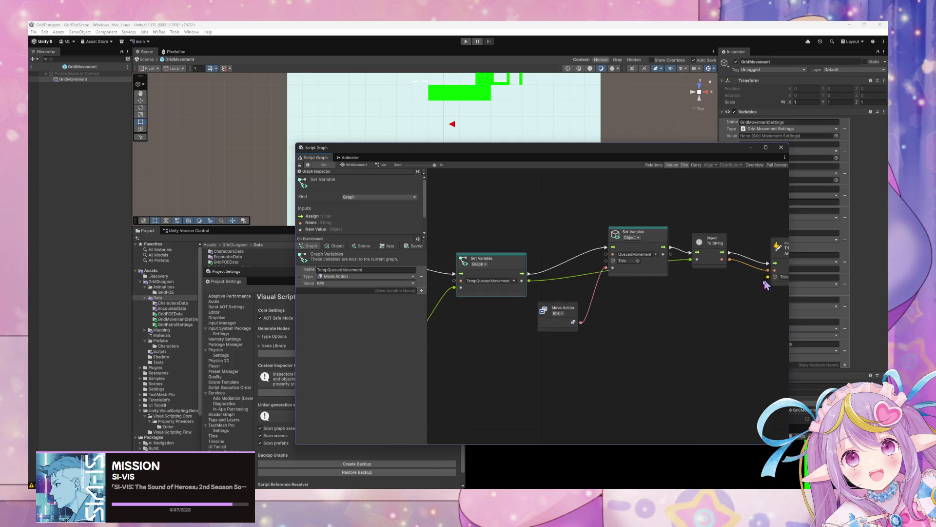
pyautogui.hscroll(4, 669, 309)
pyautogui.hscroll(-3, 607, 299)
pyautogui.click(534, 313)
pyautogui.click(636, 319)
pyautogui.click(550, 318)
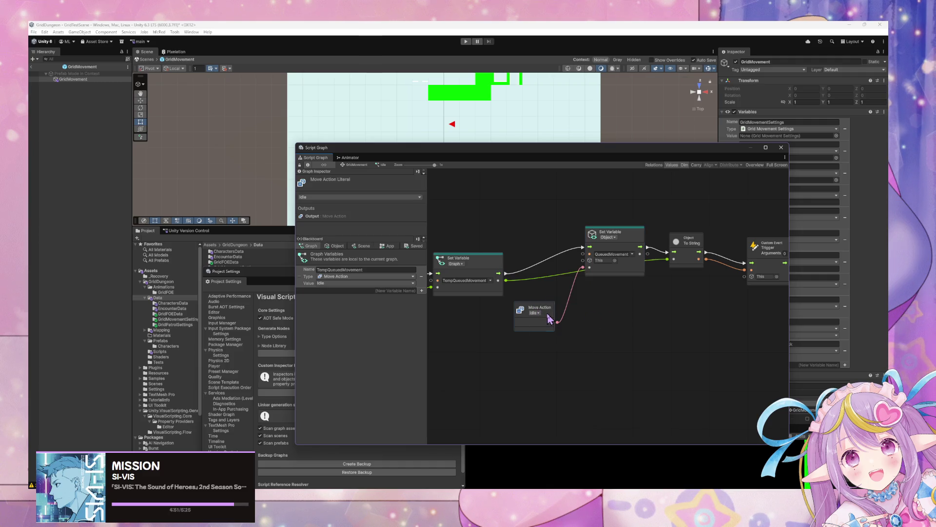
pyautogui.click(358, 165)
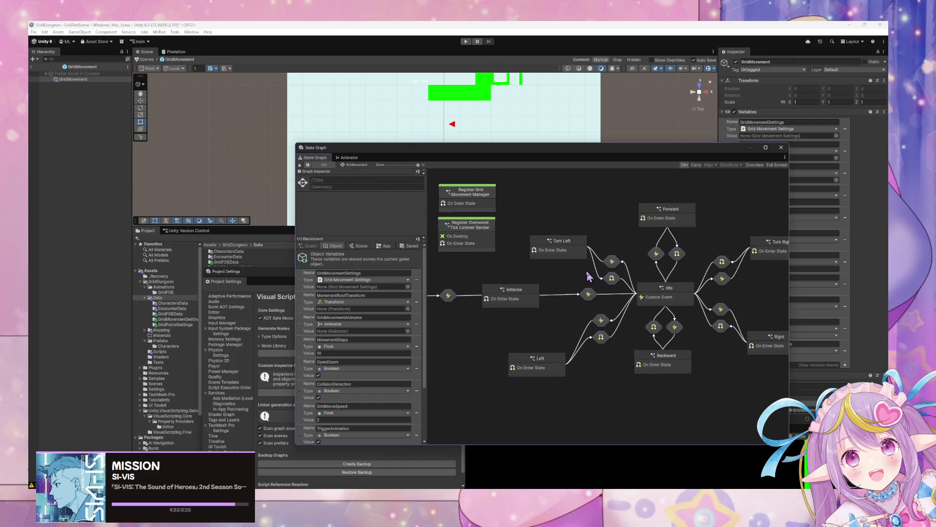
# Step: Check the Turn Left and Left state graphs, then open the Left transition's GridLeft event name
pyautogui.doubleClick(579, 255)
pyautogui.click(609, 360)
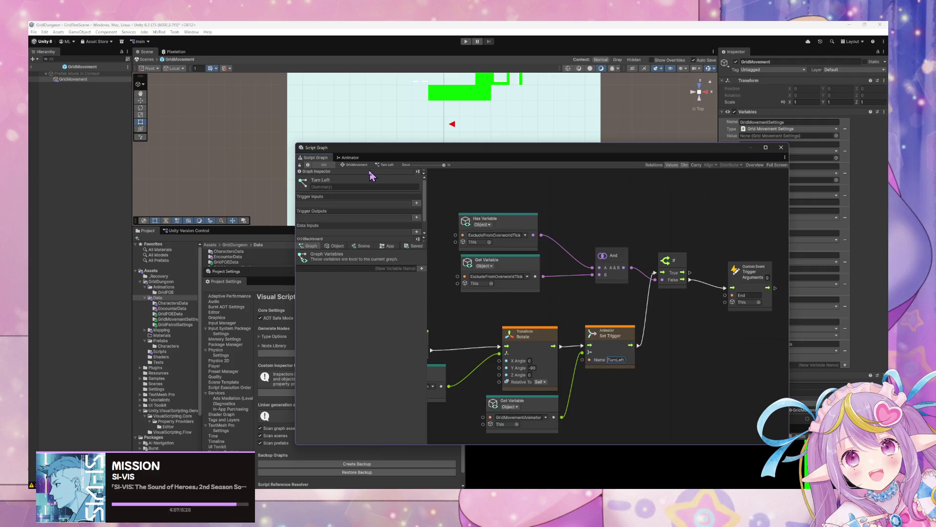
pyautogui.click(355, 165)
pyautogui.doubleClick(560, 361)
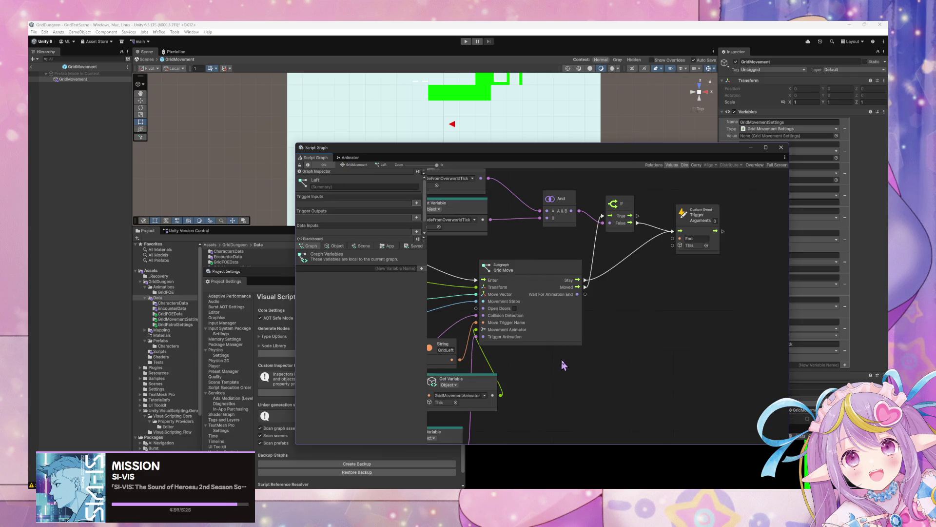
pyautogui.click(355, 165)
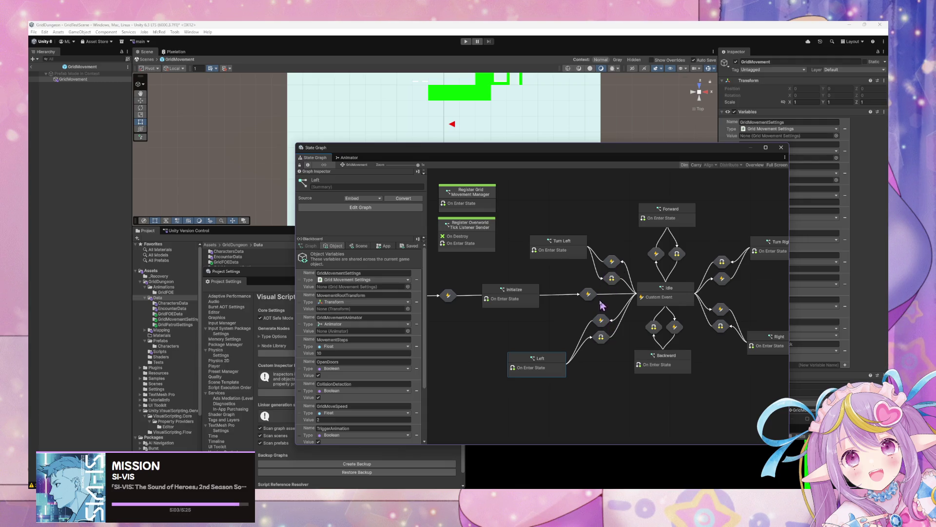
pyautogui.doubleClick(601, 320)
pyautogui.click(562, 317)
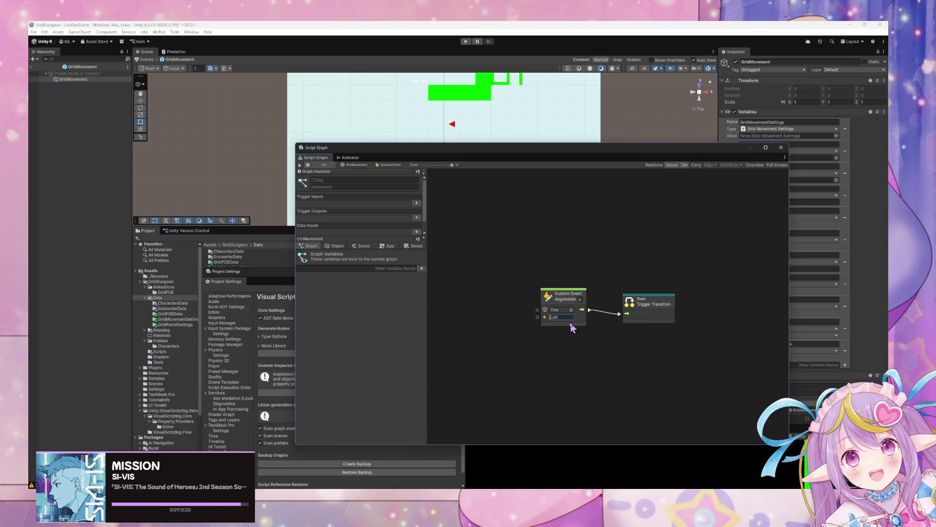
# Step: Strip the Grid prefix from the Backward and Right transition event names
pyautogui.click(353, 165)
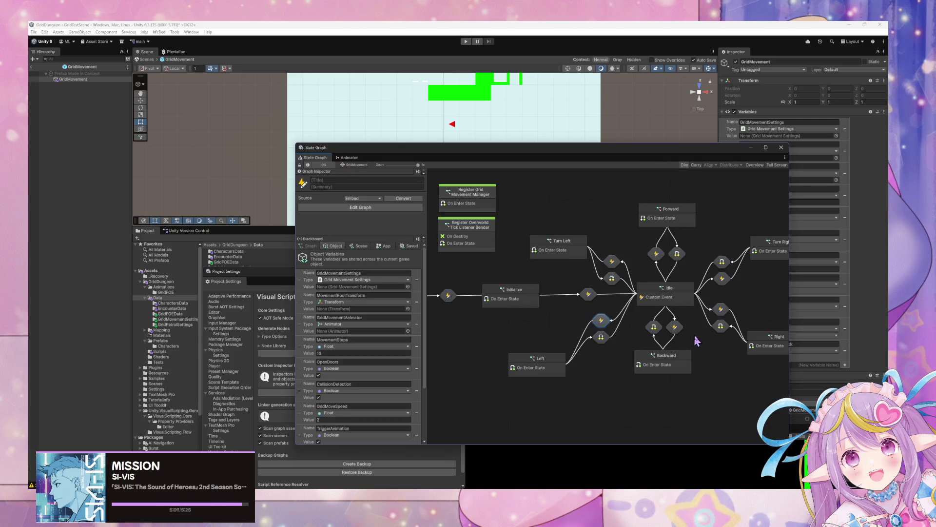
pyautogui.click(677, 329)
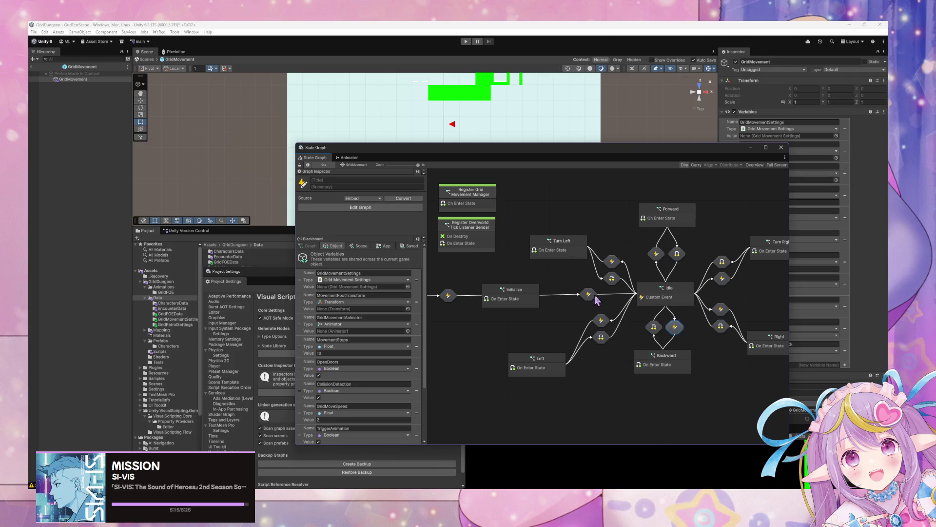
pyautogui.doubleClick(676, 327)
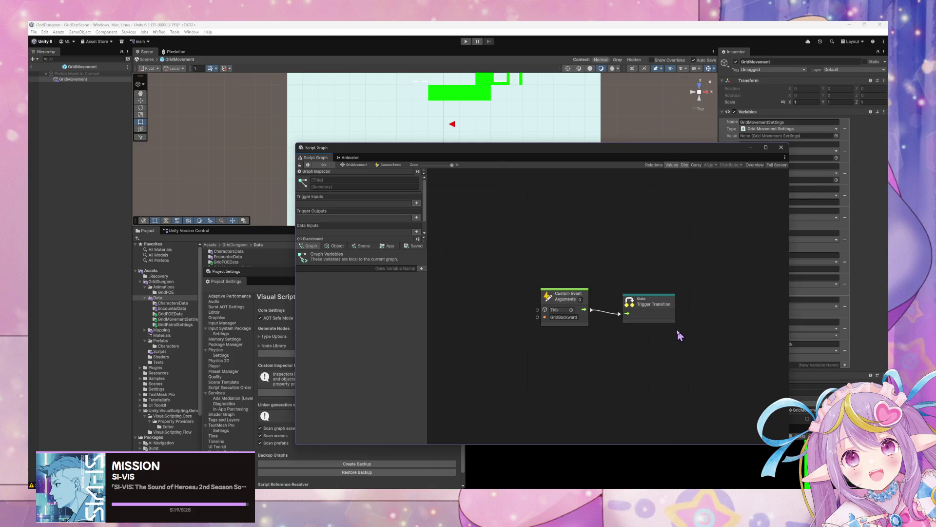
pyautogui.click(563, 318)
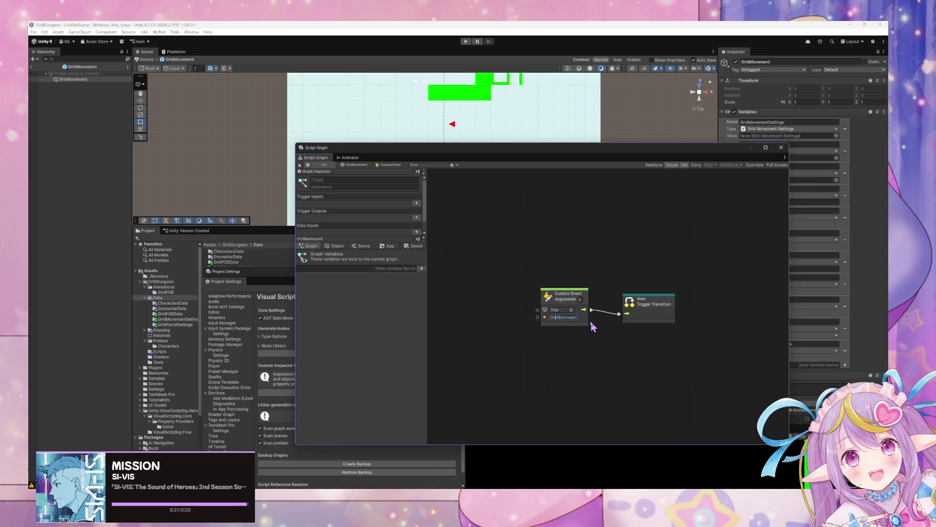
pyautogui.press('BackSpace')
pyautogui.press('BackSpace')
pyautogui.press('BackSpace')
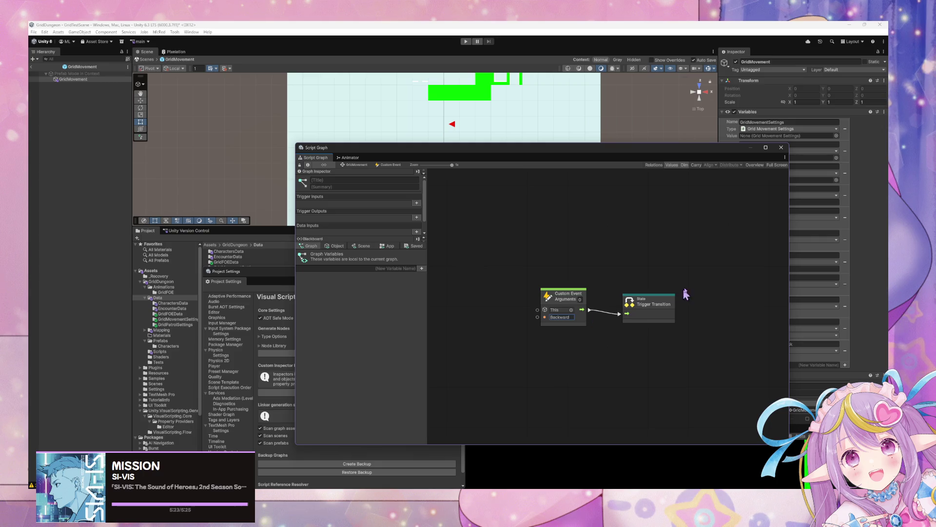
pyautogui.click(358, 165)
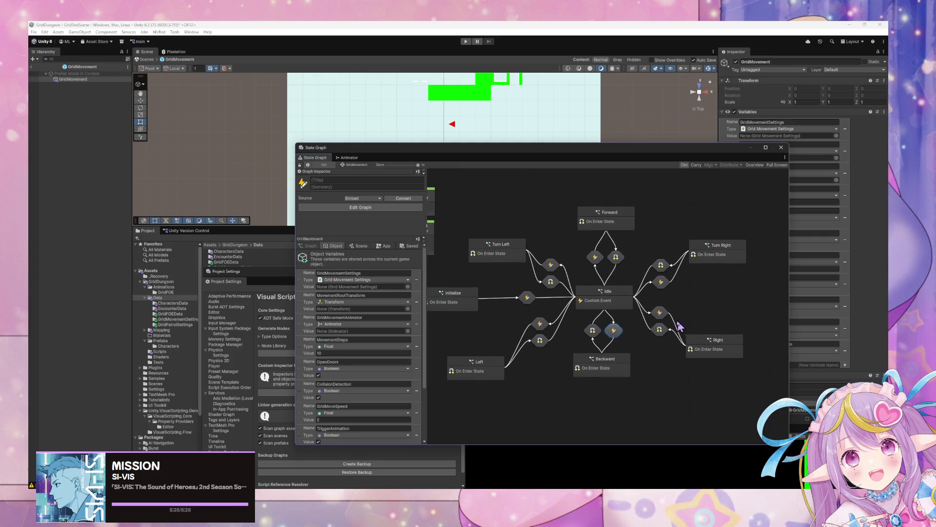
pyautogui.doubleClick(666, 315)
pyautogui.click(560, 317)
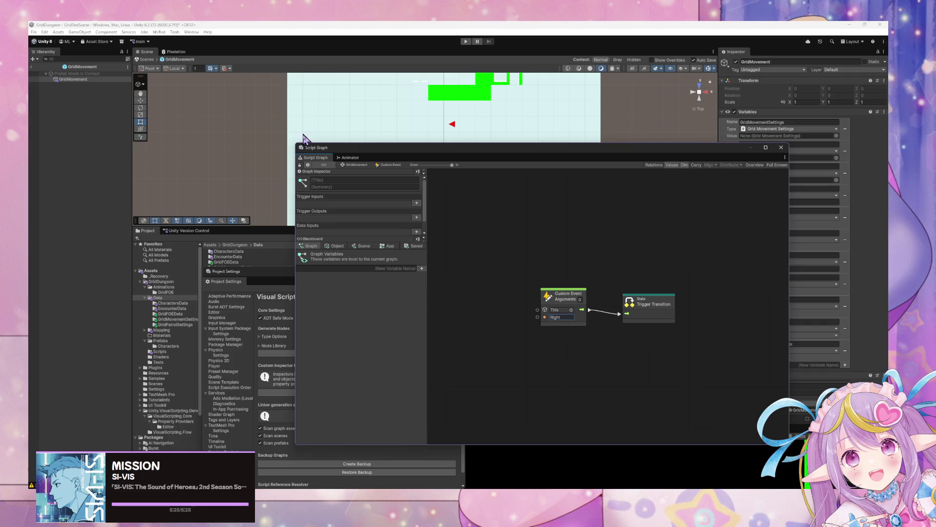
# Step: Edit the Turn Right and Turn Left event names, checking the Forward transition too
pyautogui.click(349, 166)
pyautogui.doubleClick(659, 281)
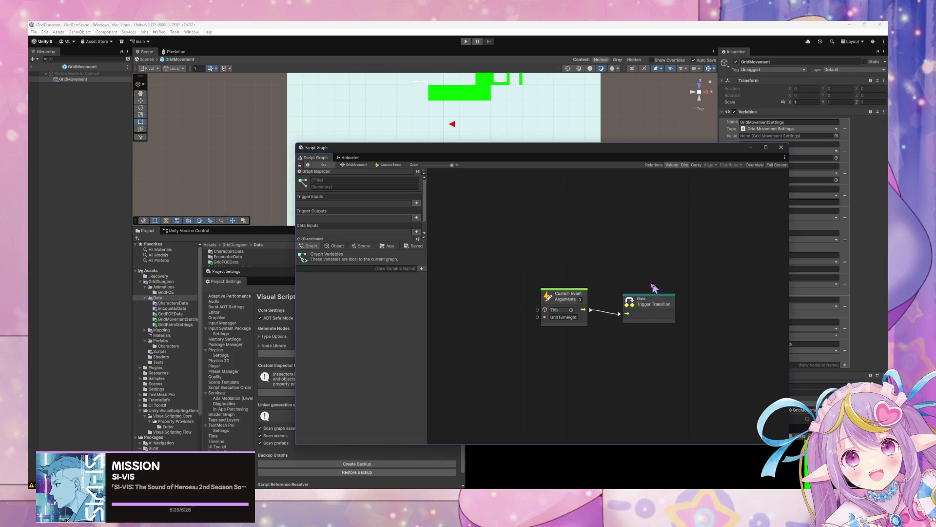
pyautogui.click(558, 317)
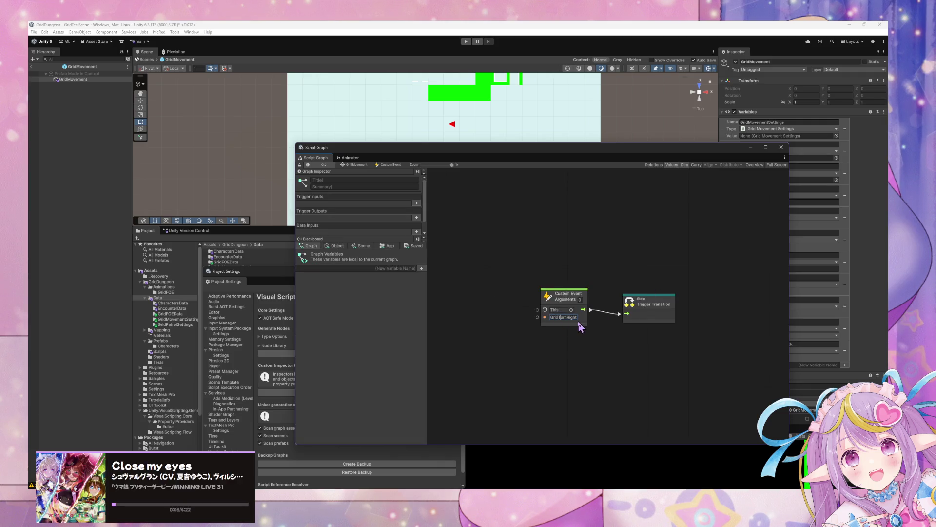
pyautogui.click(356, 165)
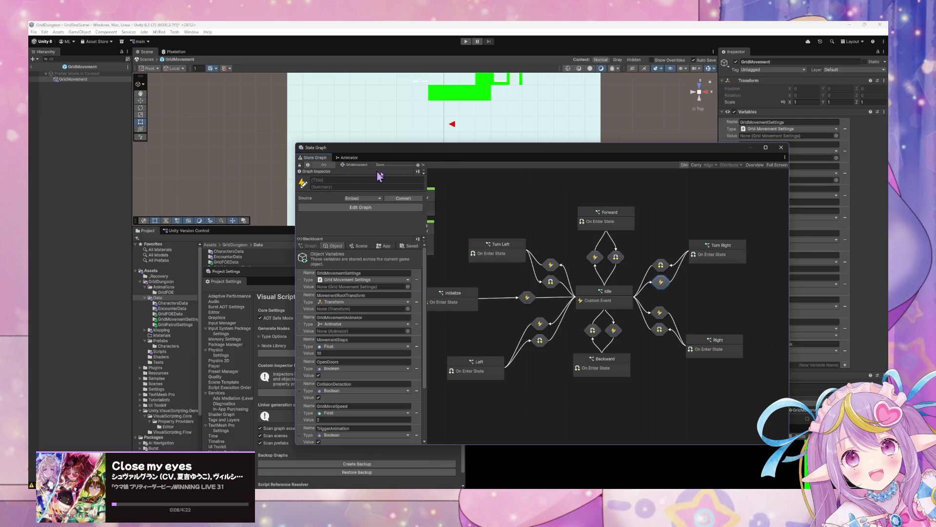
pyautogui.doubleClick(594, 258)
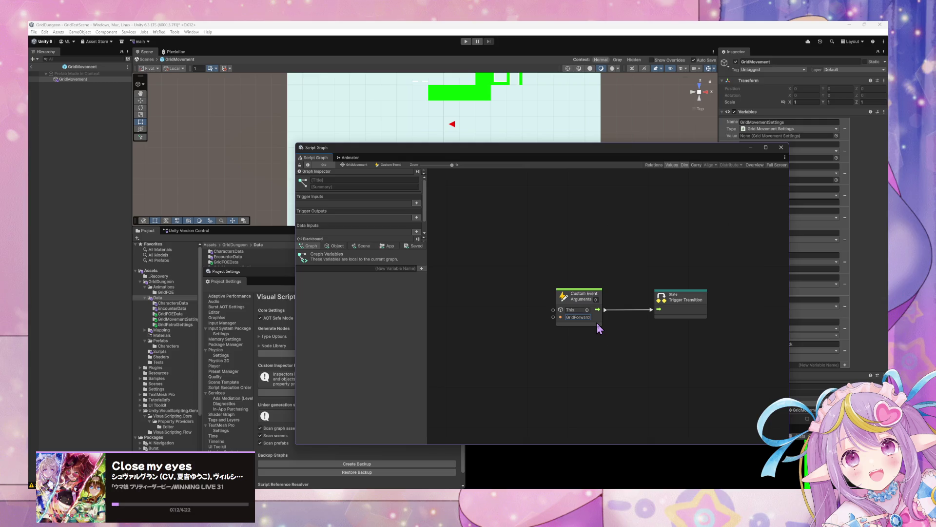
pyautogui.click(359, 166)
pyautogui.doubleClick(557, 266)
pyautogui.click(571, 317)
pyautogui.press('Home')
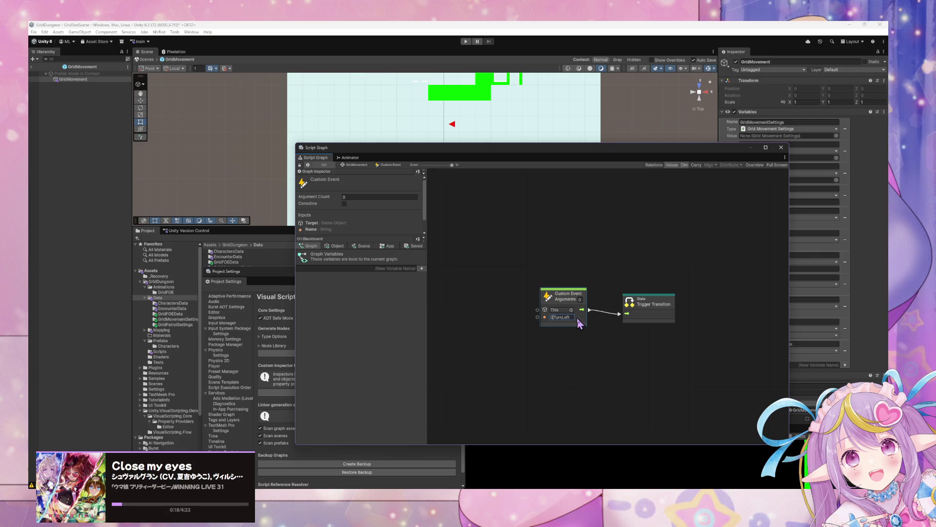
# Step: Recheck the Left, Backward and Right event names, then view GridMovement's Animator state machine
pyautogui.click(354, 166)
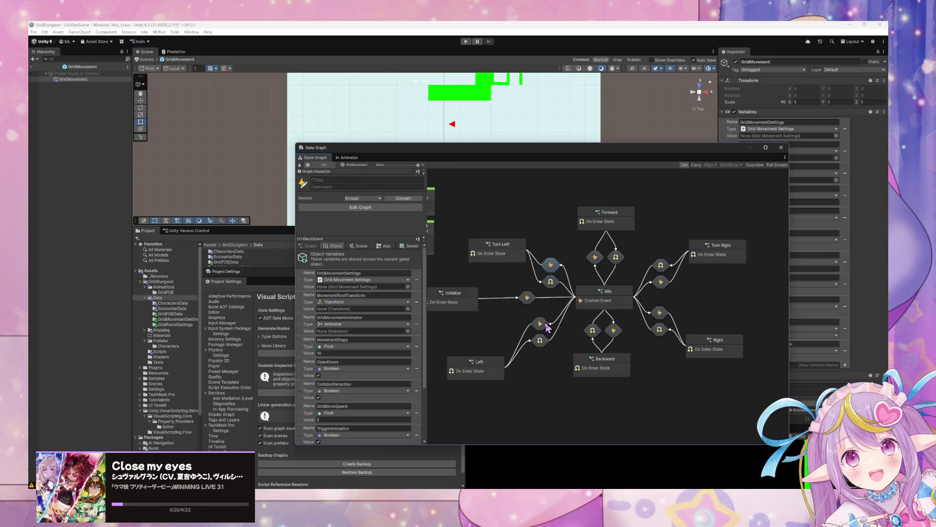
pyautogui.doubleClick(540, 323)
pyautogui.click(354, 165)
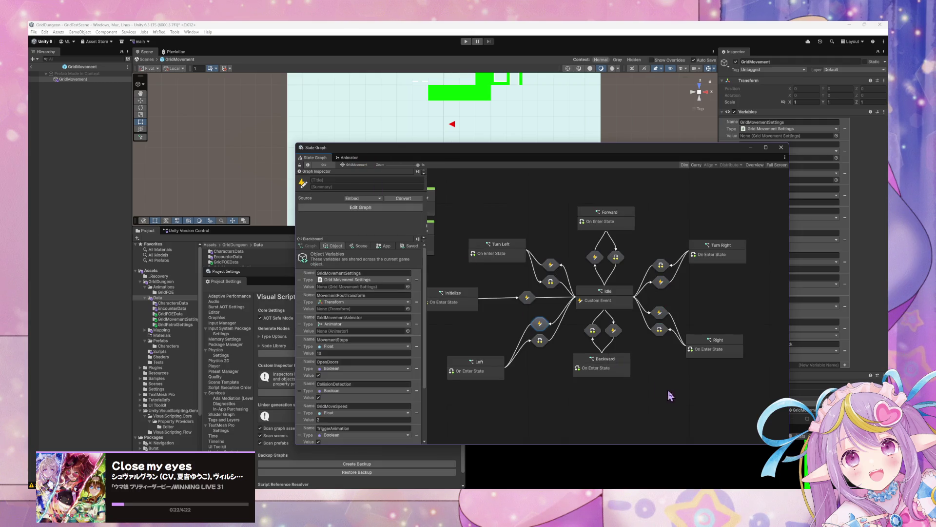
pyautogui.doubleClick(612, 334)
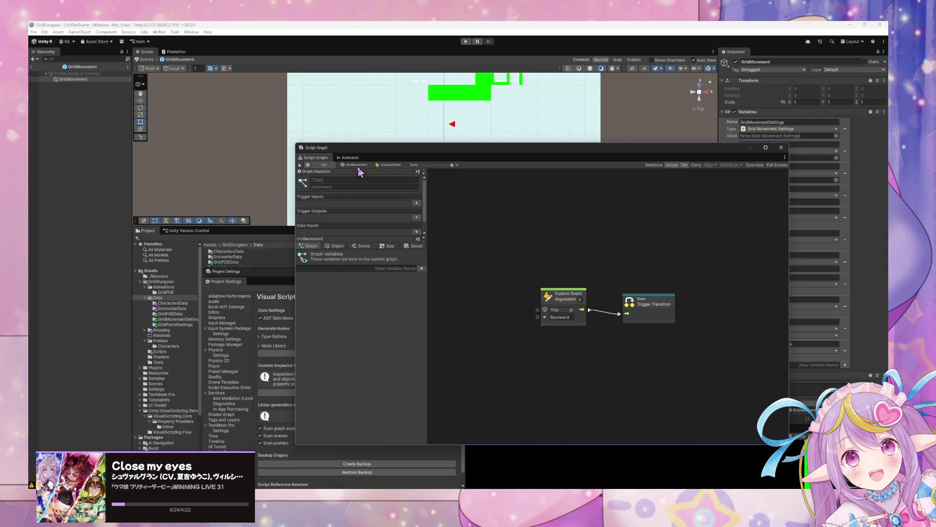
pyautogui.click(357, 165)
pyautogui.doubleClick(661, 329)
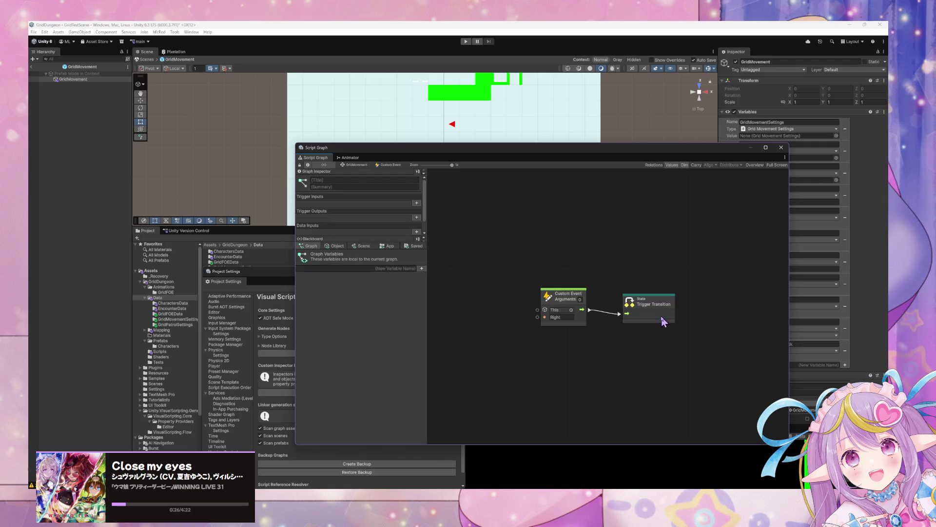
pyautogui.click(350, 166)
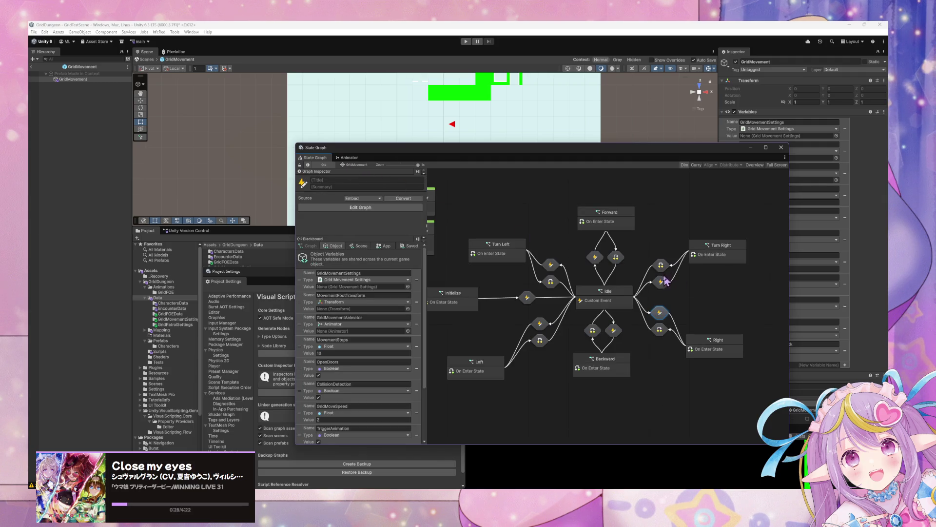
pyautogui.doubleClick(663, 283)
pyautogui.click(350, 158)
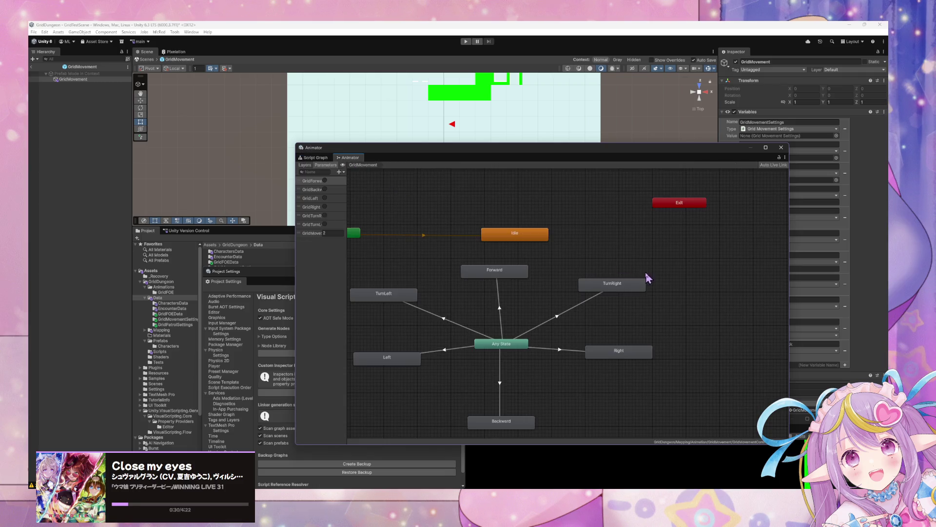
# Step: Open the Standby state's script graph and spread out the Custom Event and Set Variable nodes
pyautogui.click(321, 159)
pyautogui.click(355, 165)
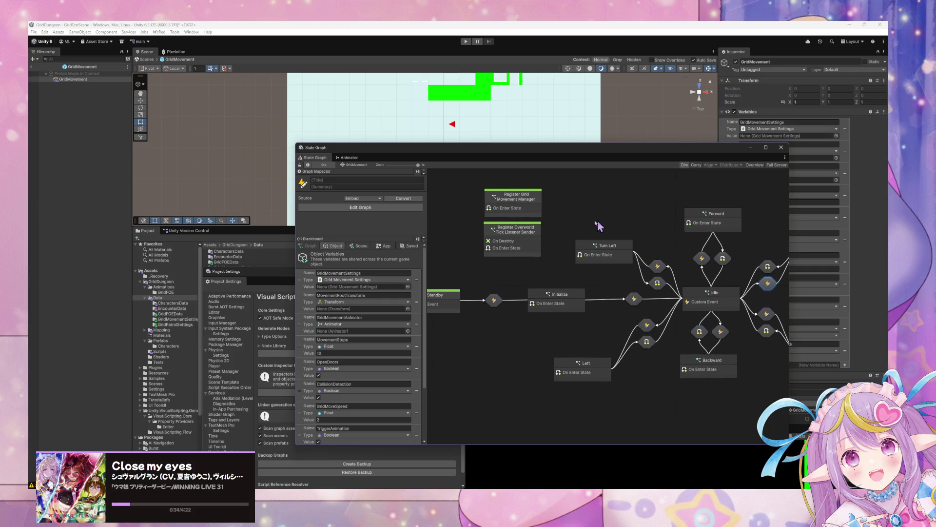
pyautogui.doubleClick(492, 298)
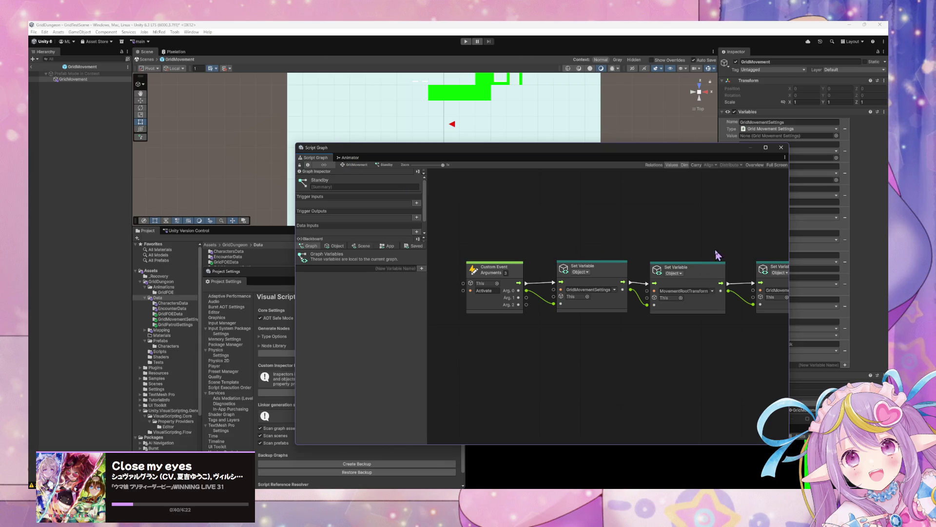
pyautogui.moveTo(717, 257); pyautogui.dragTo(587, 245)
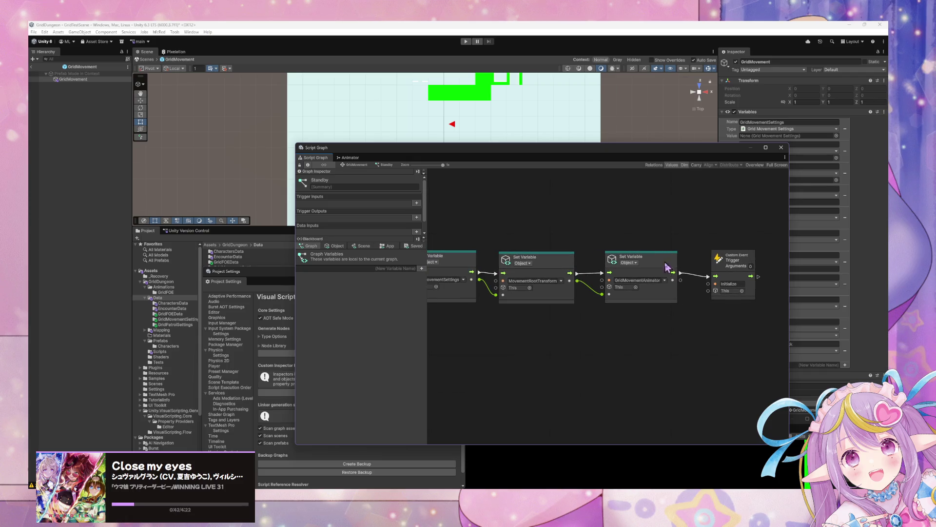
pyautogui.moveTo(727, 261); pyautogui.dragTo(776, 260)
pyautogui.moveTo(639, 261)
pyautogui.mouseDown()
pyautogui.moveTo(682, 263)
pyautogui.moveTo(662, 264)
pyautogui.mouseUp()
# Step: Show the object variables on the blackboard and select the Custom Event to check its arguments
pyautogui.rightClick(622, 329)
pyautogui.click(632, 331)
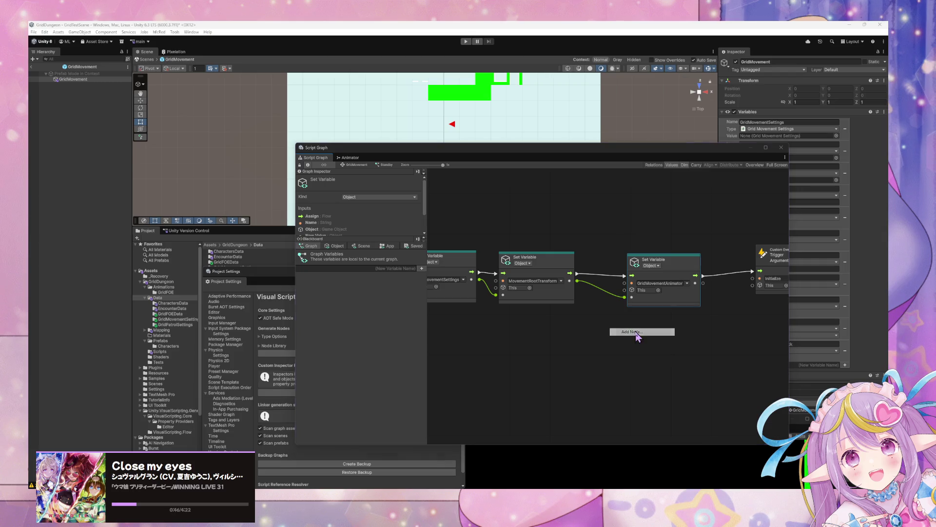
pyautogui.click(568, 308)
pyautogui.moveTo(568, 308)
pyautogui.mouseDown()
pyautogui.moveTo(659, 331)
pyautogui.moveTo(590, 317)
pyautogui.mouseUp()
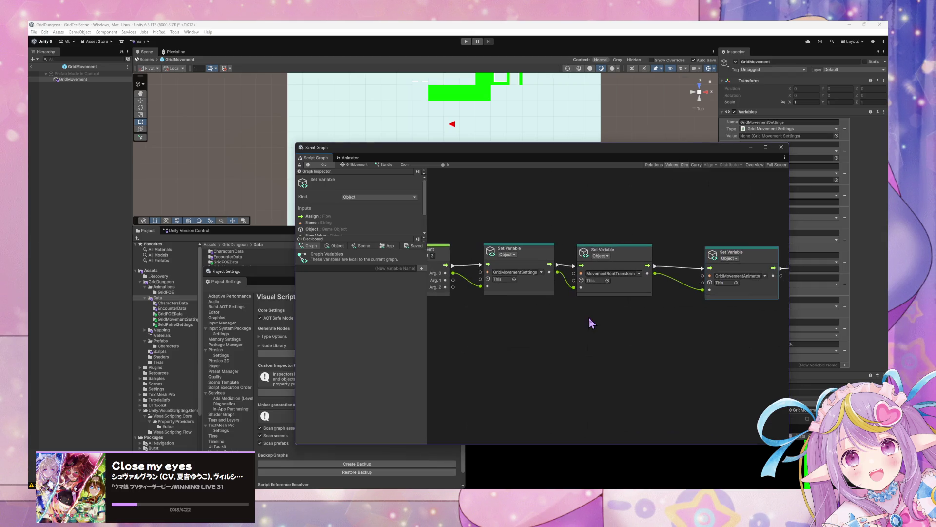
pyautogui.click(340, 247)
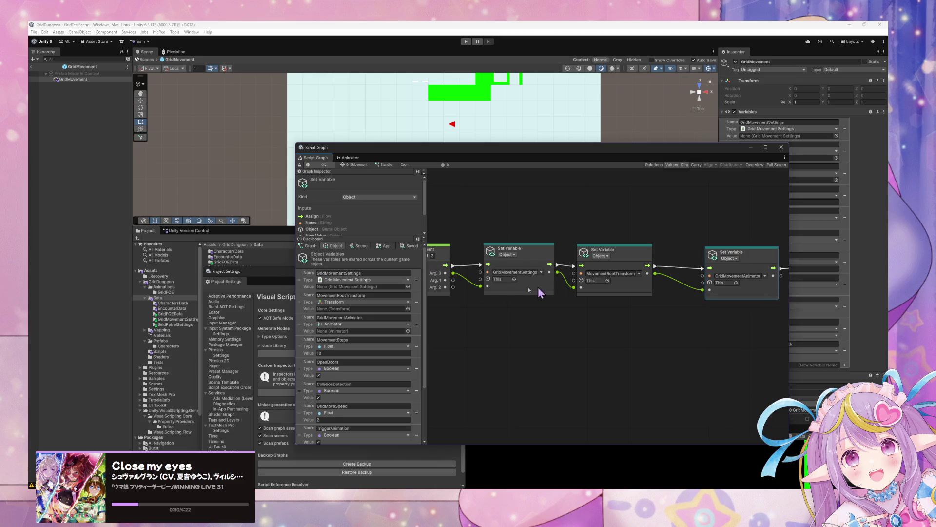
pyautogui.moveTo(519, 283)
pyautogui.mouseDown()
pyautogui.moveTo(607, 292)
pyautogui.moveTo(510, 285)
pyautogui.moveTo(582, 285)
pyautogui.mouseUp()
pyautogui.click(487, 262)
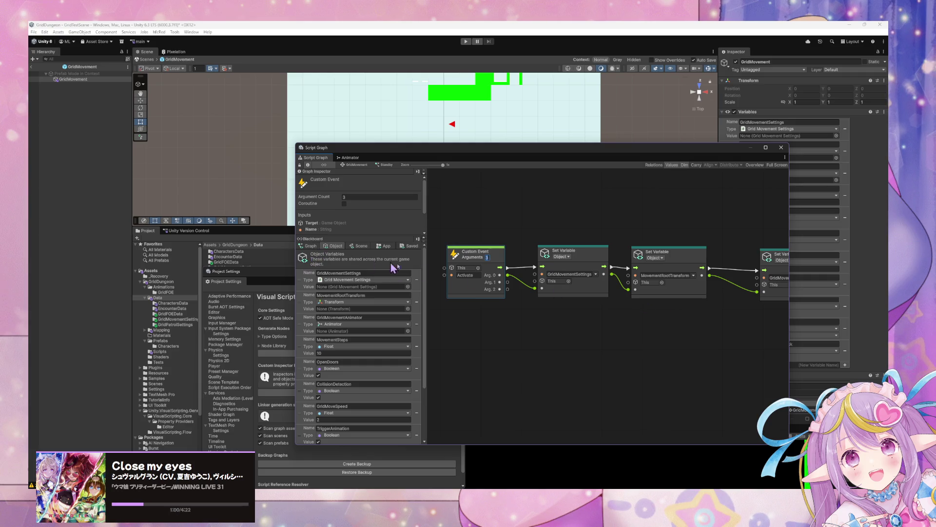
# Step: Wire Arg.1 into the MovementRootTransform setter and Arg.2 into GridMovementAnimator, tidying the setters
pyautogui.moveTo(507, 283)
pyautogui.mouseDown()
pyautogui.moveTo(637, 285)
pyautogui.moveTo(629, 289)
pyautogui.mouseUp()
pyautogui.moveTo(570, 263); pyautogui.dragTo(568, 235)
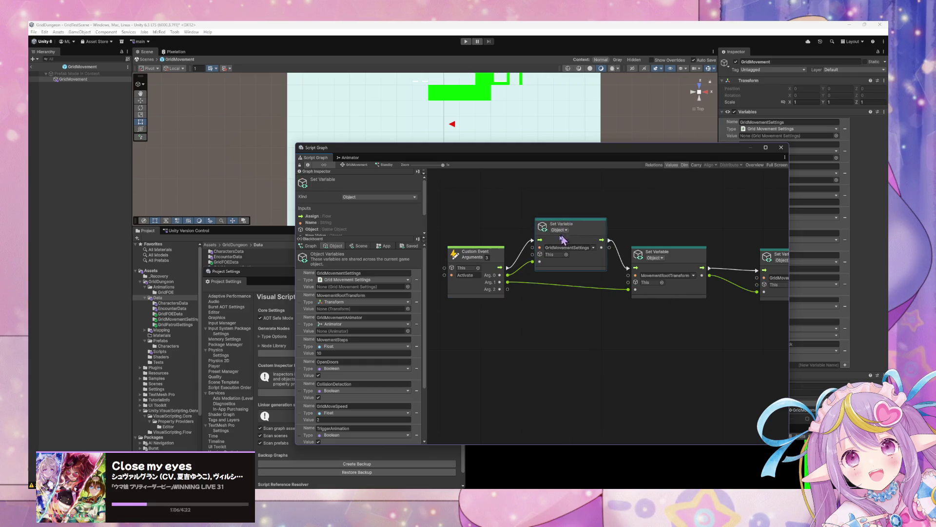
pyautogui.moveTo(507, 289); pyautogui.dragTo(757, 292)
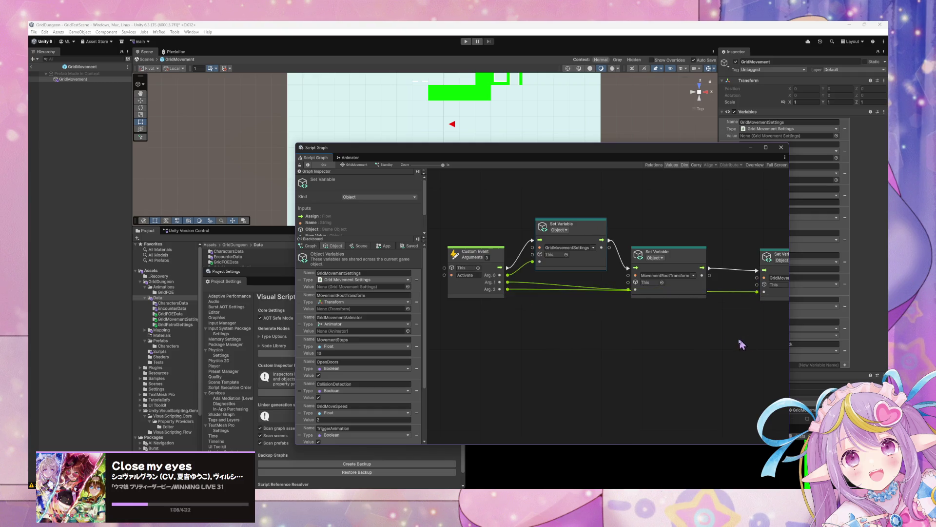
pyautogui.moveTo(747, 342); pyautogui.dragTo(659, 339)
pyautogui.moveTo(642, 263)
pyautogui.mouseDown()
pyautogui.moveTo(634, 228)
pyautogui.moveTo(637, 246)
pyautogui.mouseUp()
# Step: Add a Null Check node to the graph next to the Initialize trigger
pyautogui.rightClick(698, 329)
pyautogui.click(660, 329)
pyautogui.moveTo(660, 328); pyautogui.dragTo(580, 313)
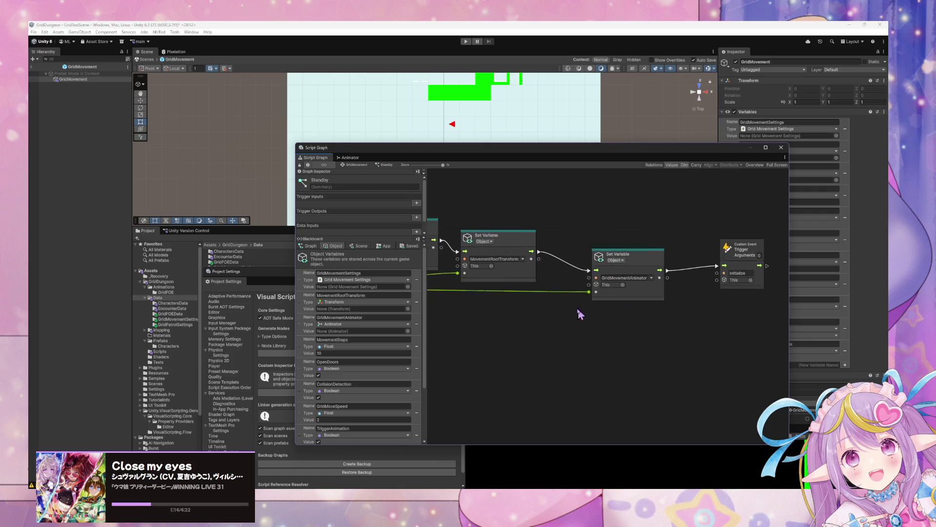
pyautogui.click(736, 252)
pyautogui.rightClick(635, 317)
pyautogui.click(654, 319)
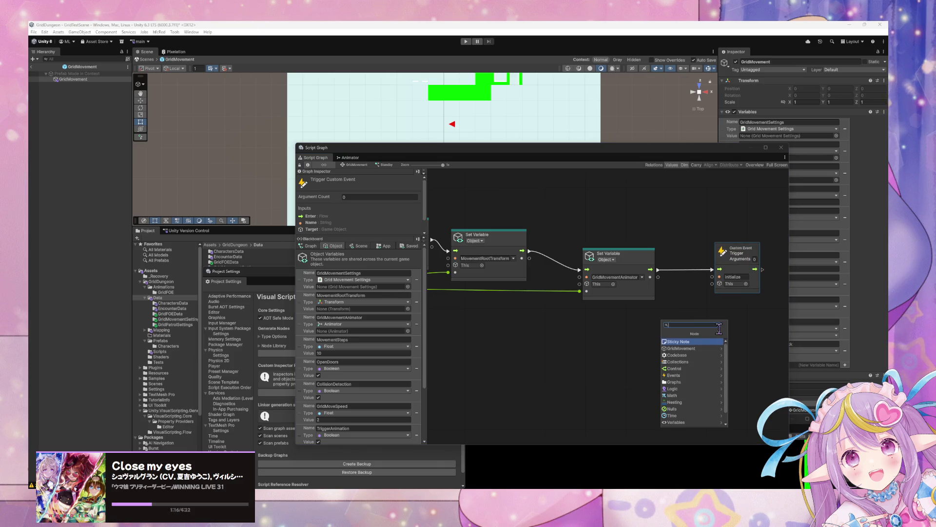
pyautogui.write('if')
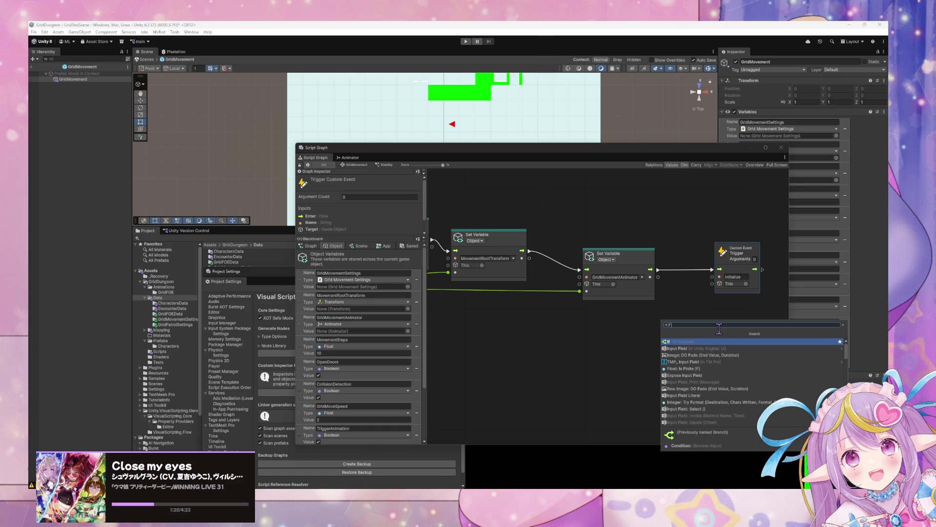
pyautogui.press('BackSpace')
pyautogui.press('BackSpace')
pyautogui.write('null check')
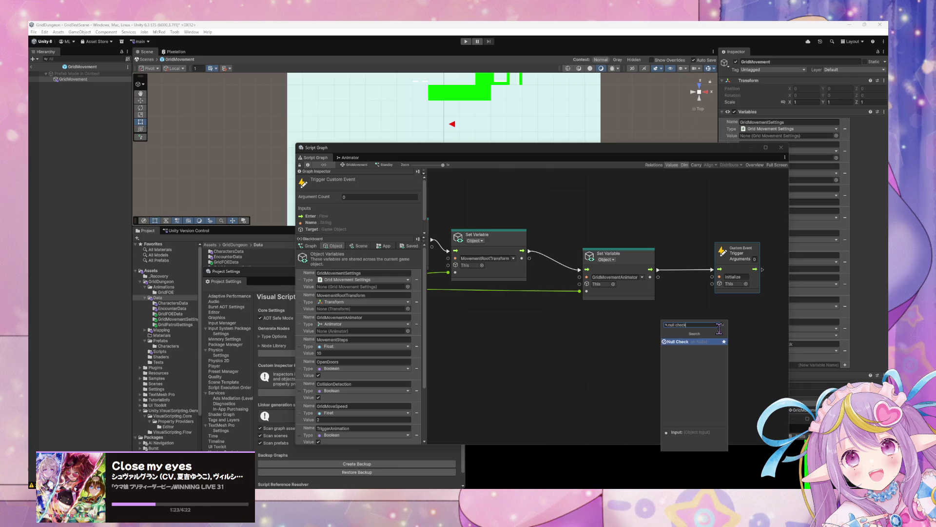
pyautogui.press('Return')
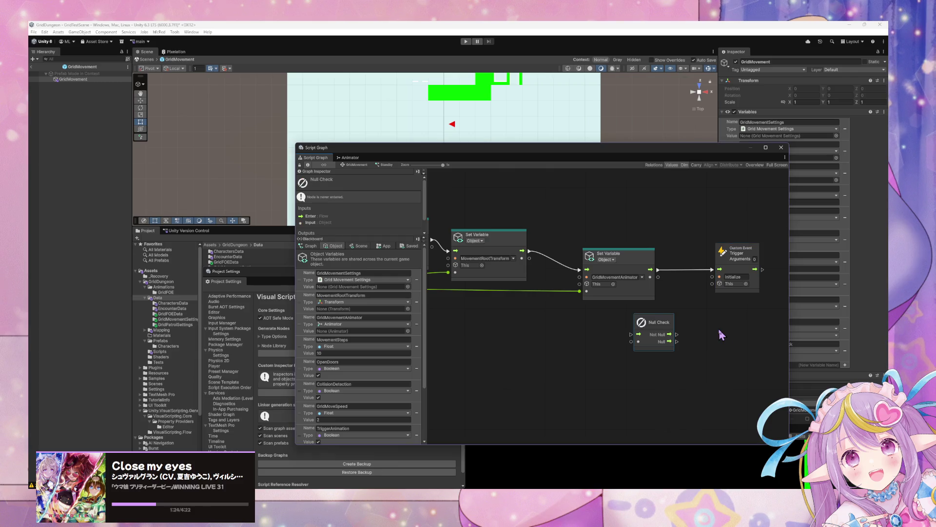
# Step: Route the MovementRootTransform setter through Null Check, with Not Null driving the GridMovementAnimator setter
pyautogui.moveTo(649, 328); pyautogui.dragTo(600, 340)
pyautogui.moveTo(530, 250)
pyautogui.mouseDown()
pyautogui.moveTo(582, 346)
pyautogui.moveTo(589, 209)
pyautogui.mouseUp()
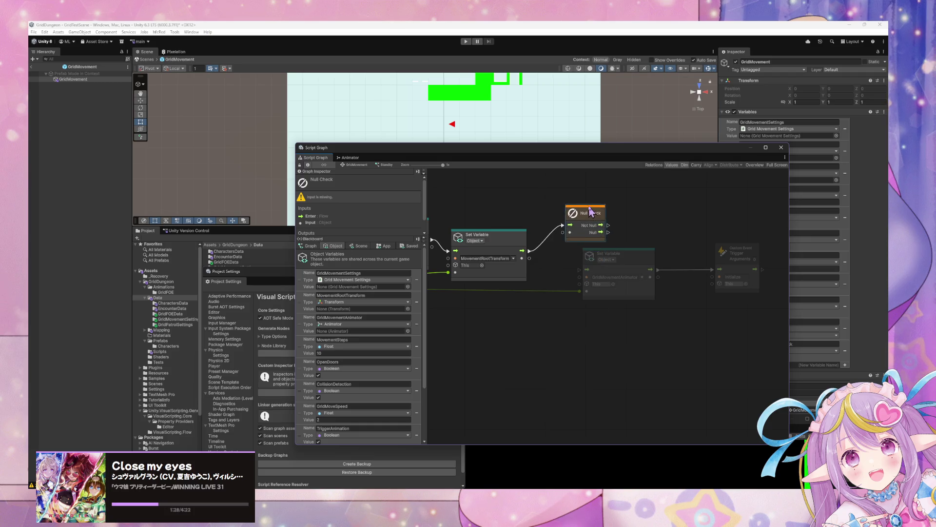
pyautogui.moveTo(633, 262); pyautogui.dragTo(654, 286)
pyautogui.moveTo(743, 258); pyautogui.dragTo(755, 283)
pyautogui.hscroll(-1, 621, 262)
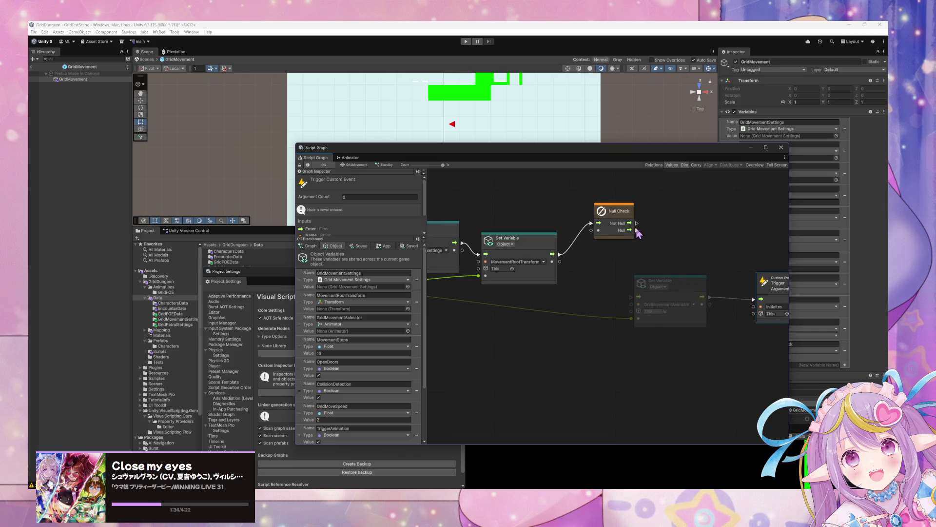
pyautogui.moveTo(637, 222)
pyautogui.mouseDown()
pyautogui.moveTo(633, 298)
pyautogui.moveTo(699, 286)
pyautogui.mouseUp()
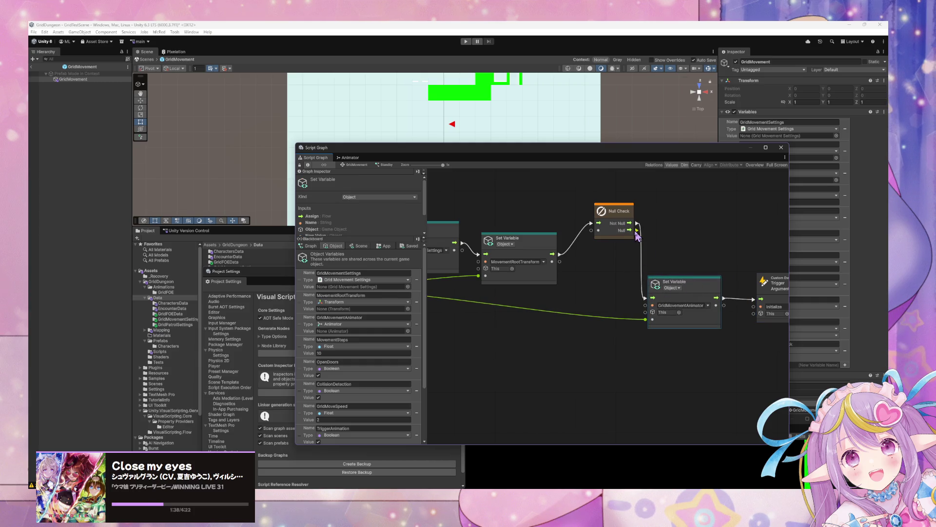
pyautogui.moveTo(615, 286)
pyautogui.mouseDown()
pyautogui.moveTo(740, 265)
pyautogui.moveTo(668, 278)
pyautogui.mouseUp()
pyautogui.moveTo(438, 282); pyautogui.dragTo(671, 230)
# Step: Start adding a new node from Null Check's Null output
pyautogui.moveTo(481, 290)
pyautogui.mouseDown()
pyautogui.moveTo(606, 271)
pyautogui.moveTo(493, 276)
pyautogui.mouseUp()
pyautogui.click(493, 276)
pyautogui.hscroll(5, 642, 257)
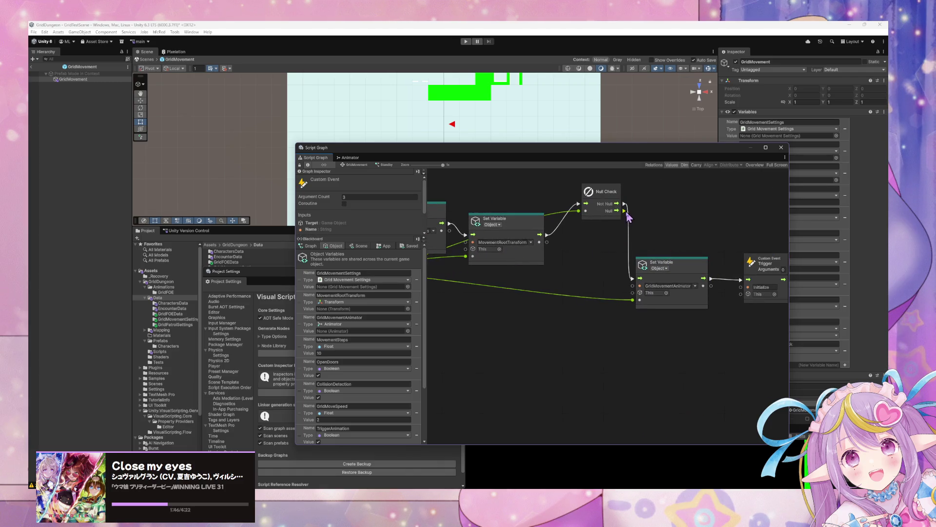
pyautogui.moveTo(617, 210); pyautogui.dragTo(667, 210)
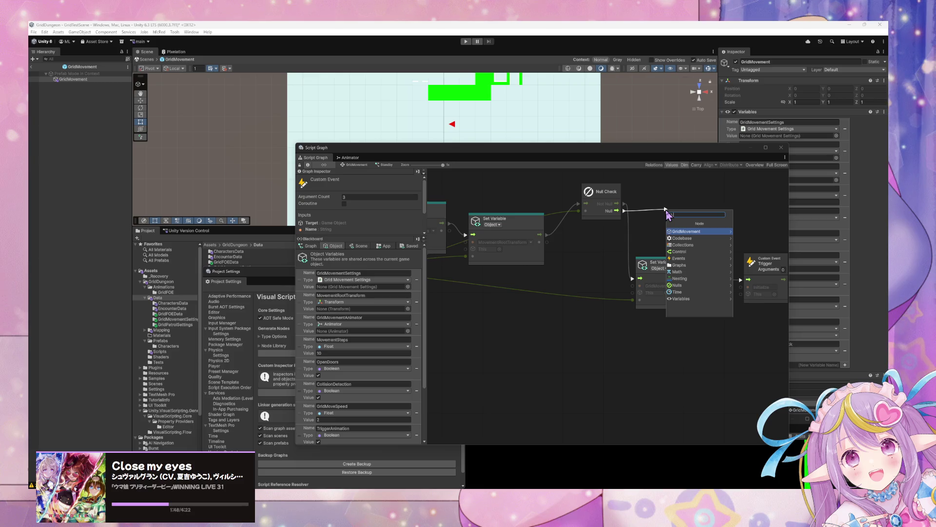
# Step: Add a Game Object Get Component node for the null case
pyautogui.write('movement')
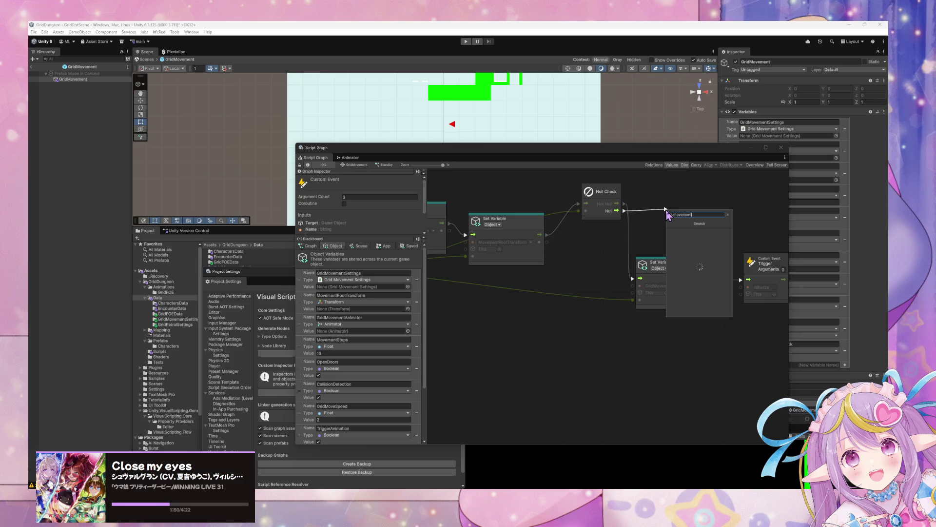
pyautogui.write('d')
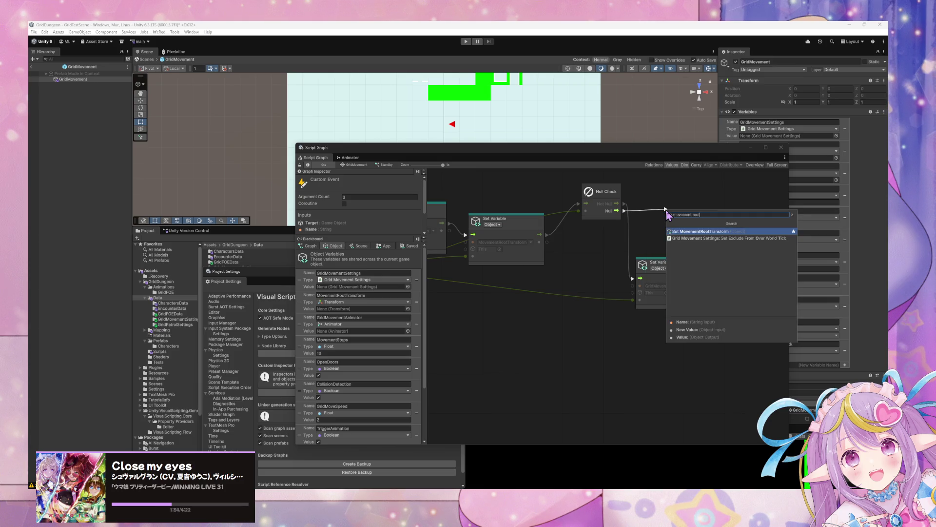
pyautogui.hotkey('ctrl', 'a')
pyautogui.write('game')
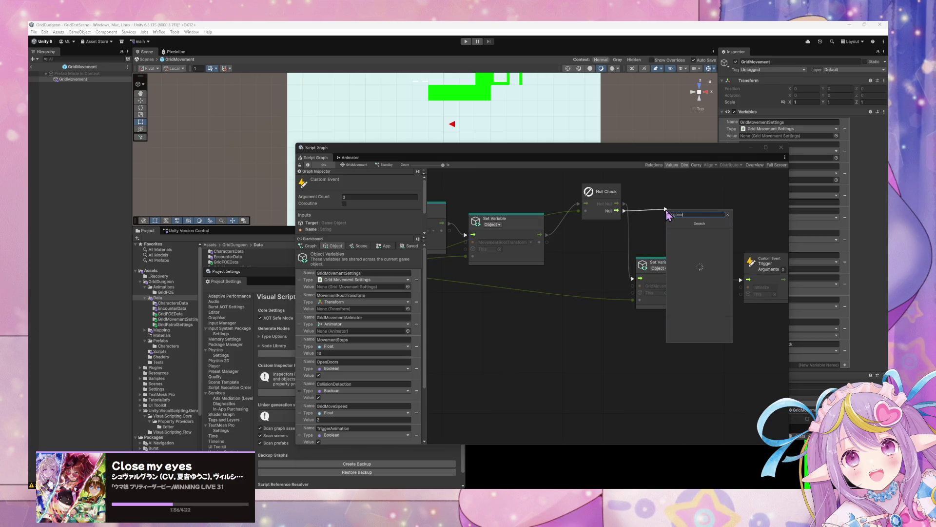
pyautogui.write(' object get componen')
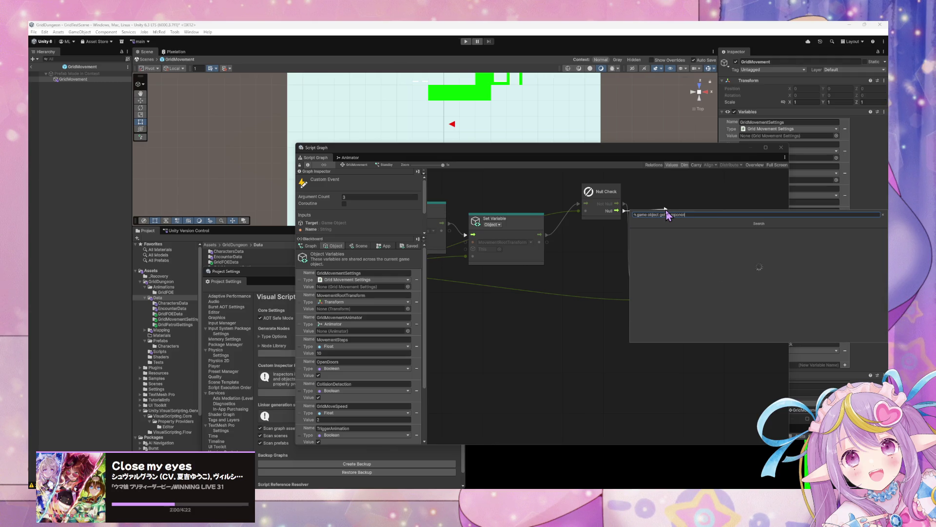
pyautogui.write('t')
pyautogui.hotkey('ctrl', 'a')
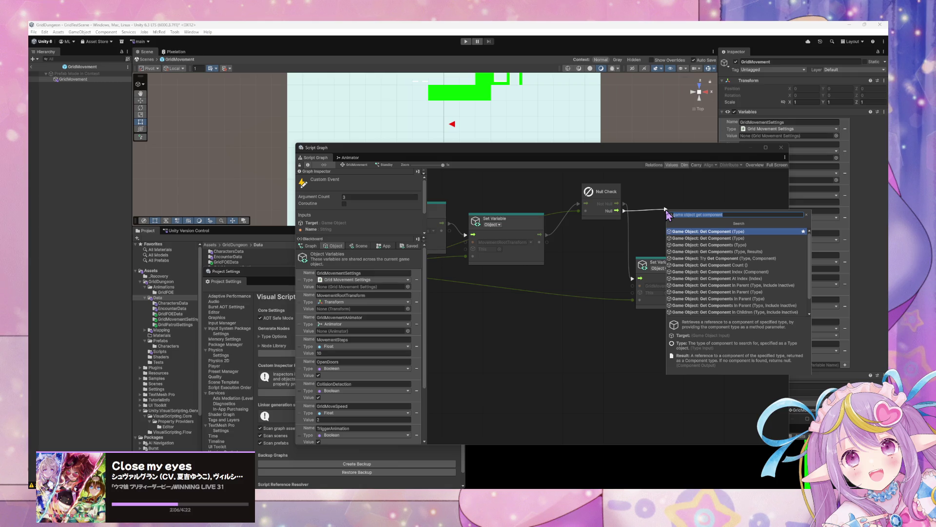
pyautogui.press('Return')
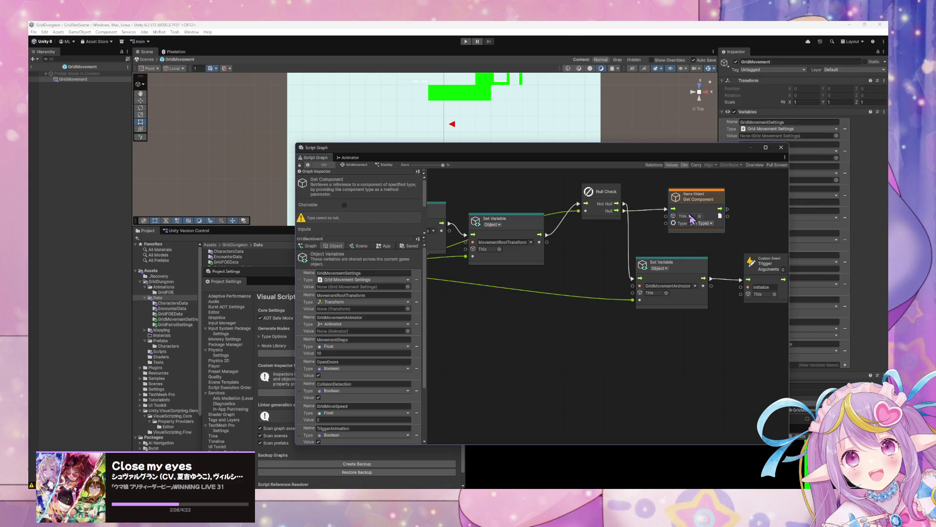
# Step: Set the Get Component node's component type to Animator
pyautogui.rightClick(653, 233)
pyautogui.click(670, 236)
pyautogui.write('has')
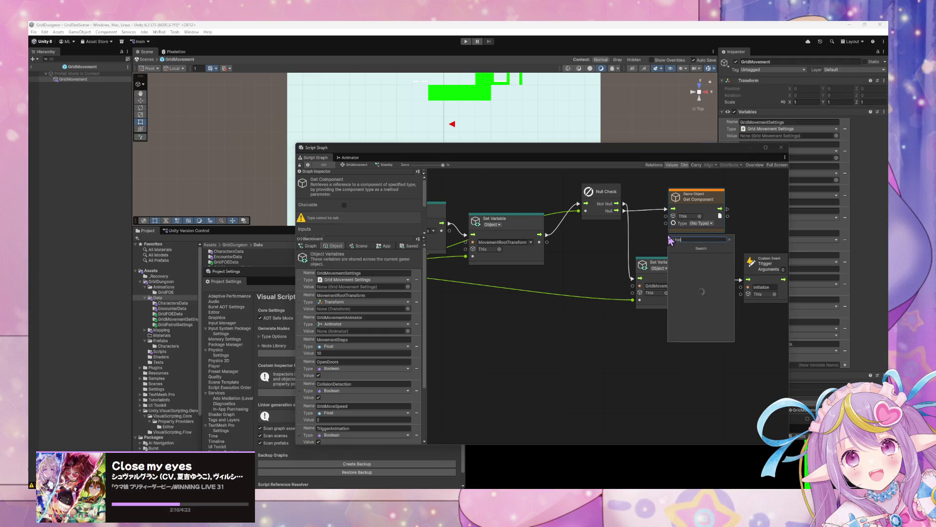
pyautogui.write(' component')
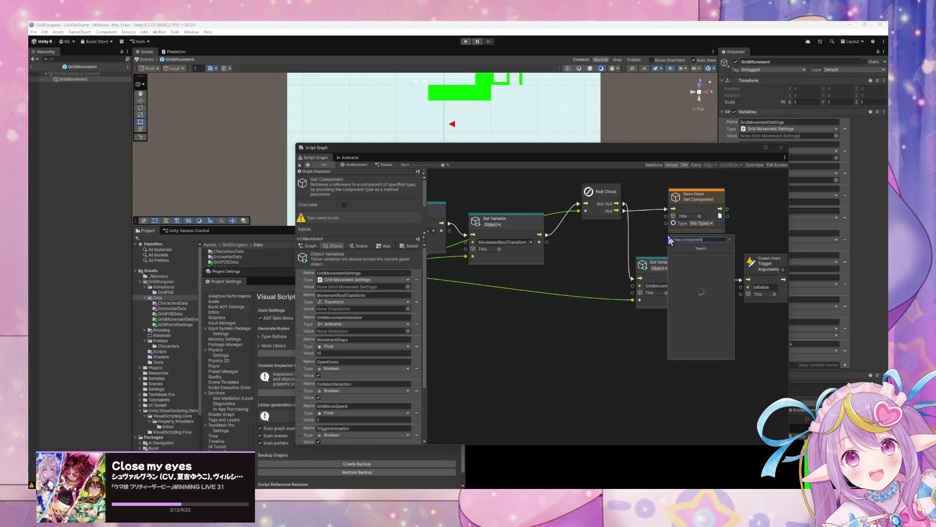
pyautogui.hotkey('ctrl', 'a')
pyautogui.click(701, 224)
pyautogui.click(701, 225)
pyautogui.write('animat')
pyautogui.press('Return')
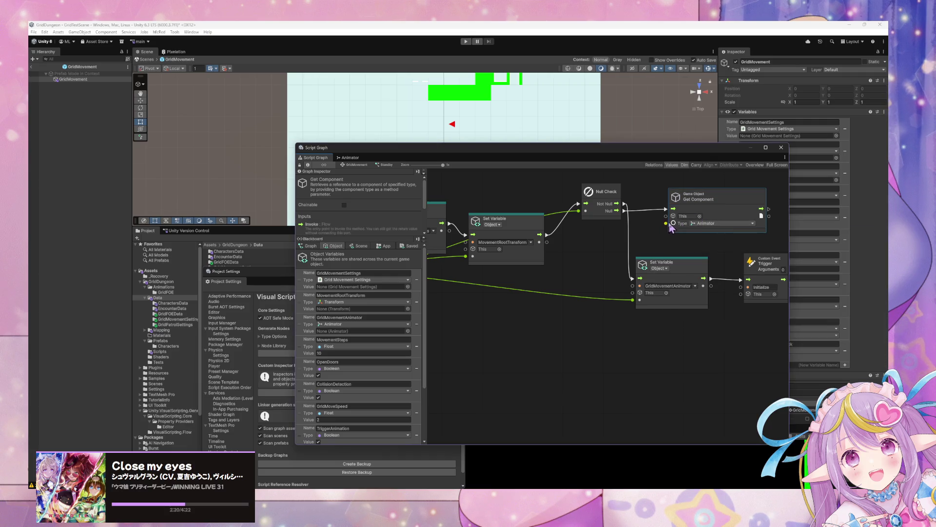
# Step: Feed MovementRootTransform into Get Component's target and move the node below the Null Check
pyautogui.moveTo(547, 242)
pyautogui.mouseDown()
pyautogui.moveTo(676, 227)
pyautogui.moveTo(666, 216)
pyautogui.mouseUp()
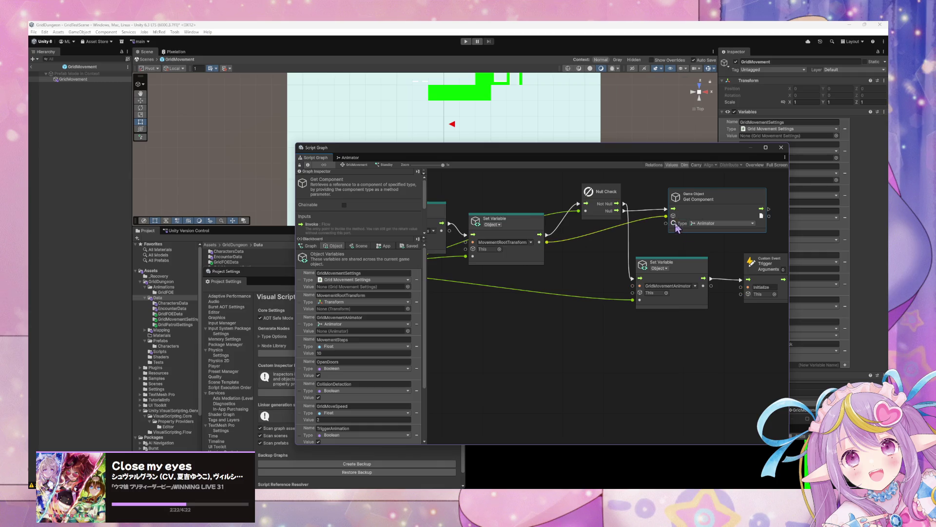
pyautogui.moveTo(772, 271)
pyautogui.mouseDown()
pyautogui.moveTo(800, 269)
pyautogui.moveTo(781, 271)
pyautogui.mouseUp()
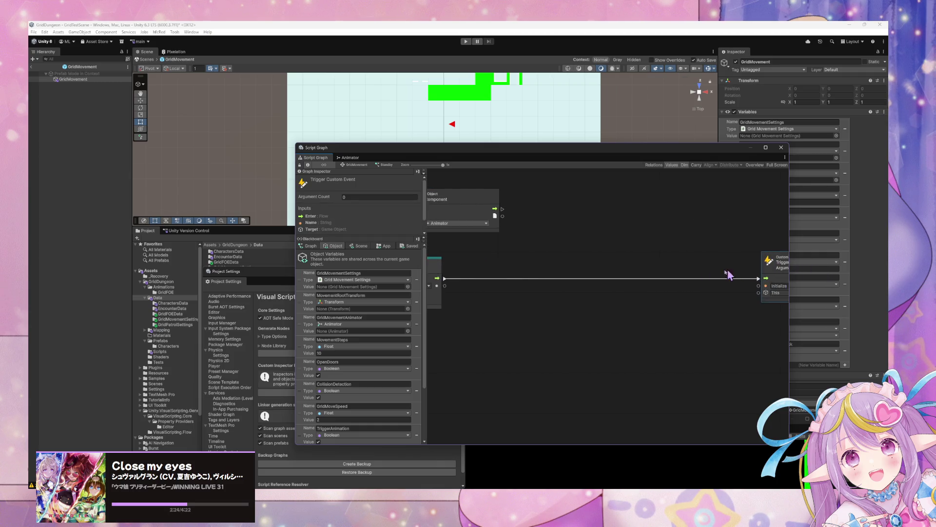
pyautogui.click(449, 267)
pyautogui.moveTo(622, 263)
pyautogui.mouseDown()
pyautogui.moveTo(589, 352)
pyautogui.moveTo(590, 410)
pyautogui.mouseUp()
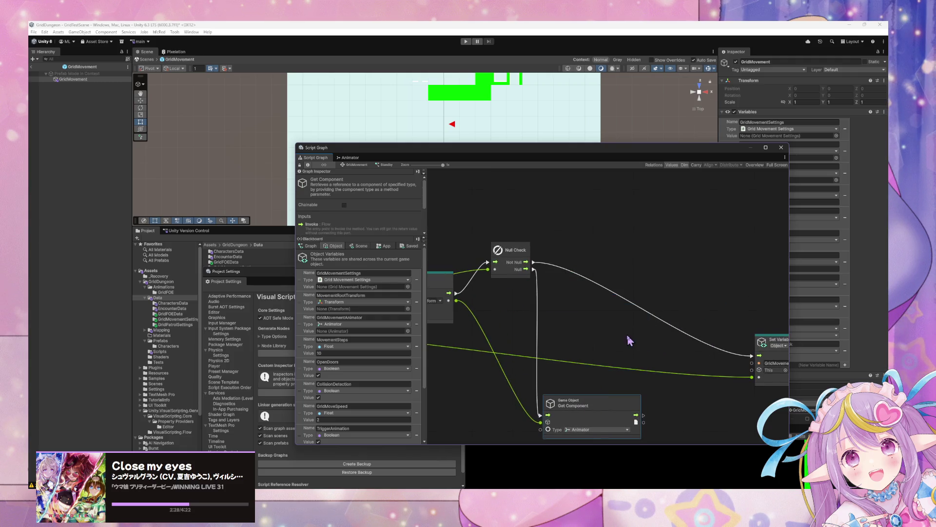
pyautogui.scroll(-3, 620, 336)
pyautogui.moveTo(588, 360); pyautogui.dragTo(545, 388)
pyautogui.rightClick(617, 360)
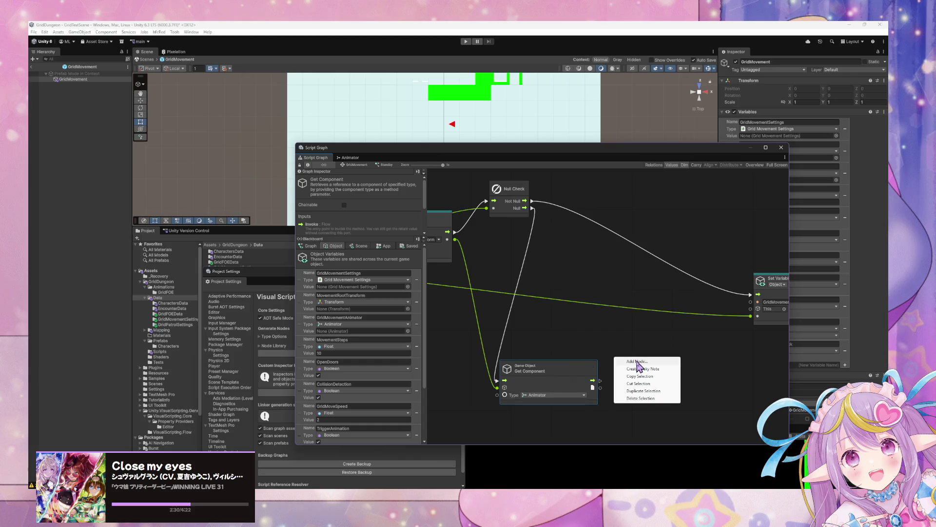
# Step: Create a second Null Check beside Get Component and feed Get Component's flow into it
pyautogui.click(636, 363)
pyautogui.write('nel')
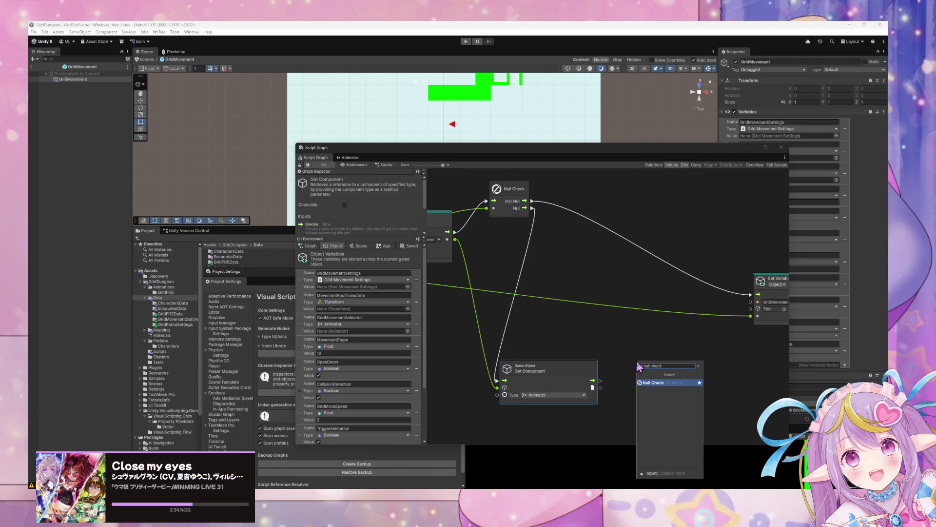
pyautogui.press('Return')
pyautogui.moveTo(646, 364); pyautogui.dragTo(667, 359)
pyautogui.moveTo(600, 380); pyautogui.dragTo(638, 381)
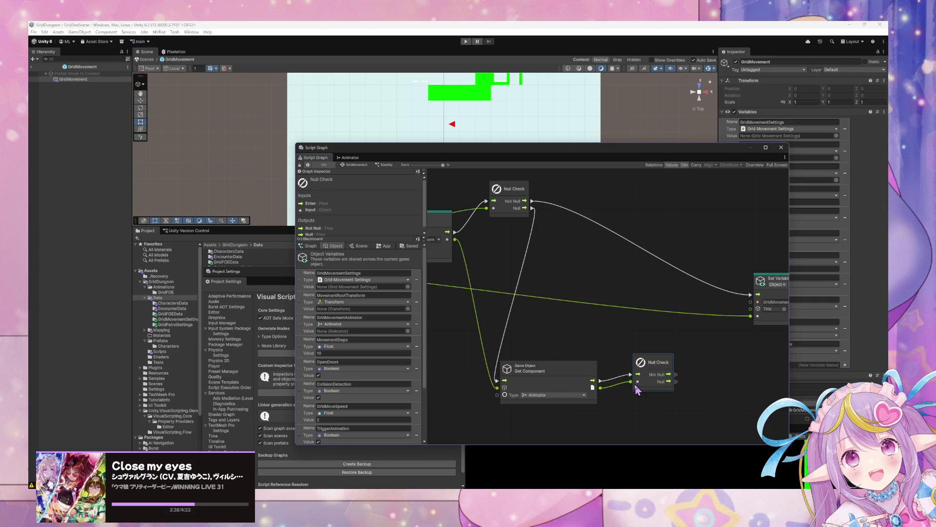
pyautogui.scroll(-2, 659, 342)
# Step: Try a 'has co' node search, abandon it, and reposition the second Null Check up-left
pyautogui.rightClick(662, 337)
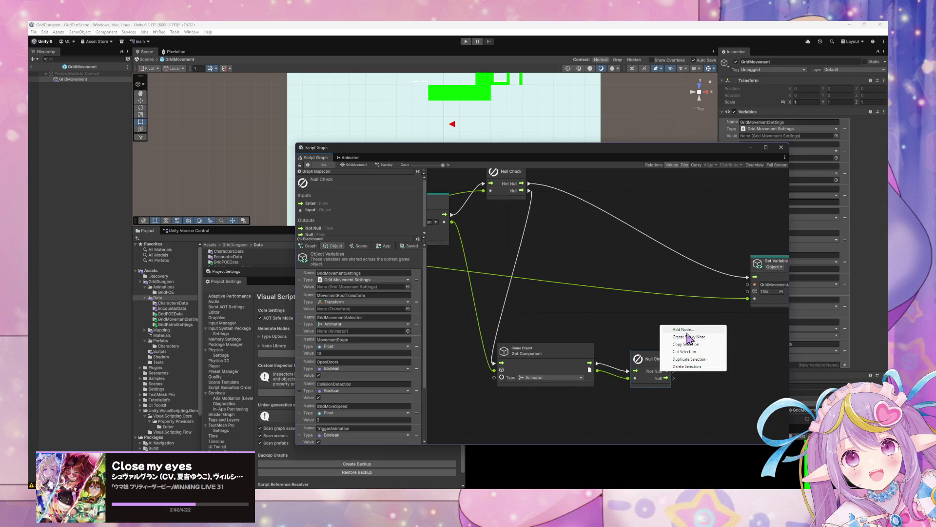
pyautogui.click(683, 327)
pyautogui.write('has')
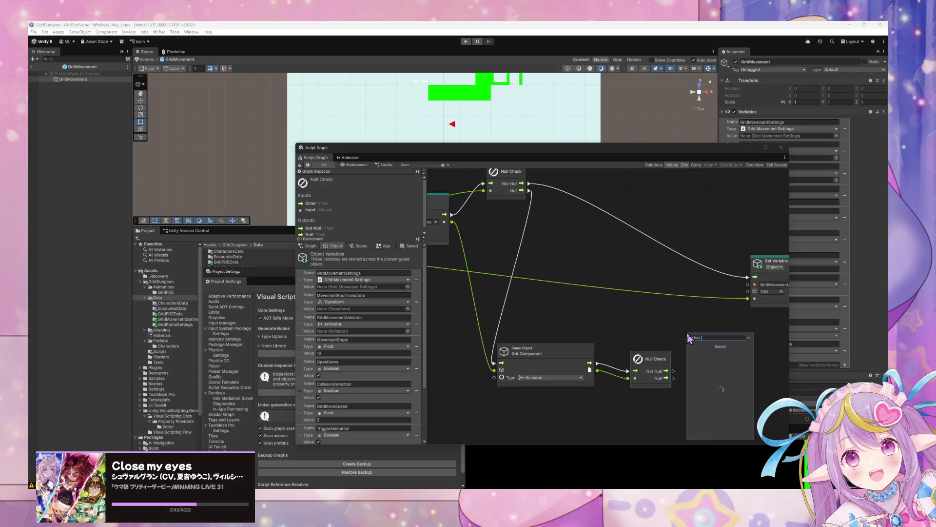
pyautogui.write(' component')
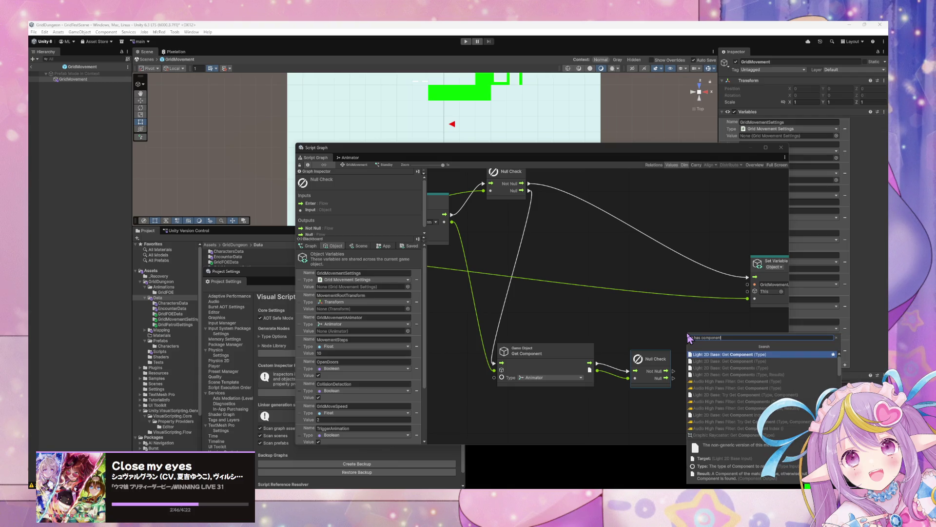
pyautogui.hotkey('ctrl', 'a')
pyautogui.press('BackSpace')
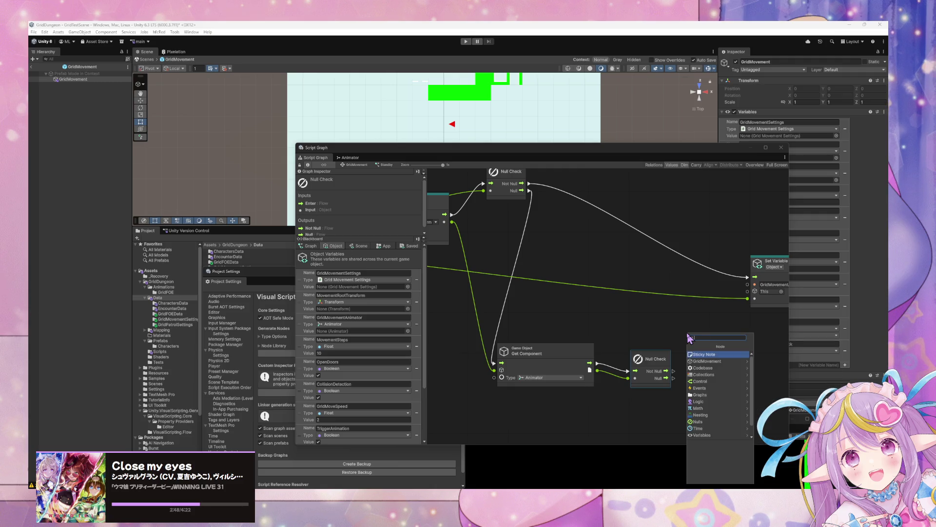
pyautogui.moveTo(633, 305); pyautogui.dragTo(613, 299)
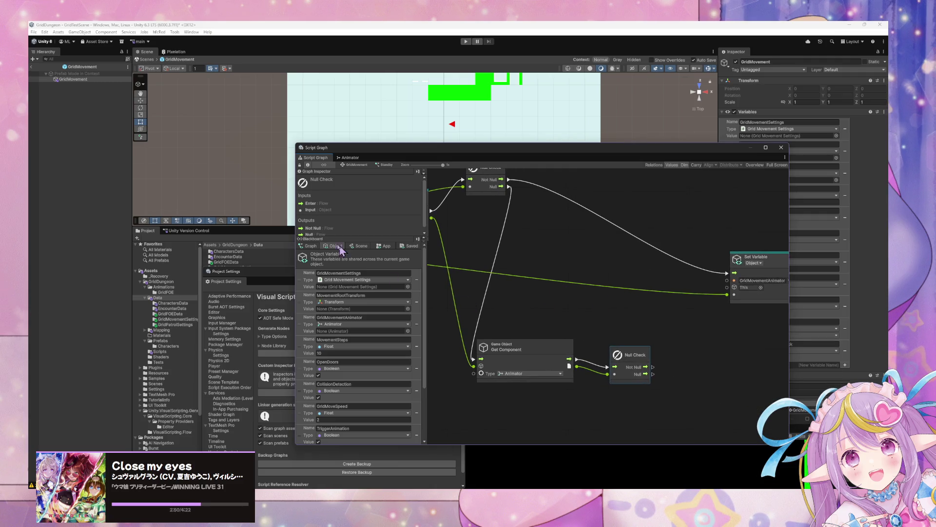
pyautogui.moveTo(619, 355); pyautogui.dragTo(611, 348)
pyautogui.rightClick(680, 349)
# Step: Browse the Animator node category in the node search without adding a node
pyautogui.click(717, 355)
pyautogui.write('create component')
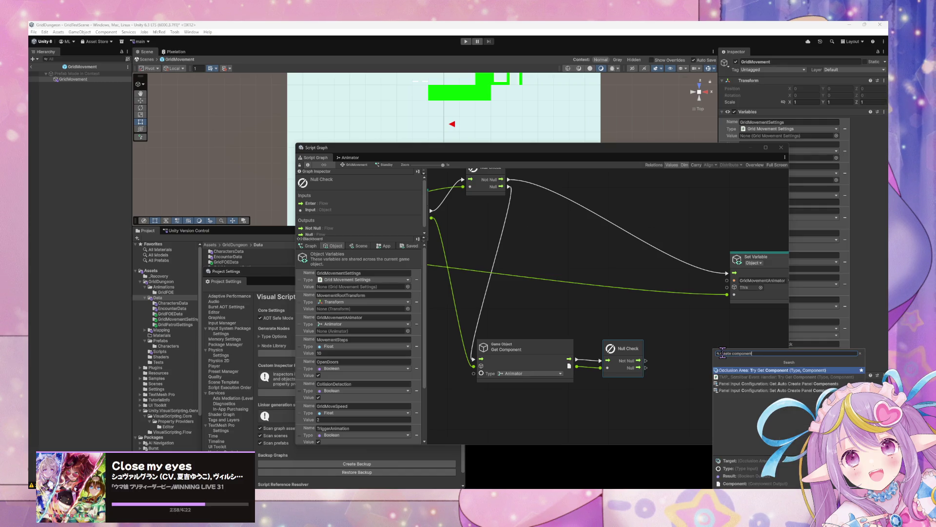
pyautogui.press('BackSpace')
pyautogui.hotkey('ctrl', 'a')
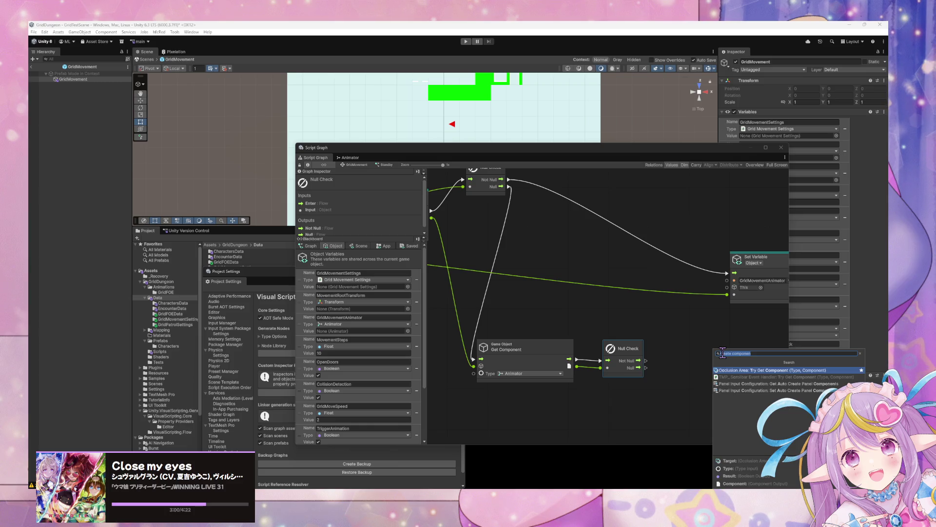
pyautogui.write('animator')
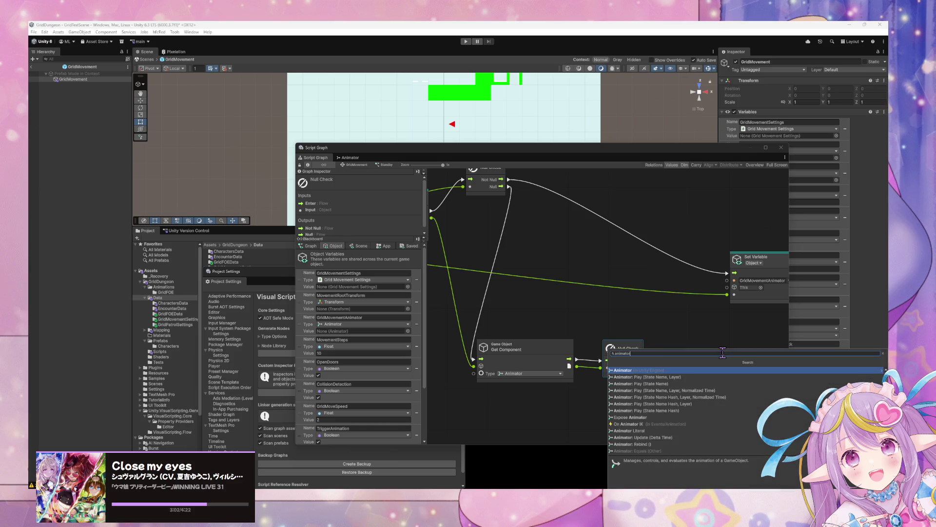
pyautogui.press('Return')
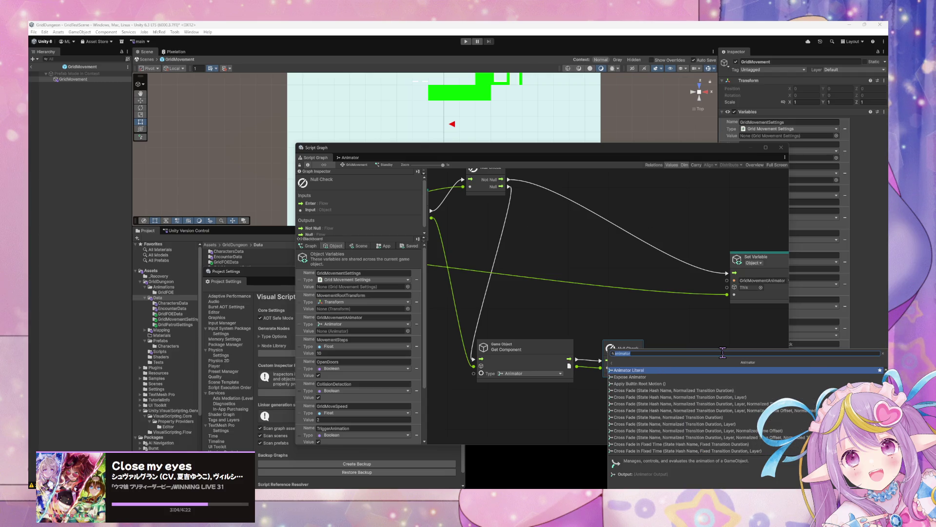
pyautogui.press('BackSpace')
pyautogui.write('s')
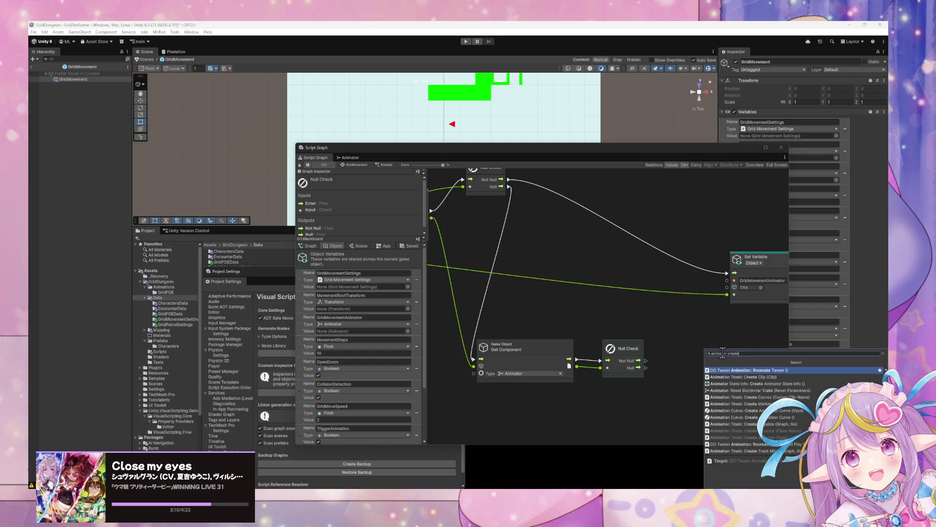
pyautogui.press('Down')
pyautogui.press('Down')
pyautogui.press('Down')
pyautogui.press('Down')
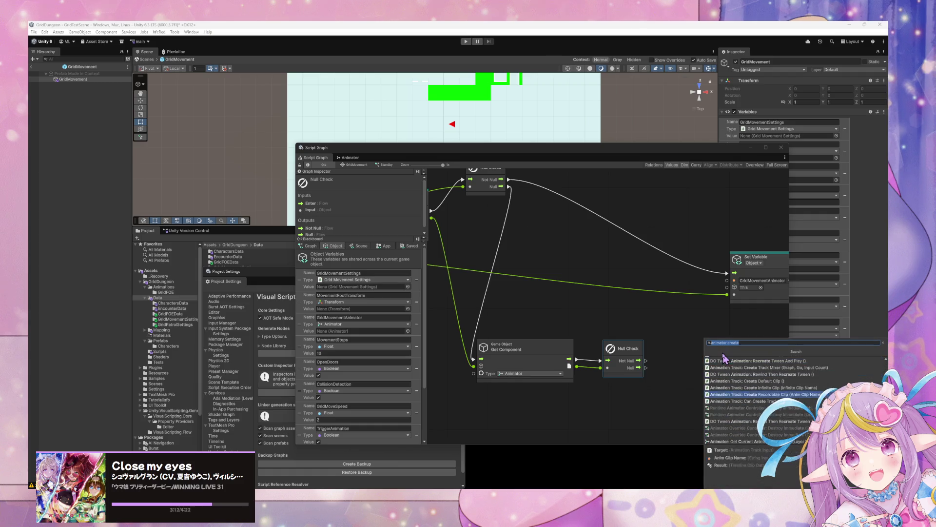
pyautogui.press('Down')
pyautogui.press('Down')
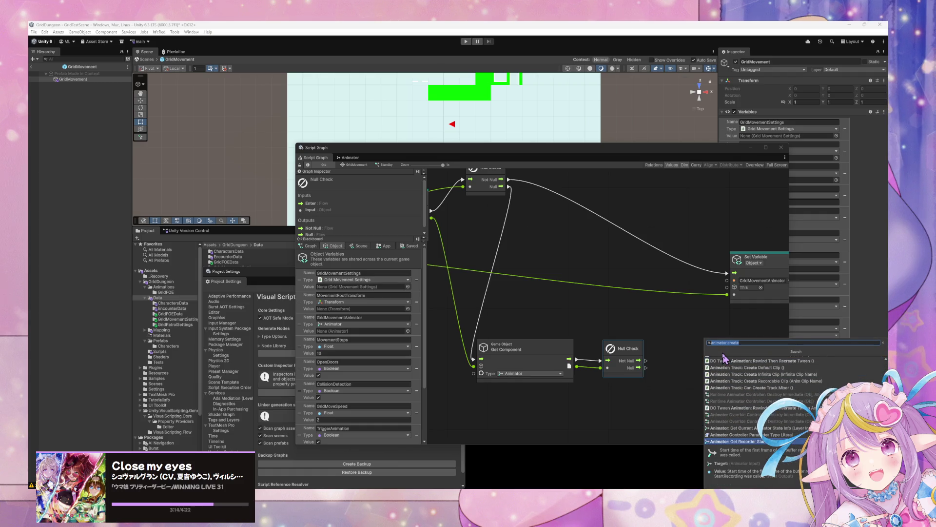
pyautogui.press('Down')
pyautogui.press('Down')
pyautogui.press('Down')
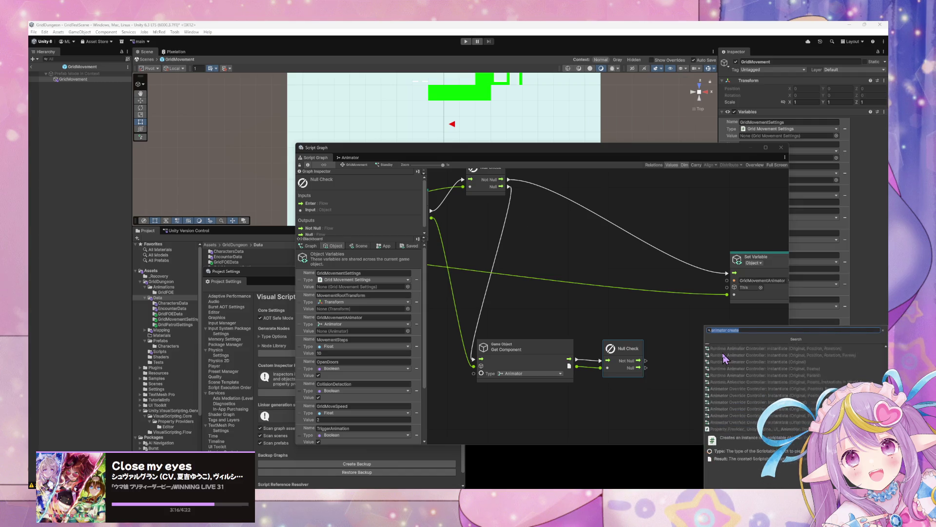
pyautogui.scroll(5, 725, 359)
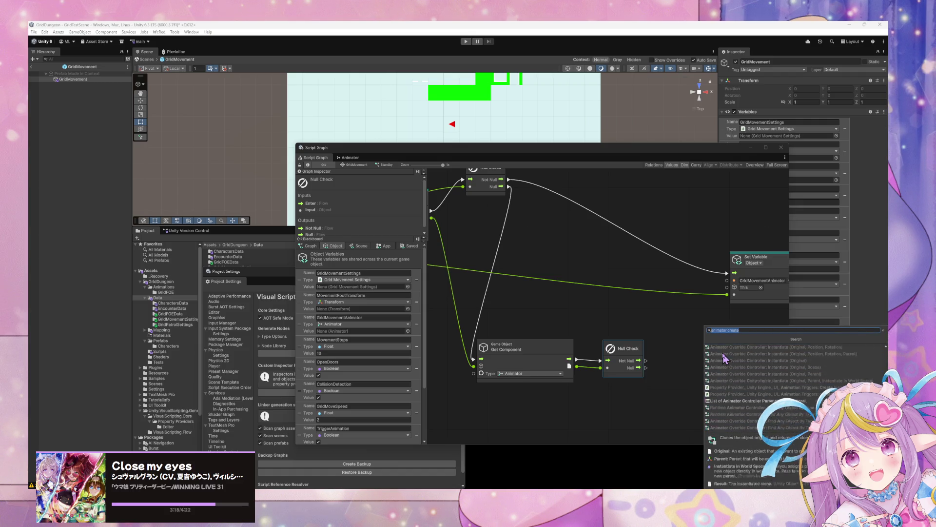
pyautogui.scroll(3, 725, 359)
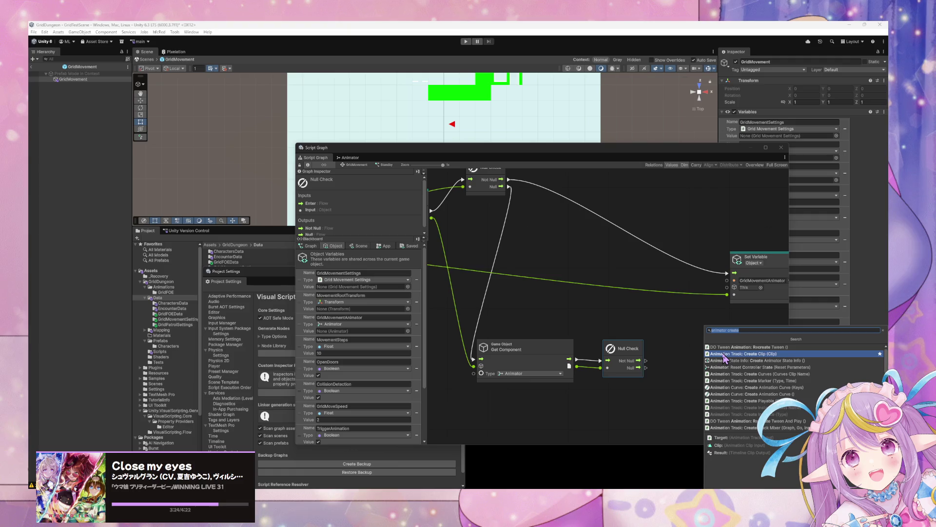
# Step: Add a Game Object Add Component node via 'gameobject add' and set its type to Animator
pyautogui.press('BackSpace')
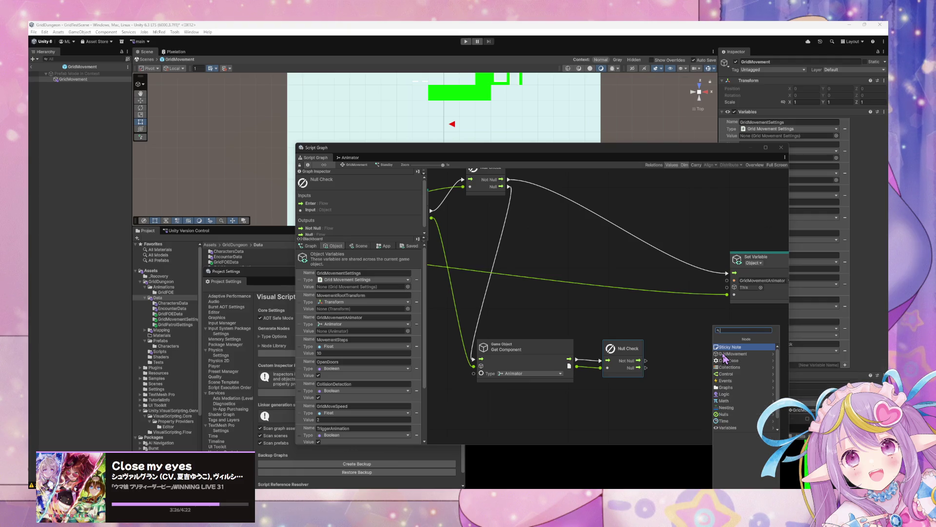
pyautogui.write('create')
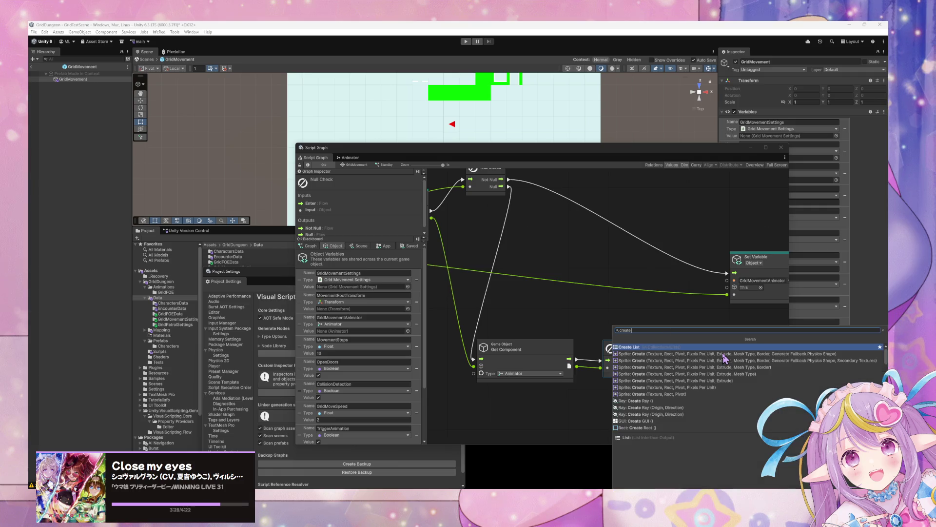
pyautogui.write(' anim')
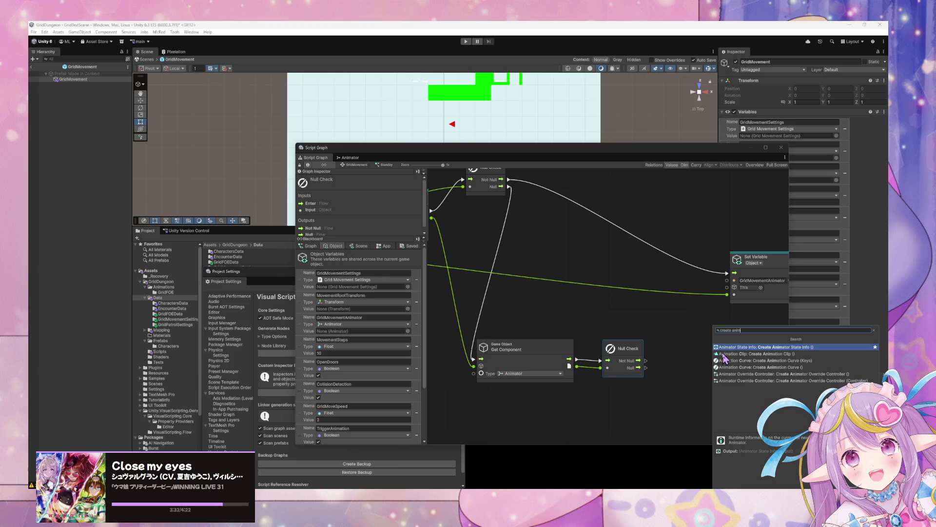
pyautogui.press('BackSpace')
pyautogui.press('BackSpace')
pyautogui.press('BackSpace')
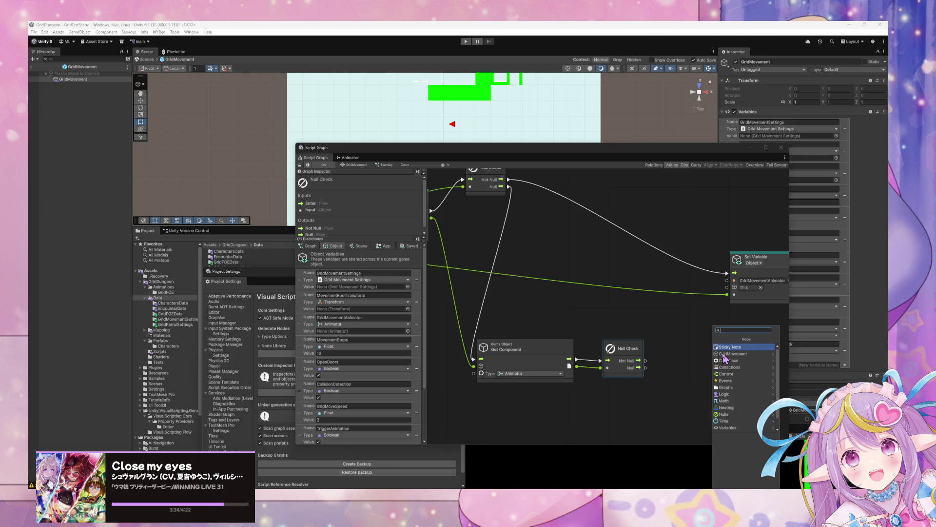
pyautogui.write('gameobje')
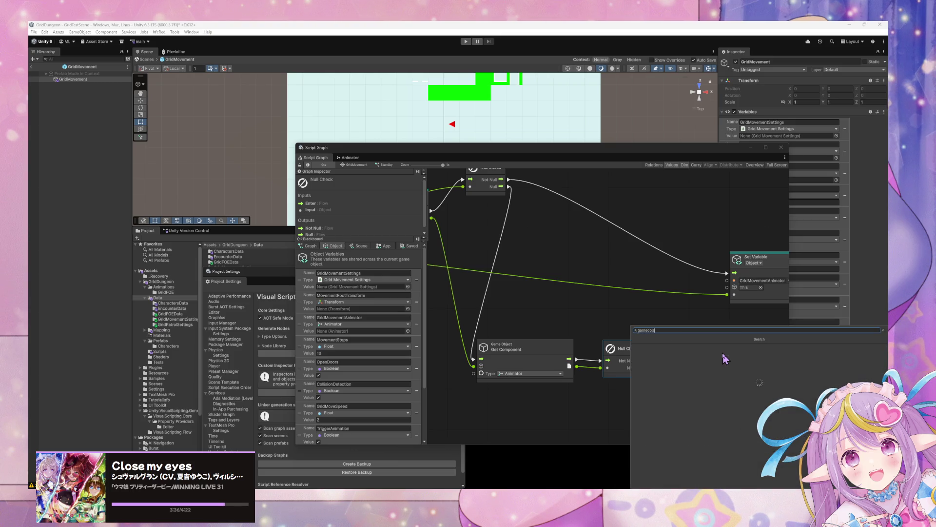
pyautogui.write('ct add')
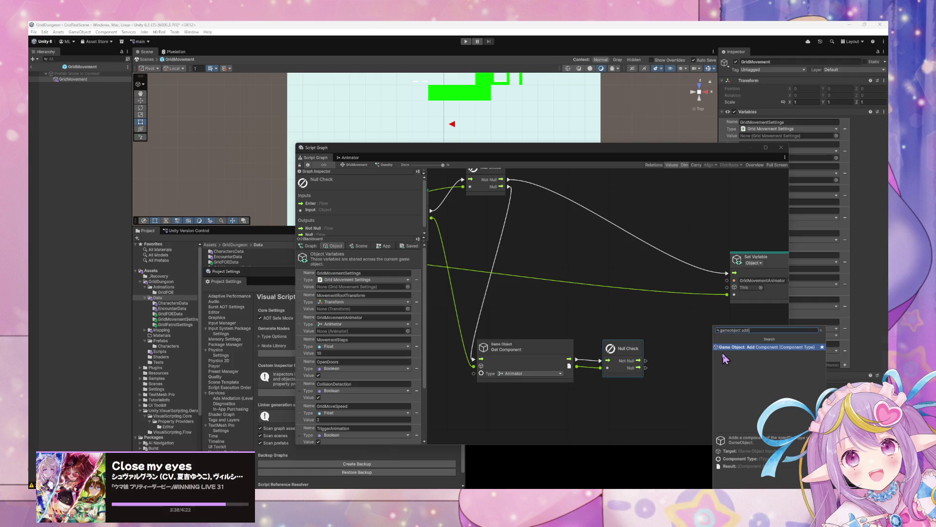
pyautogui.press('Return')
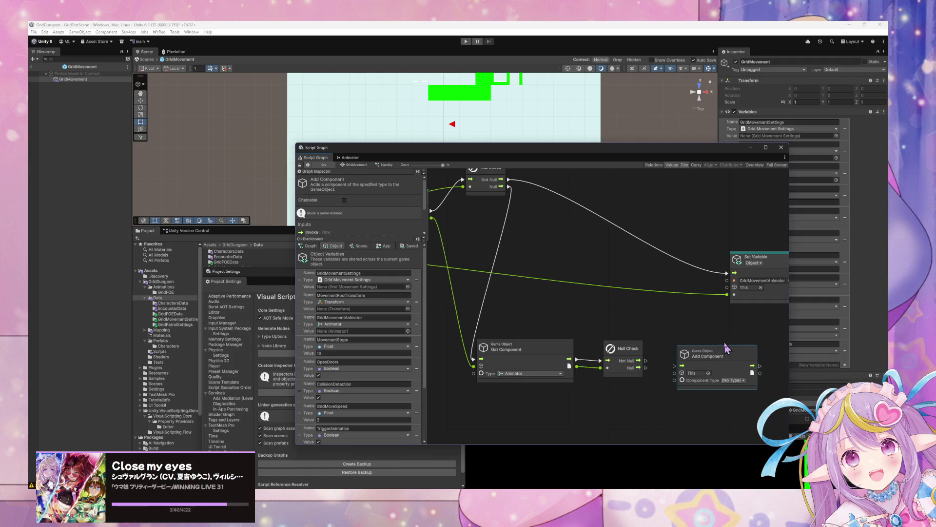
pyautogui.moveTo(701, 368)
pyautogui.mouseDown()
pyautogui.moveTo(691, 379)
pyautogui.moveTo(662, 322)
pyautogui.mouseUp()
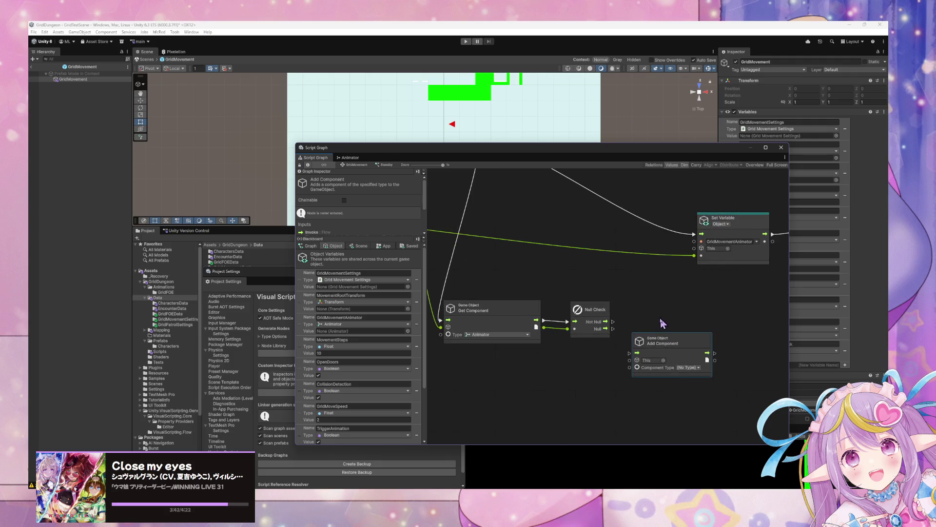
pyautogui.click(690, 369)
pyautogui.write('animator')
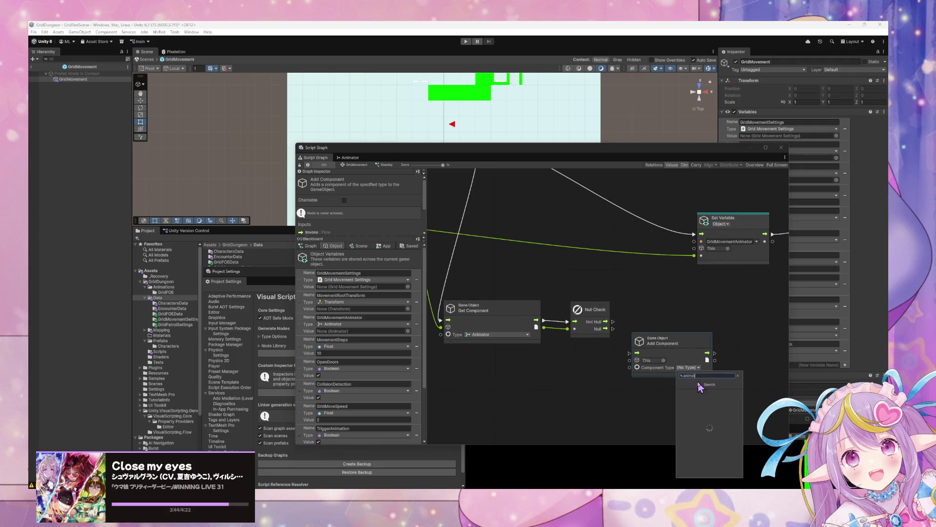
pyautogui.press('Return')
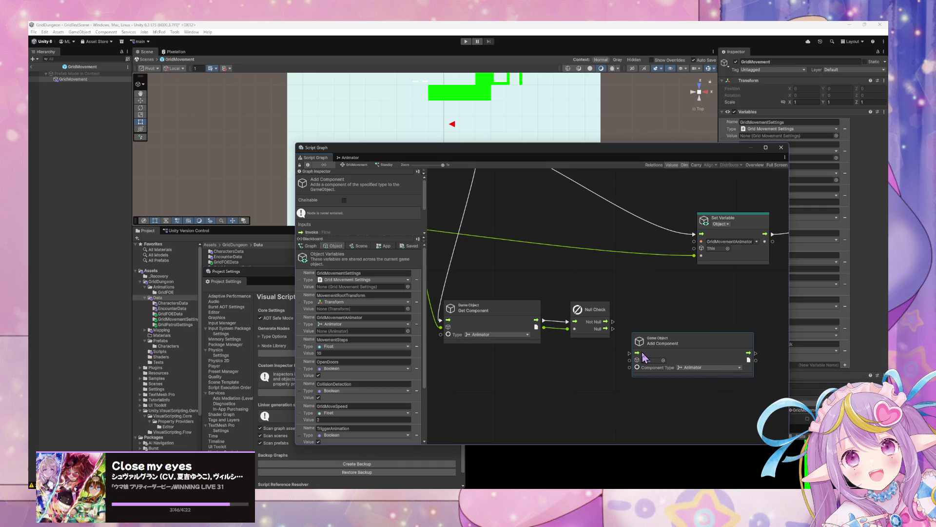